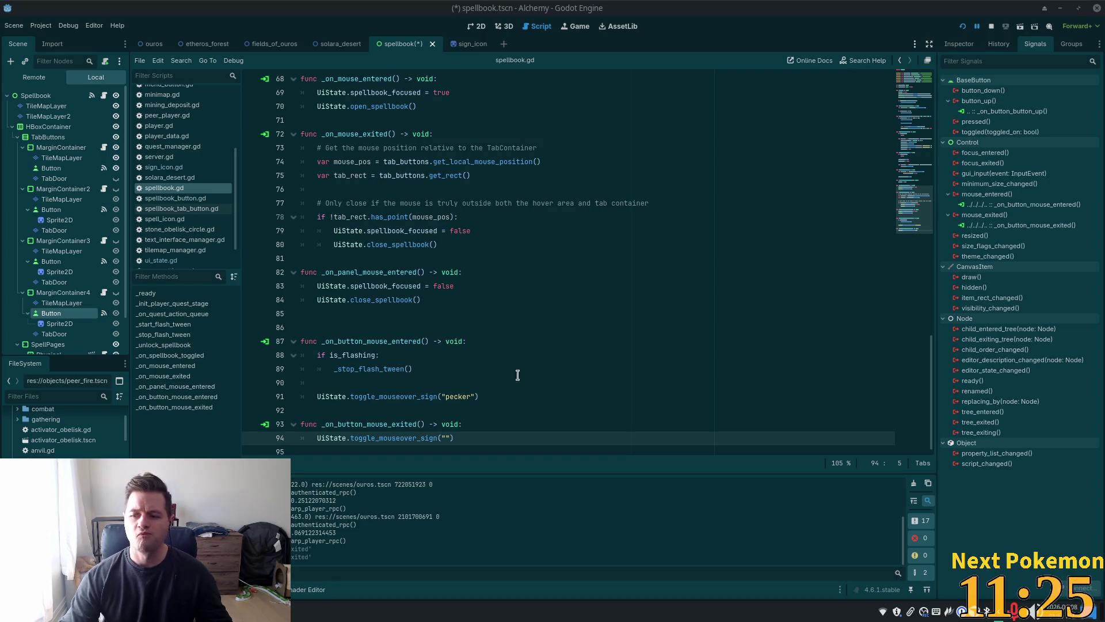
- Select the first tab Button under TabButtons to list its signals, with only button_up connected
{"action": "left_click", "coordinate": [458, 258]}
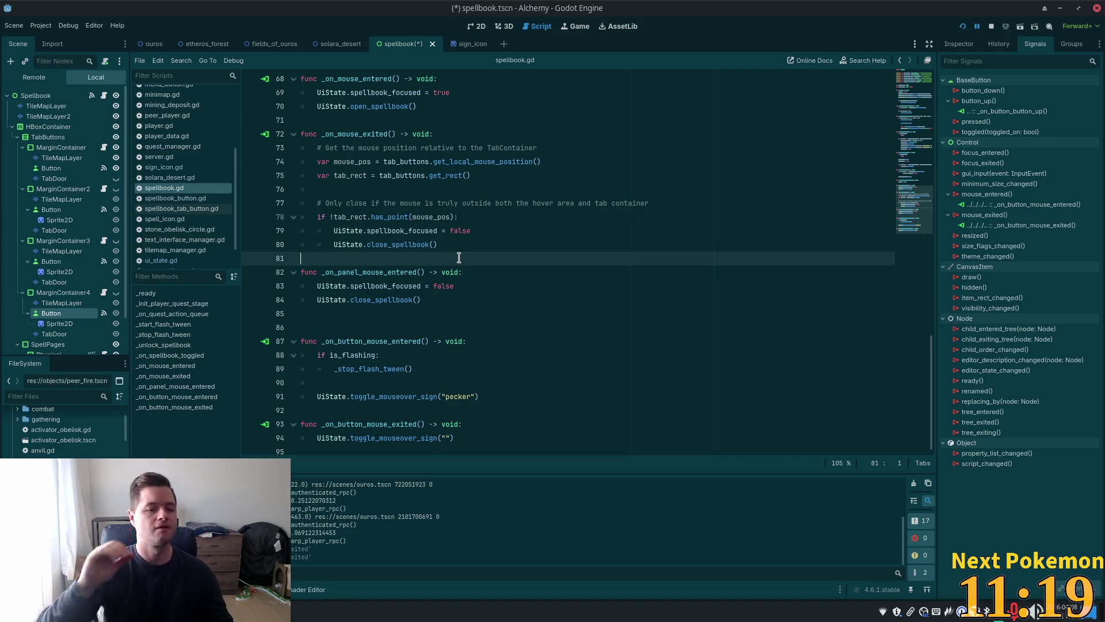
{"action": "left_click", "coordinate": [69, 168]}
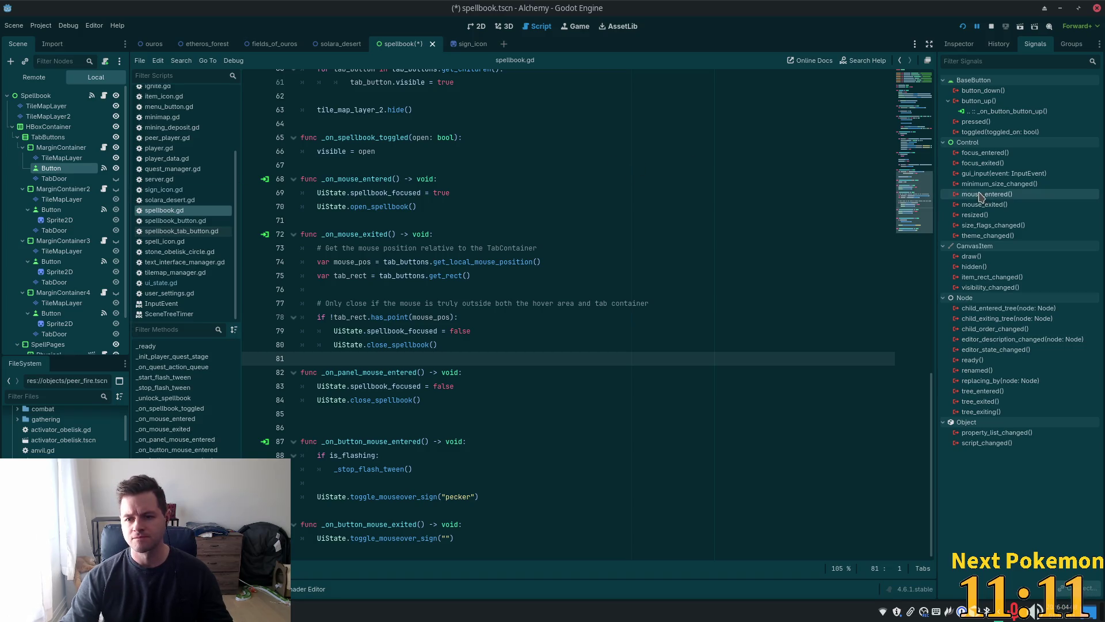
{"action": "mouse_move", "coordinate": [972, 199]}
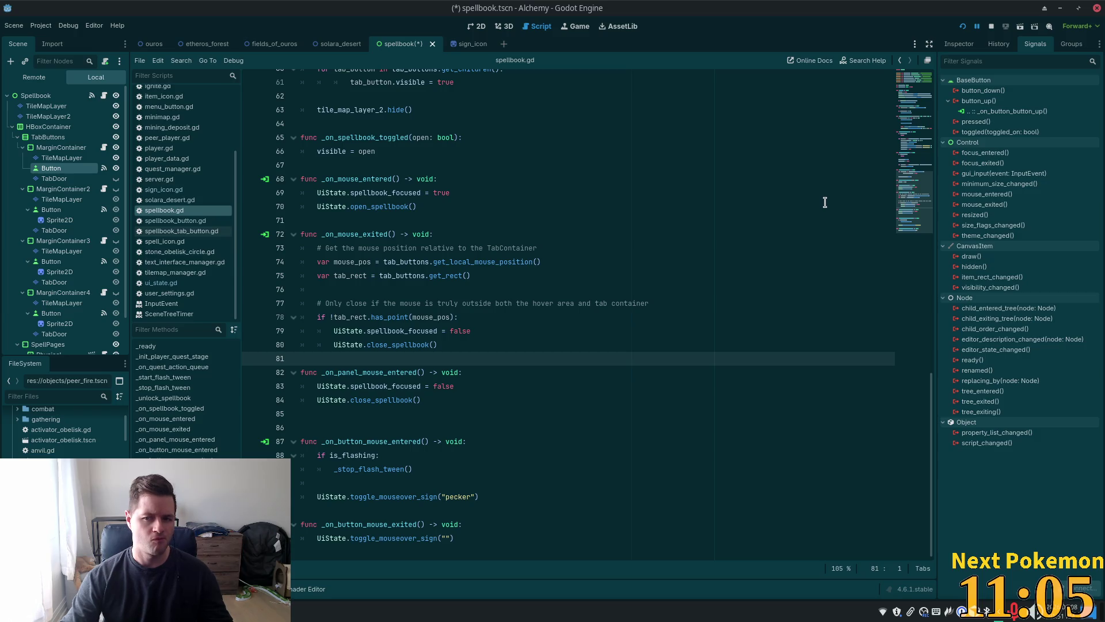
- Connect the Button's mouse_entered signal to a new method named _on_physical_button_mouse_entered
{"action": "double_click", "coordinate": [987, 194]}
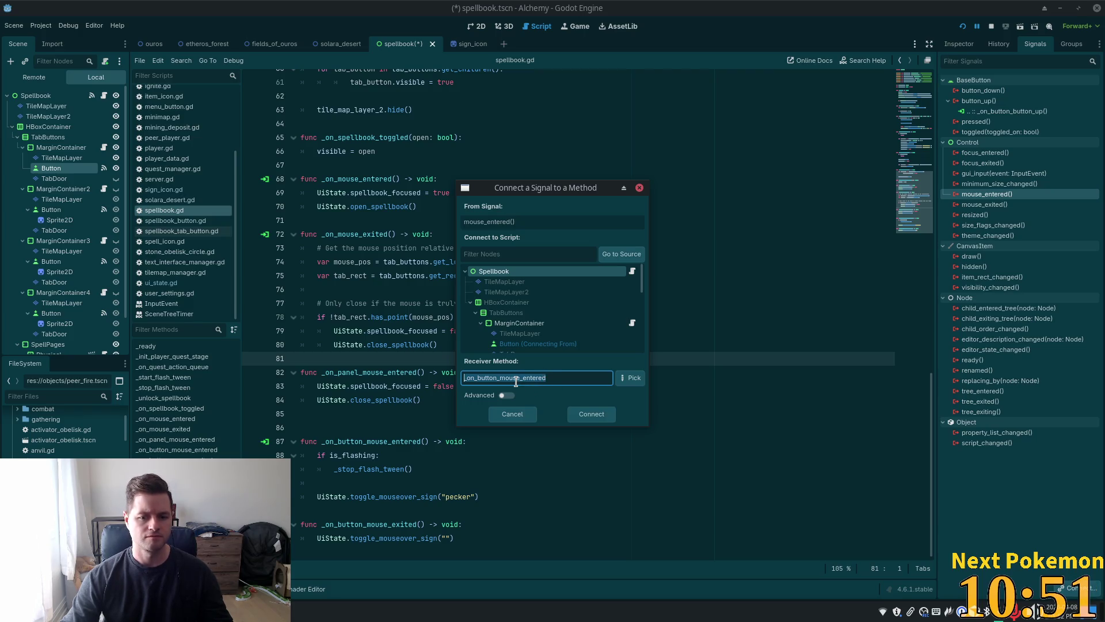
{"action": "left_click", "coordinate": [559, 378]}
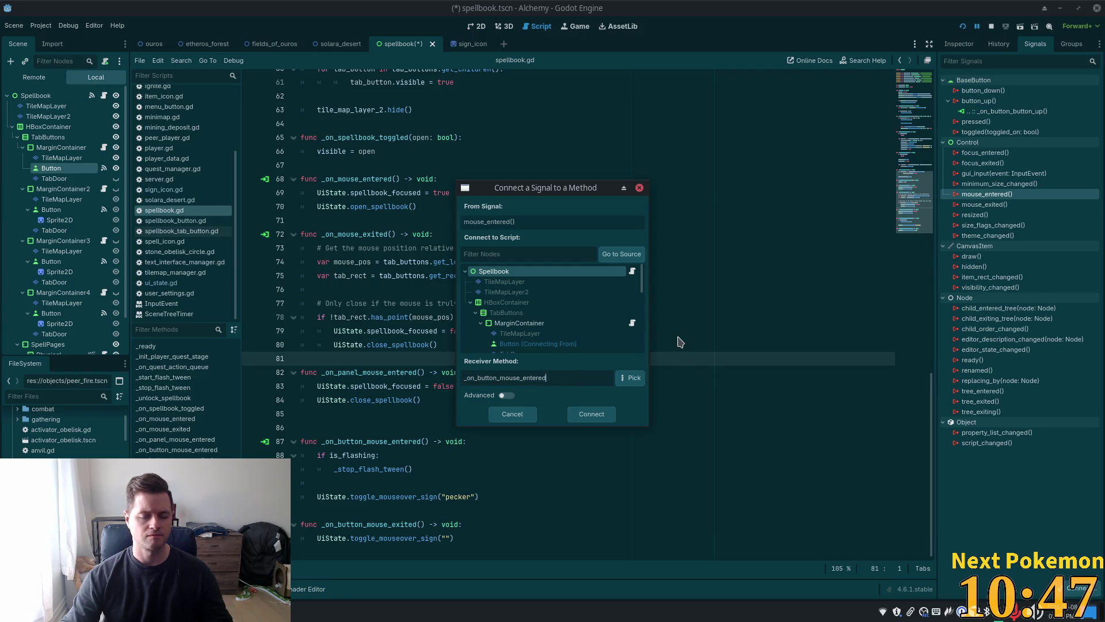
{"action": "key", "text": "Left"}
{"action": "key", "text": "Left"}
{"action": "key", "text": "Left"}
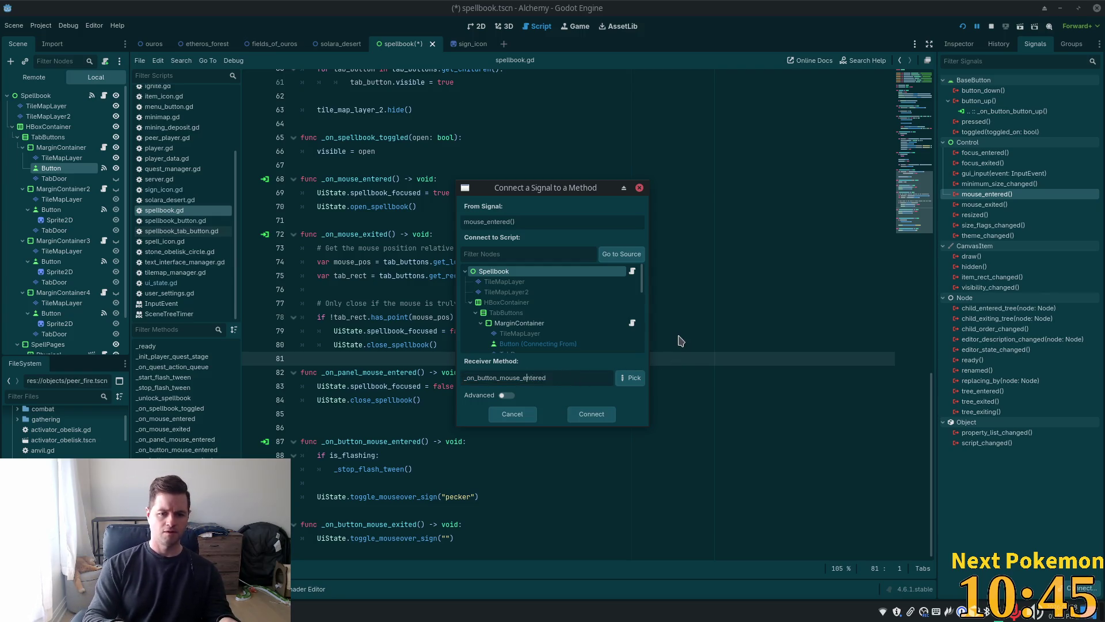
{"action": "key", "text": "Left"}
{"action": "key", "text": "Left"}
{"action": "key", "text": "Left"}
{"action": "type", "text": "_ph"}
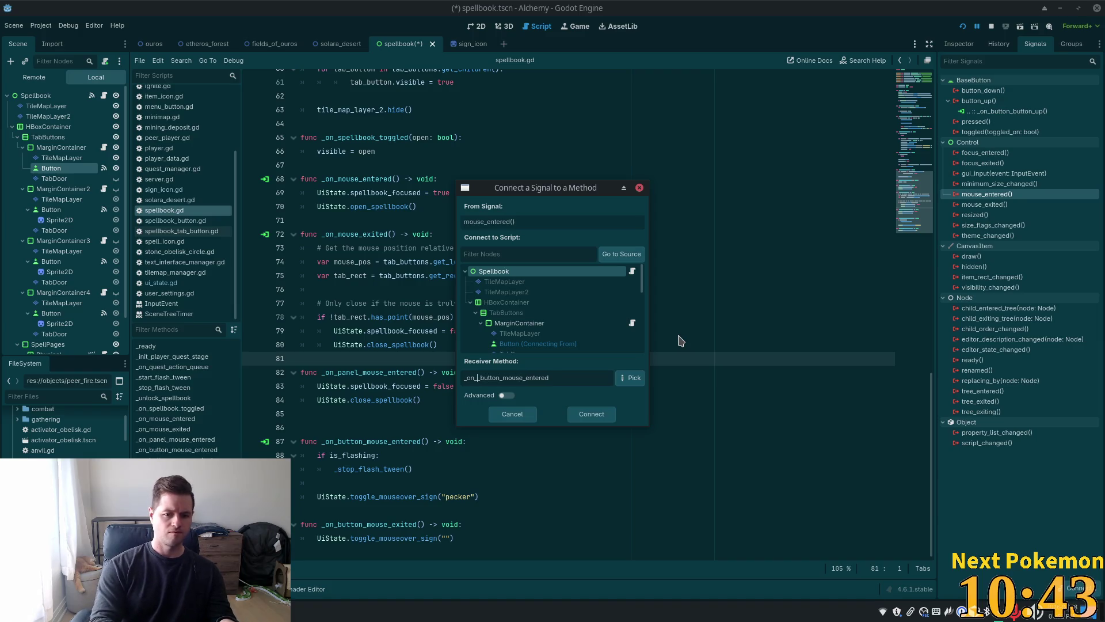
{"action": "type", "text": "ys"}
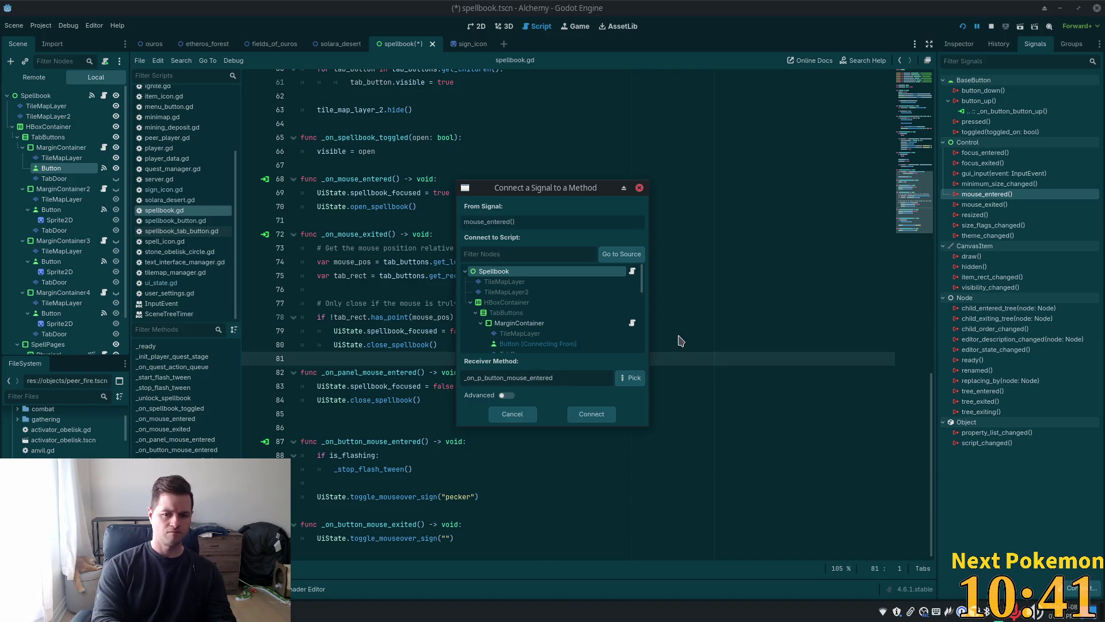
{"action": "type", "text": "ical"}
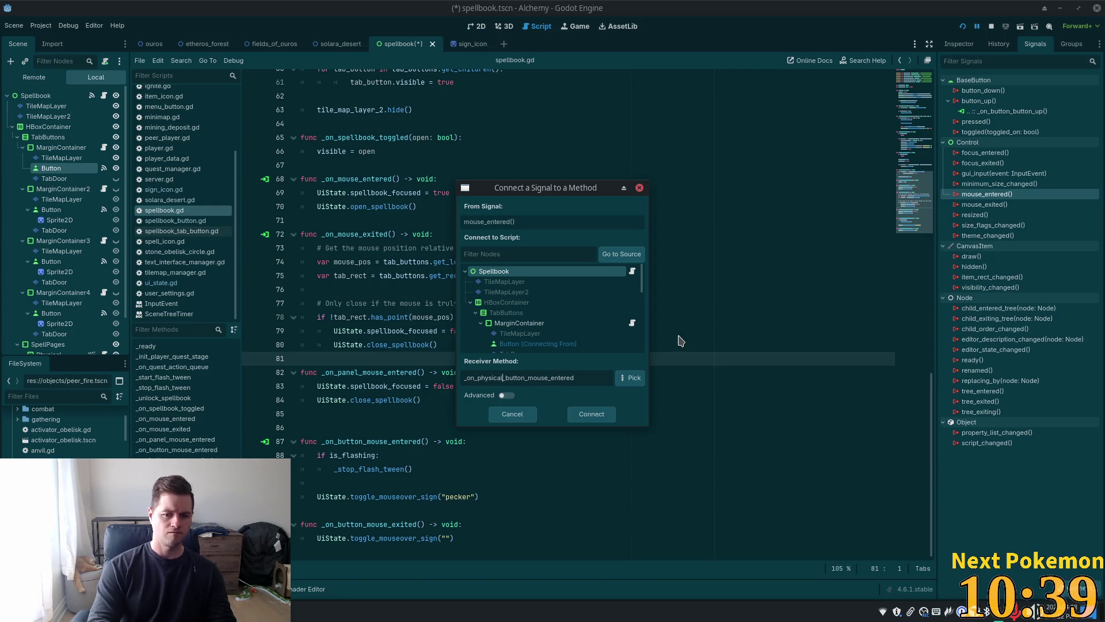
{"action": "key", "text": "Return"}
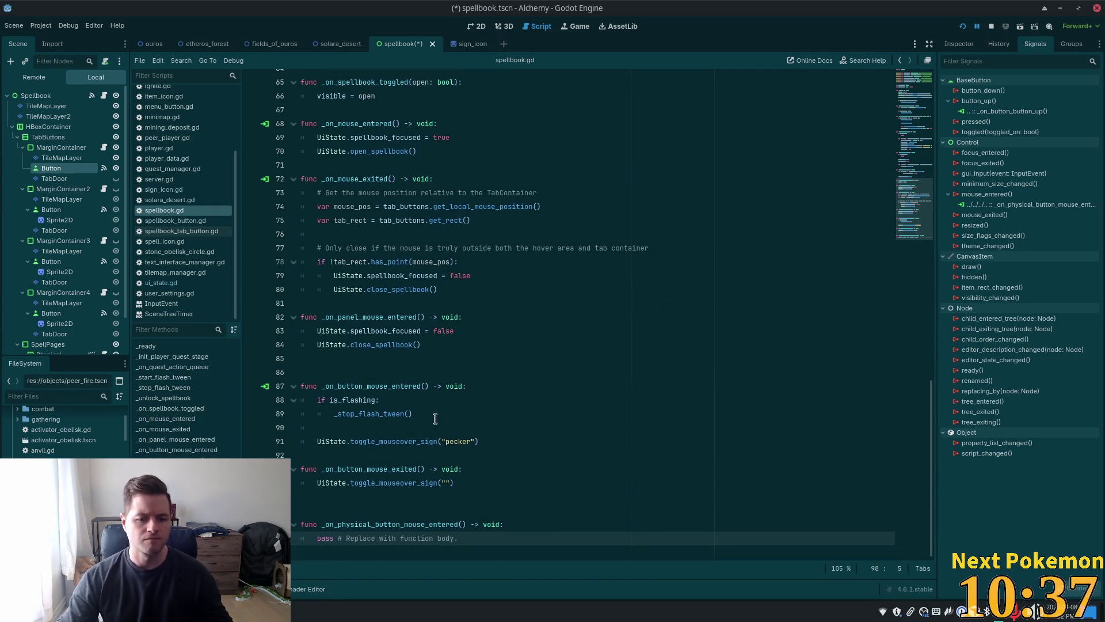
- Add a comment above the new function: same as _on_button_mouse_entered, but no flashing stop
{"action": "left_click", "coordinate": [403, 511]}
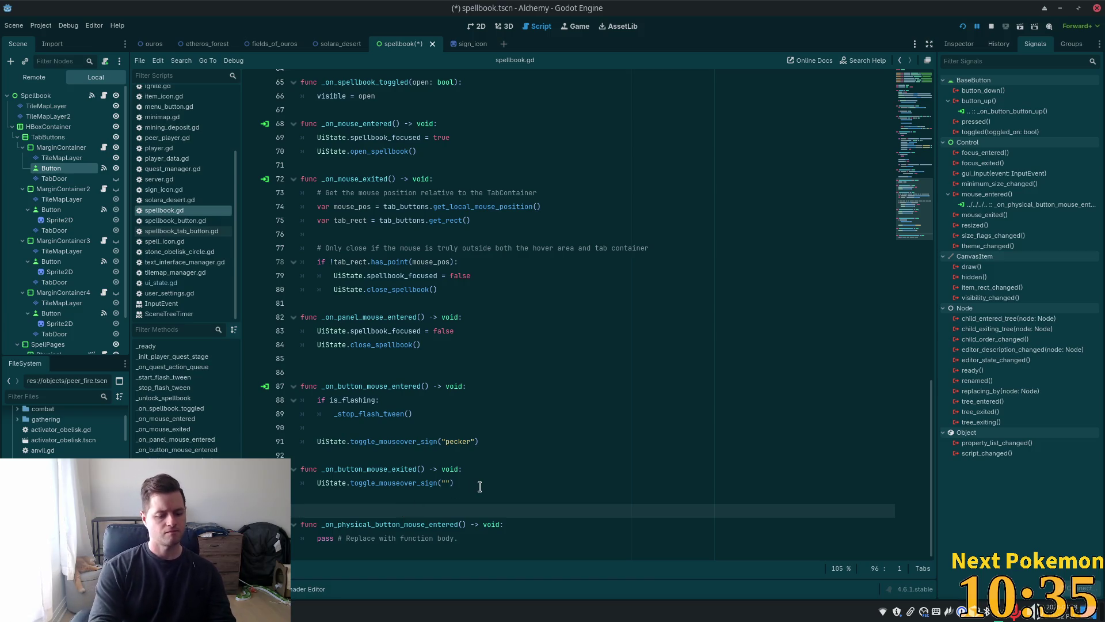
{"action": "type", "text": "#"}
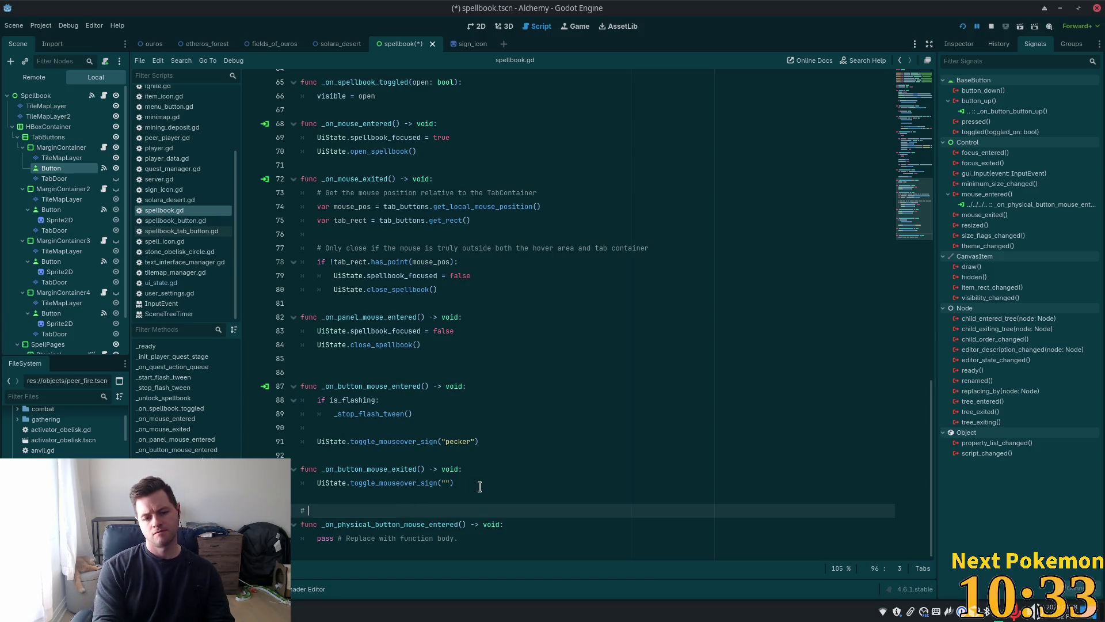
{"action": "type", "text": " same as"}
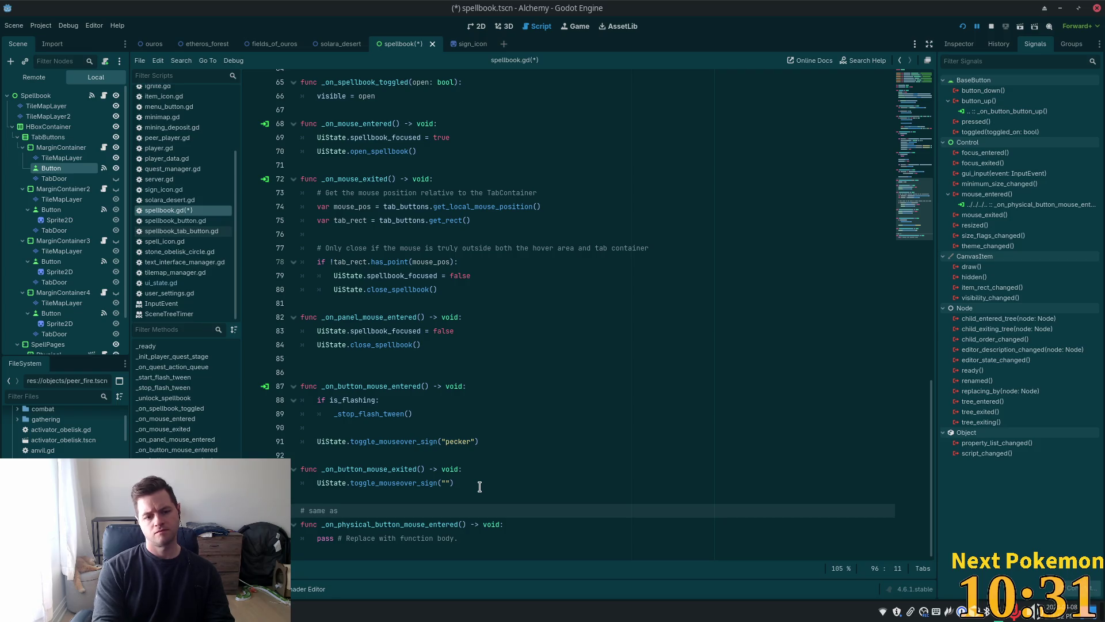
{"action": "double_click", "coordinate": [374, 386]}
{"action": "key", "text": "ctrl+c"}
{"action": "left_click", "coordinate": [368, 510]}
{"action": "key", "text": "ctrl+v"}
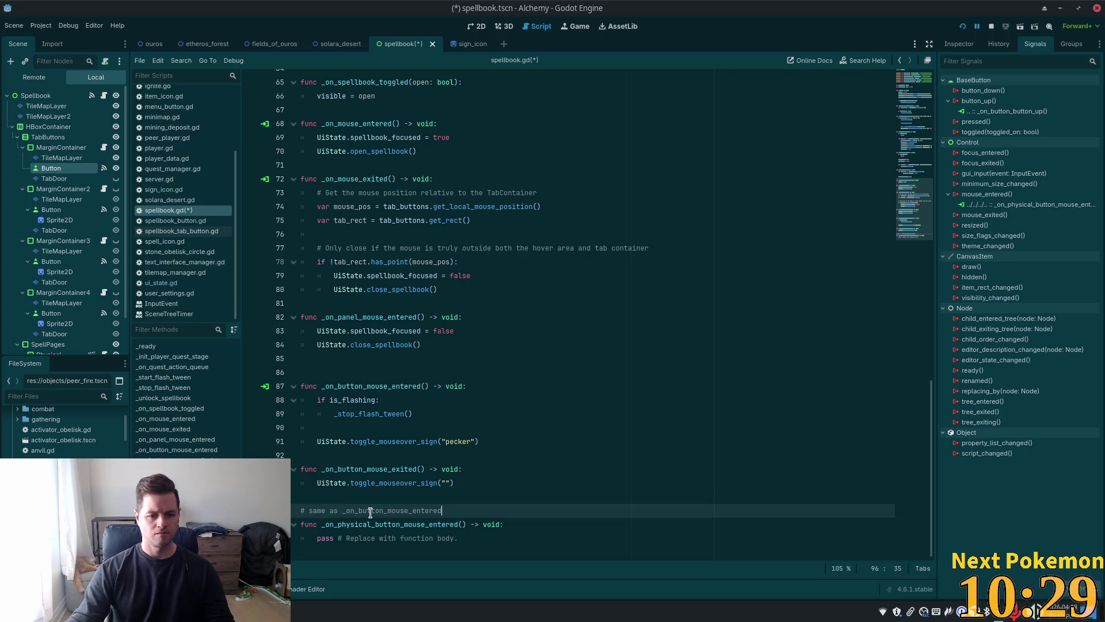
{"action": "type", "text": " but we don"}
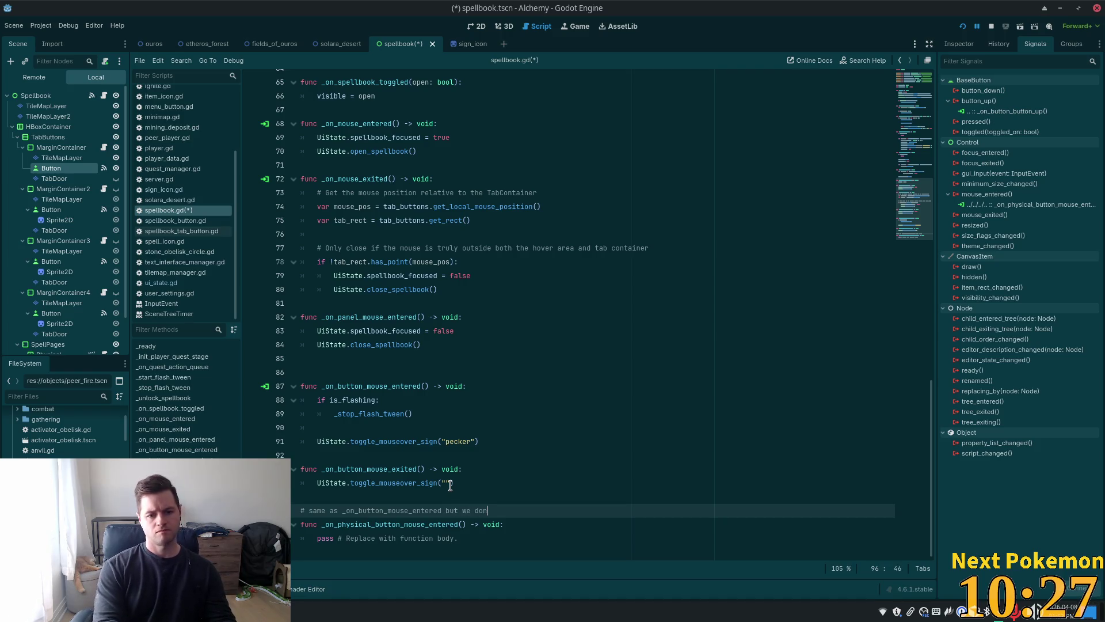
{"action": "type", "text": "'t wan"}
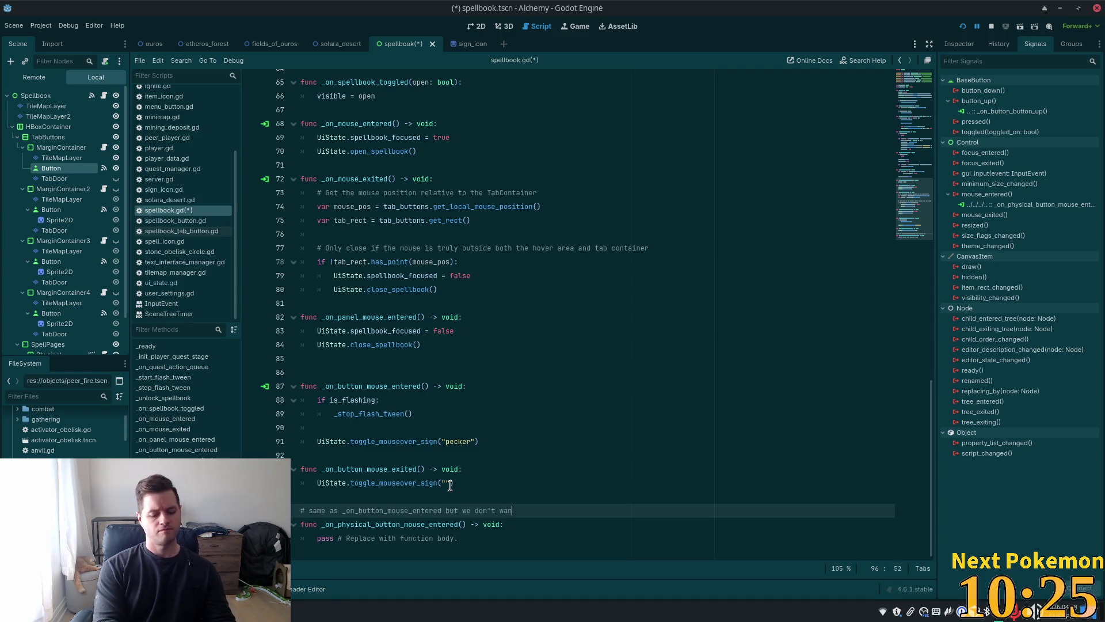
{"action": "type", "text": "t to s"}
{"action": "type", "text": "top the s"}
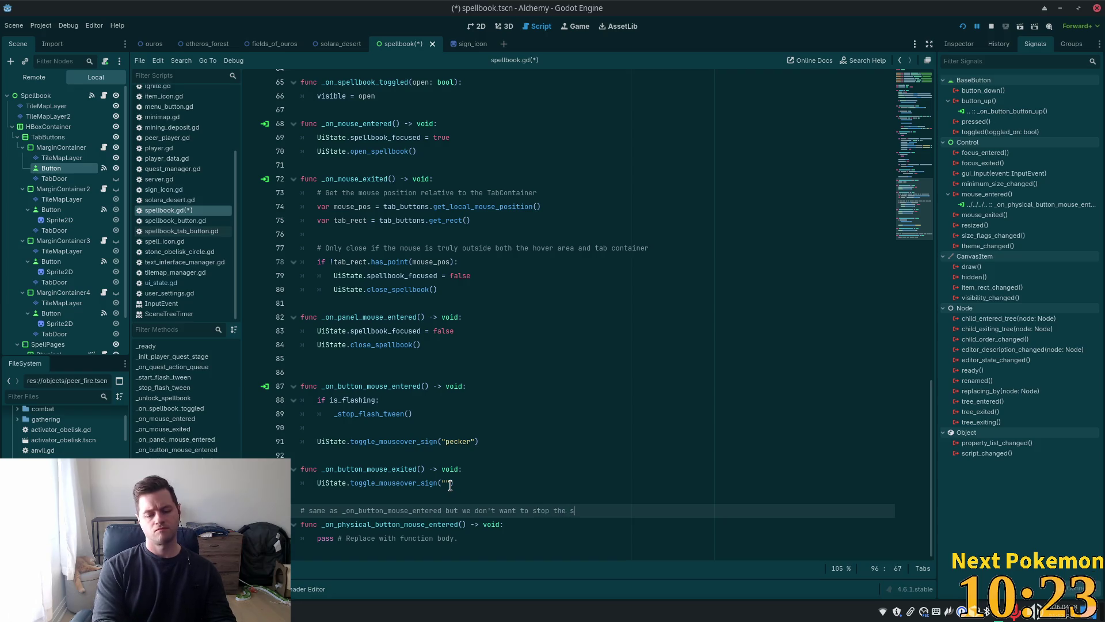
{"action": "key", "text": "BackSpace"}
{"action": "type", "text": "flashing "}
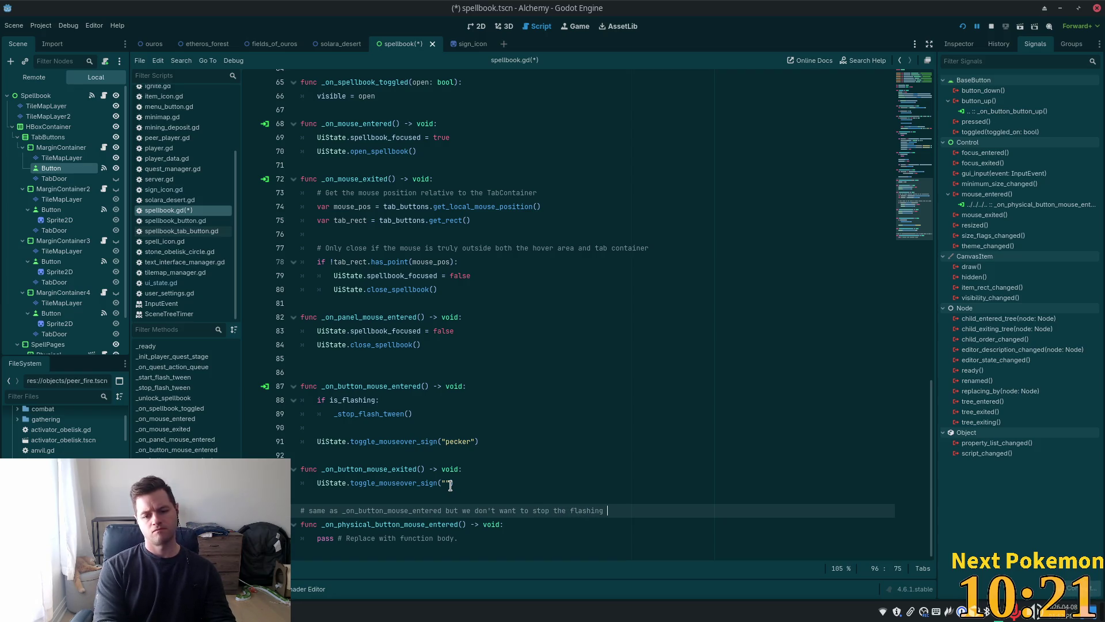
{"action": "type", "text": "foprf"}
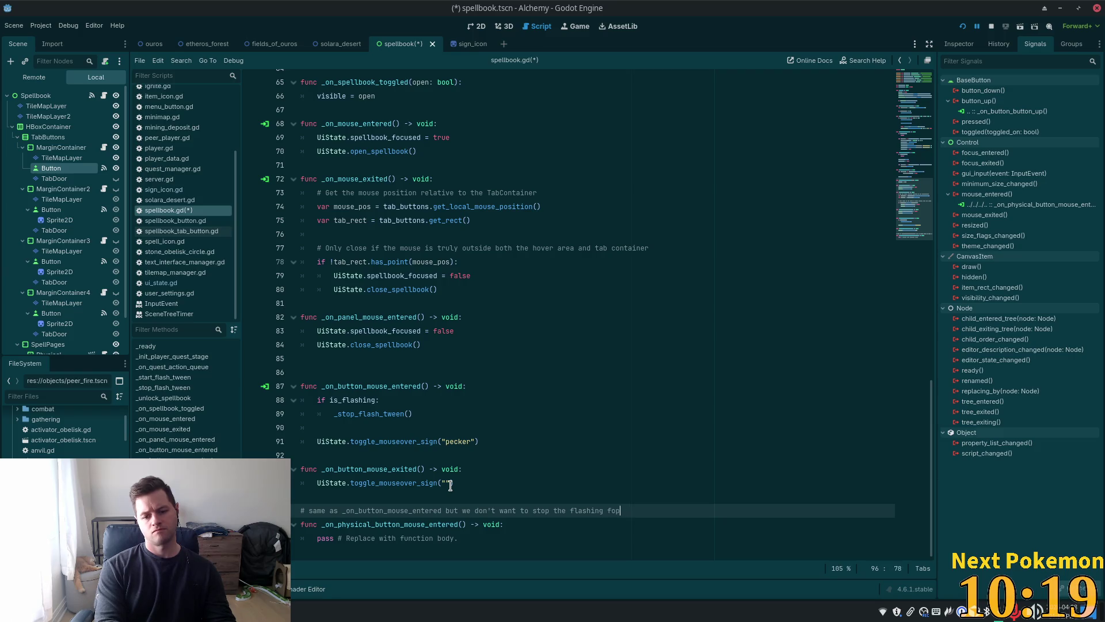
{"action": "key", "text": "BackSpace"}
{"action": "key", "text": "BackSpace"}
{"action": "key", "text": "BackSpace"}
{"action": "key", "text": "BackSpace"}
{"action": "type", "text": "or this "}
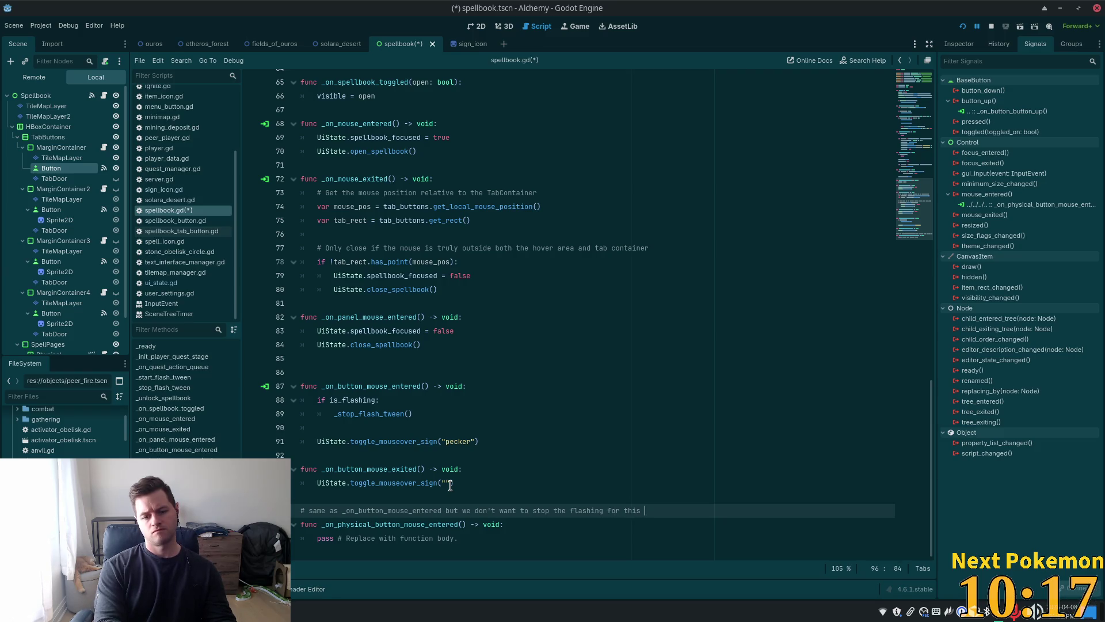
{"action": "type", "text": "one"}
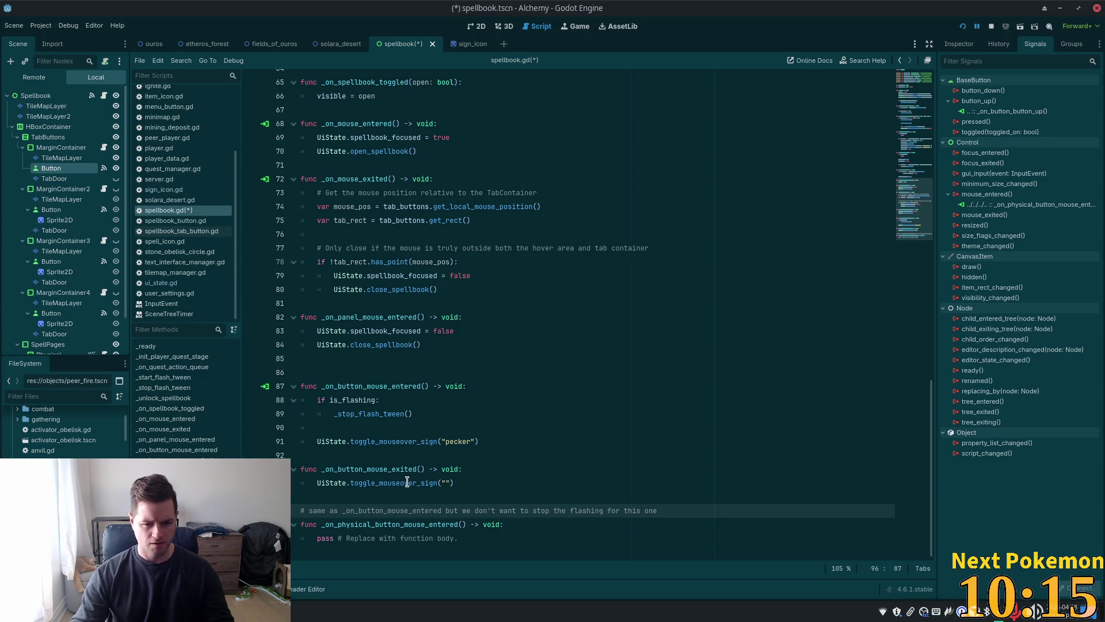
- Replace the pass body with UiState.toggle_mouseover_sign("pecker") copied from line 91, and save
{"action": "left_click_drag", "start_coordinate": [478, 441], "coordinate": [318, 441]}
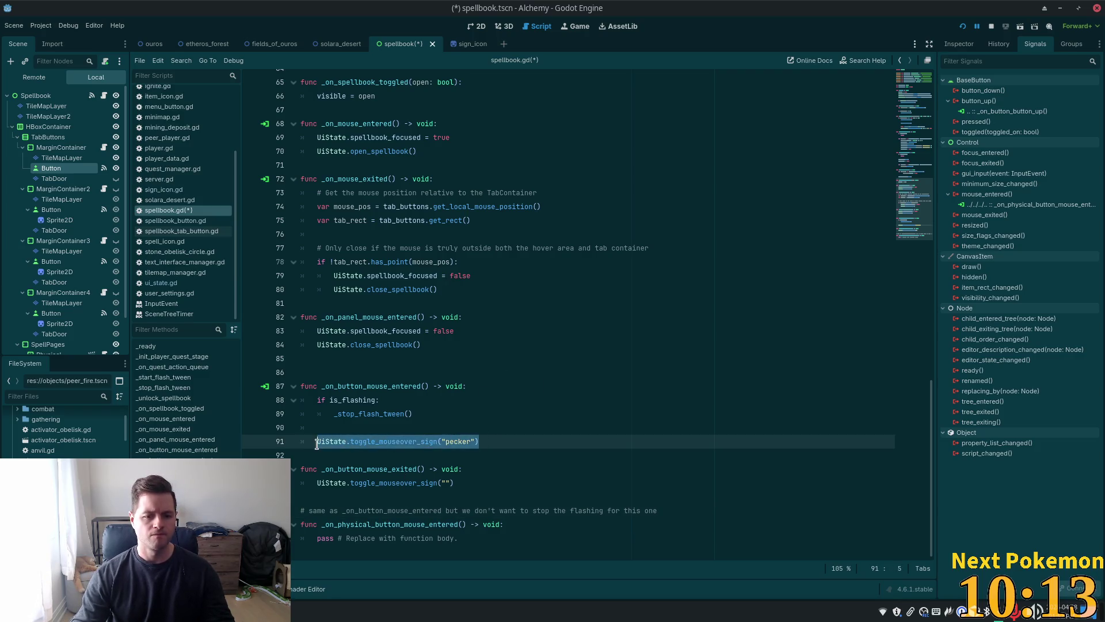
{"action": "key", "text": "ctrl+c"}
{"action": "mouse_move", "coordinate": [467, 540]}
{"action": "left_mouse_down"}
{"action": "mouse_move", "coordinate": [314, 525]}
{"action": "mouse_move", "coordinate": [317, 540]}
{"action": "left_mouse_up"}
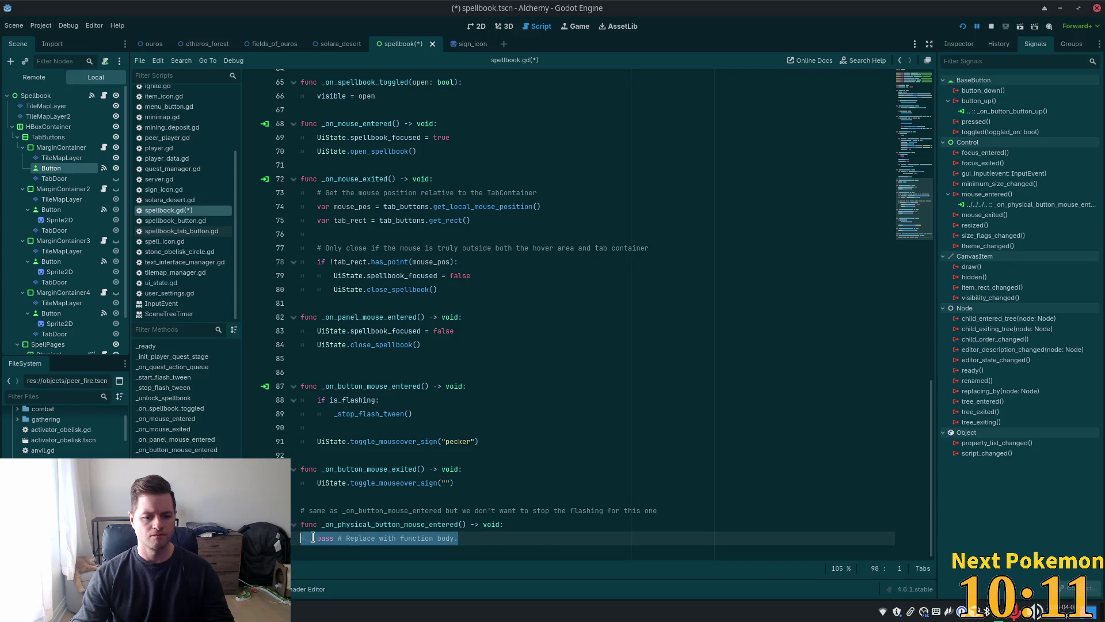
{"action": "key", "text": "ctrl+v"}
{"action": "left_click", "coordinate": [490, 459]}
{"action": "key", "text": "ctrl+s"}
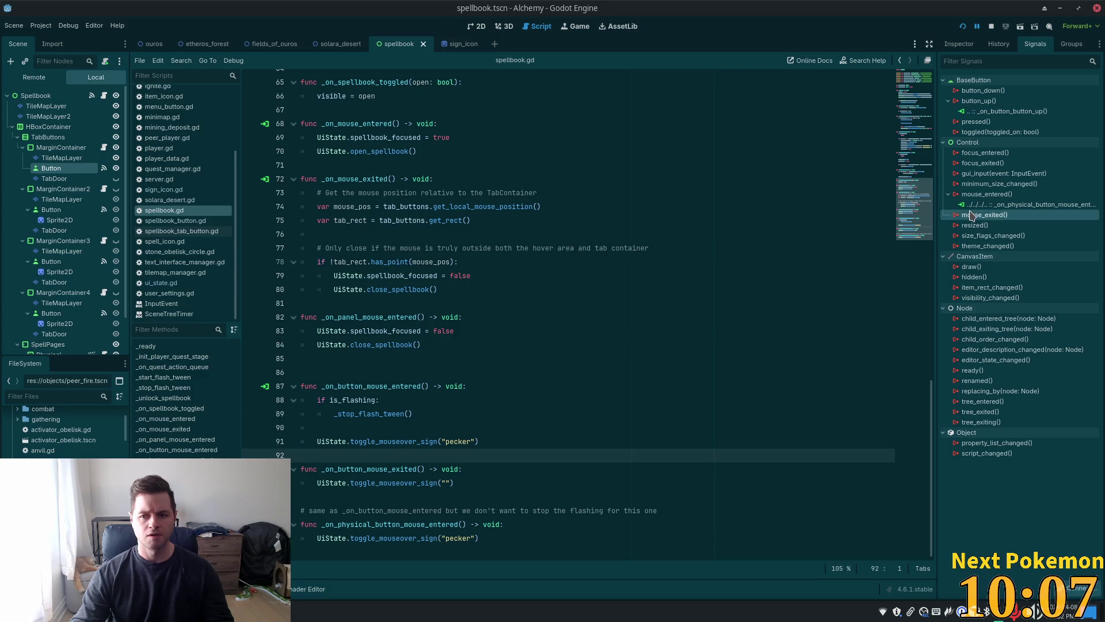
- Connect the Button's mouse_exited signal to the existing _on_button_mouse_exited function
{"action": "double_click", "coordinate": [984, 215]}
{"action": "left_click", "coordinate": [597, 416]}
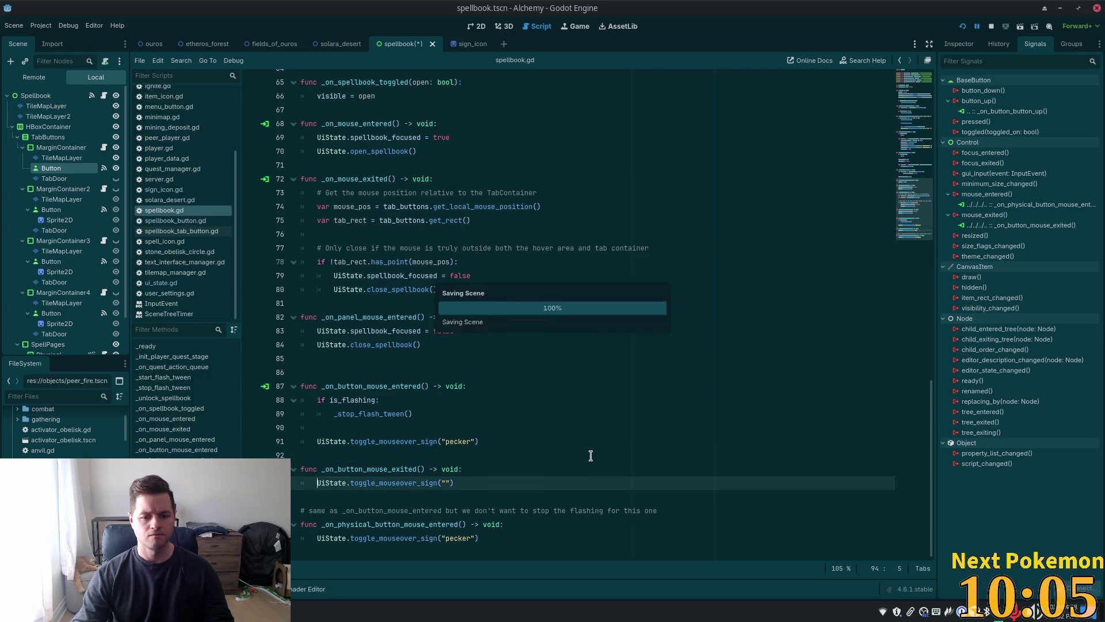
{"action": "left_click", "coordinate": [596, 443]}
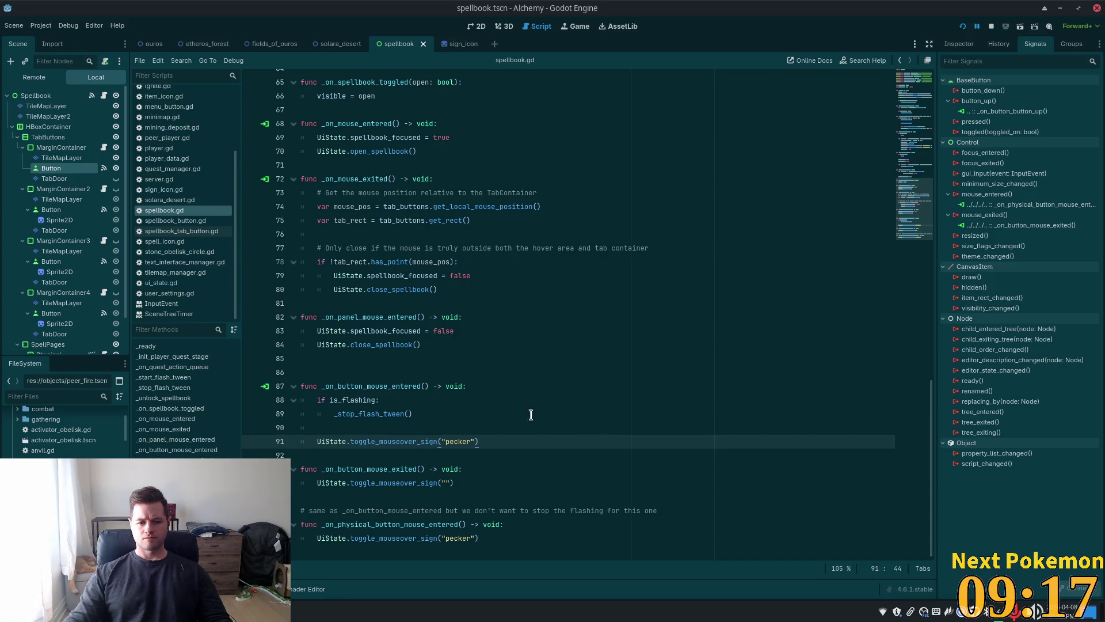
- Select the Button under MarginContainer2 and briefly check the spellbook skills panel in the running game
{"action": "left_click", "coordinate": [455, 423]}
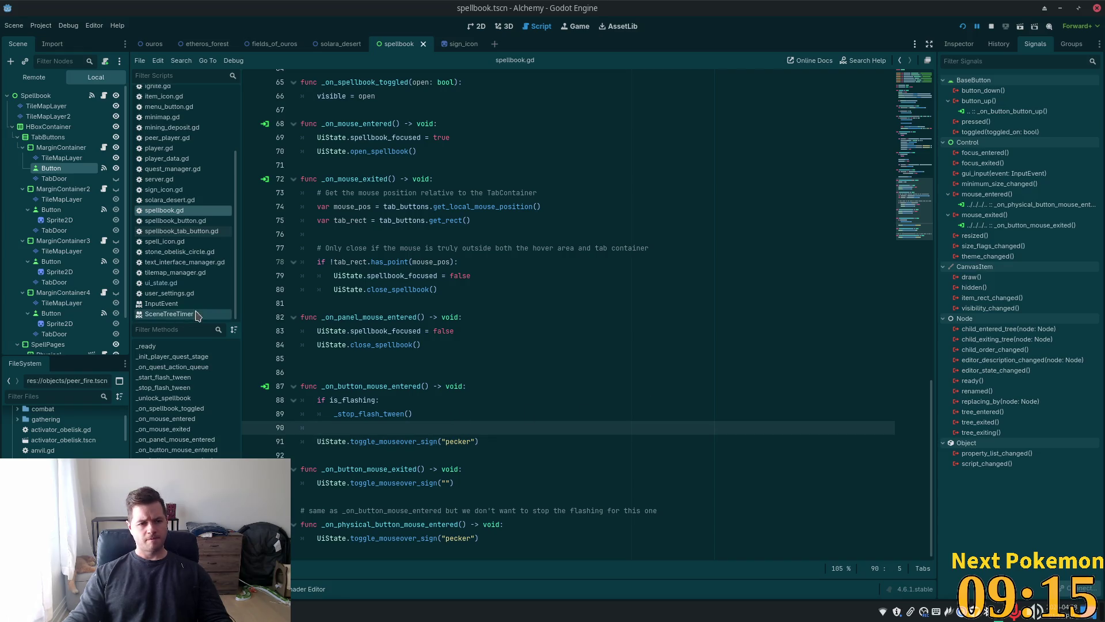
{"action": "left_click", "coordinate": [72, 209]}
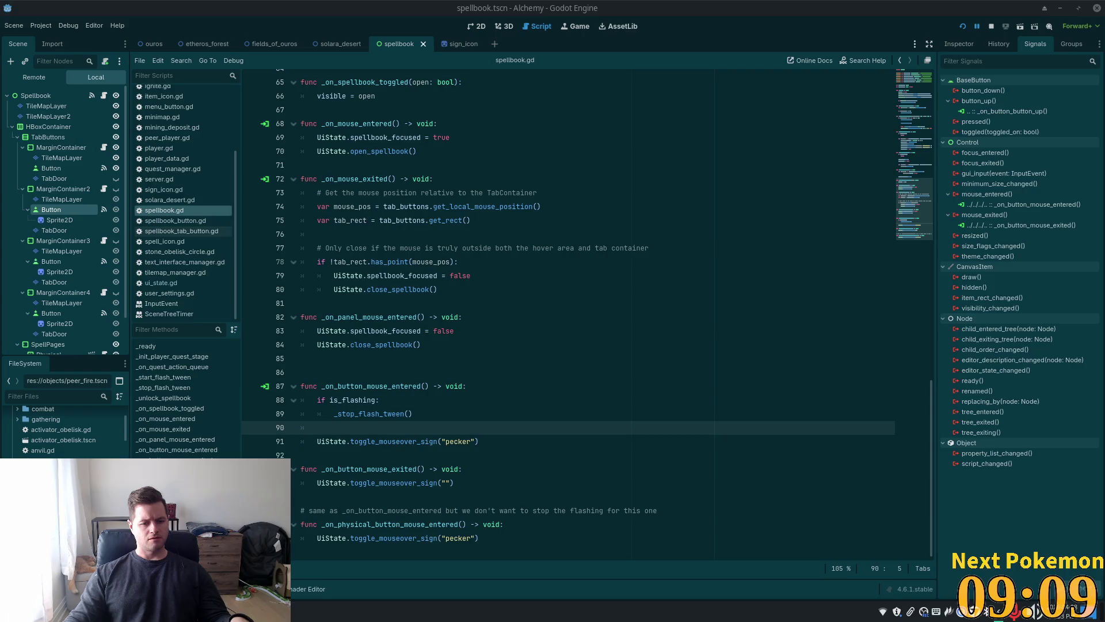
{"action": "left_click", "coordinate": [334, 563]}
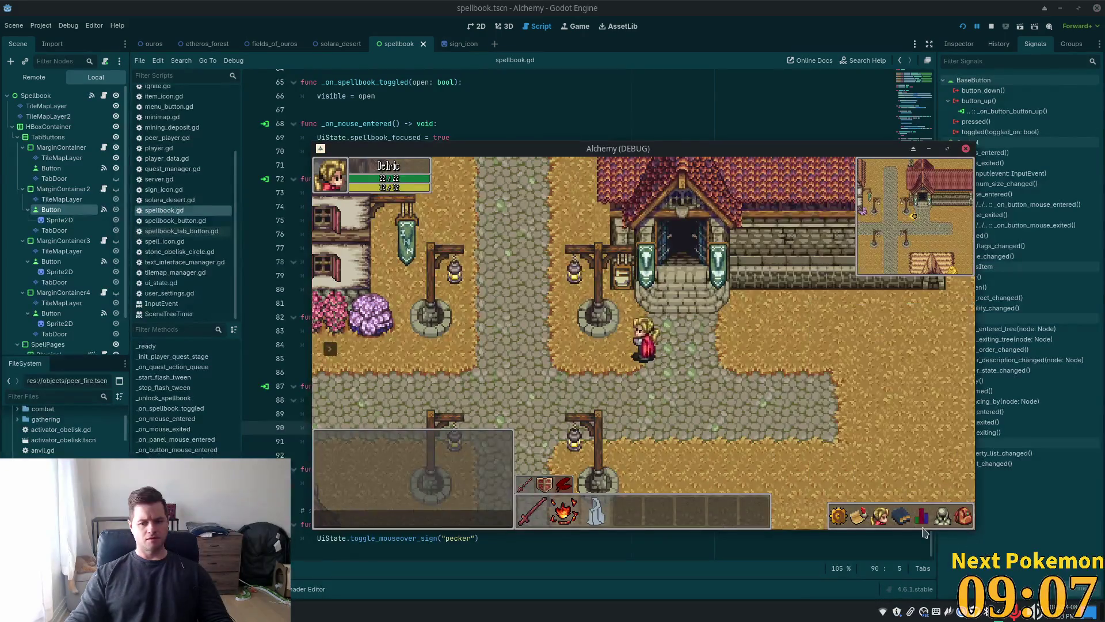
{"action": "left_click", "coordinate": [901, 518]}
{"action": "left_click", "coordinate": [901, 532]}
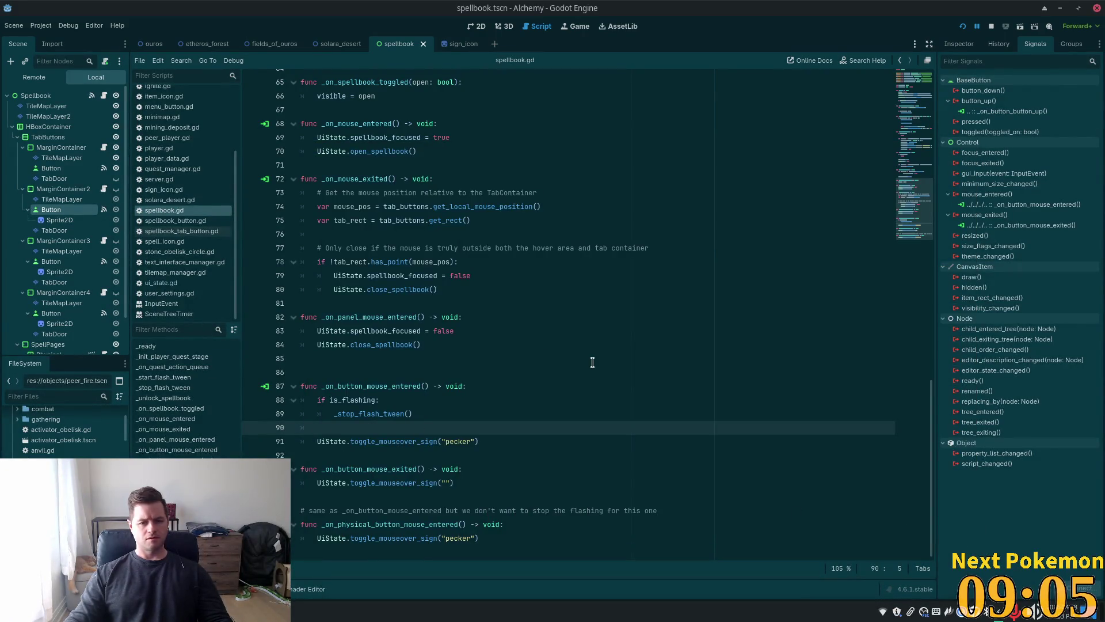
- Open the Edit Connection dialog for the mouse_entered connection to _on_button_mouse_entered
{"action": "left_click", "coordinate": [980, 422]}
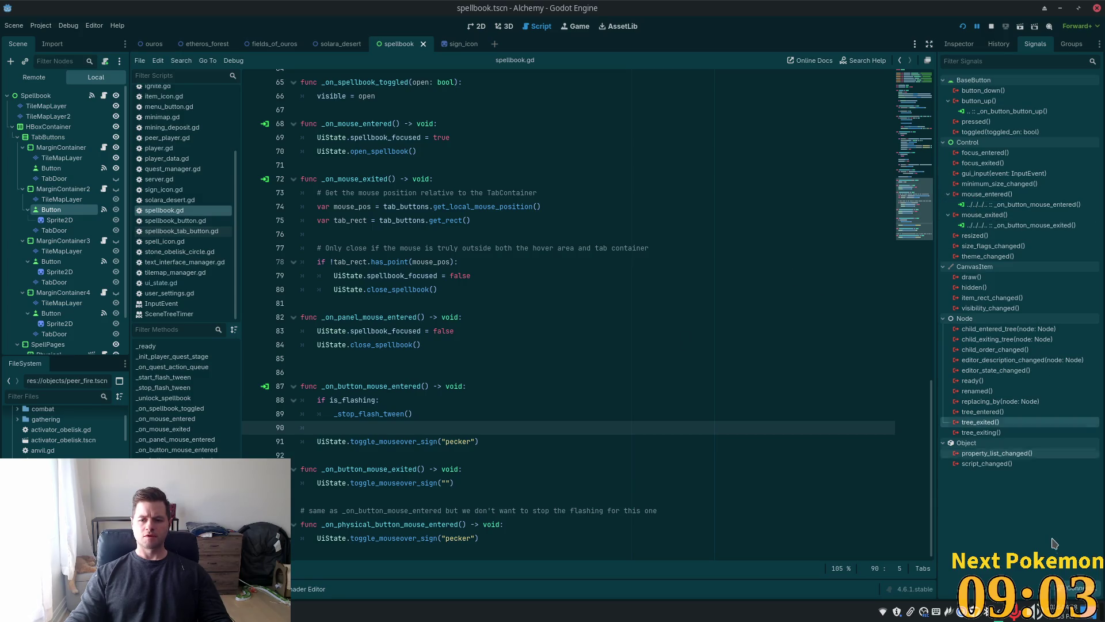
{"action": "left_click", "coordinate": [968, 206]}
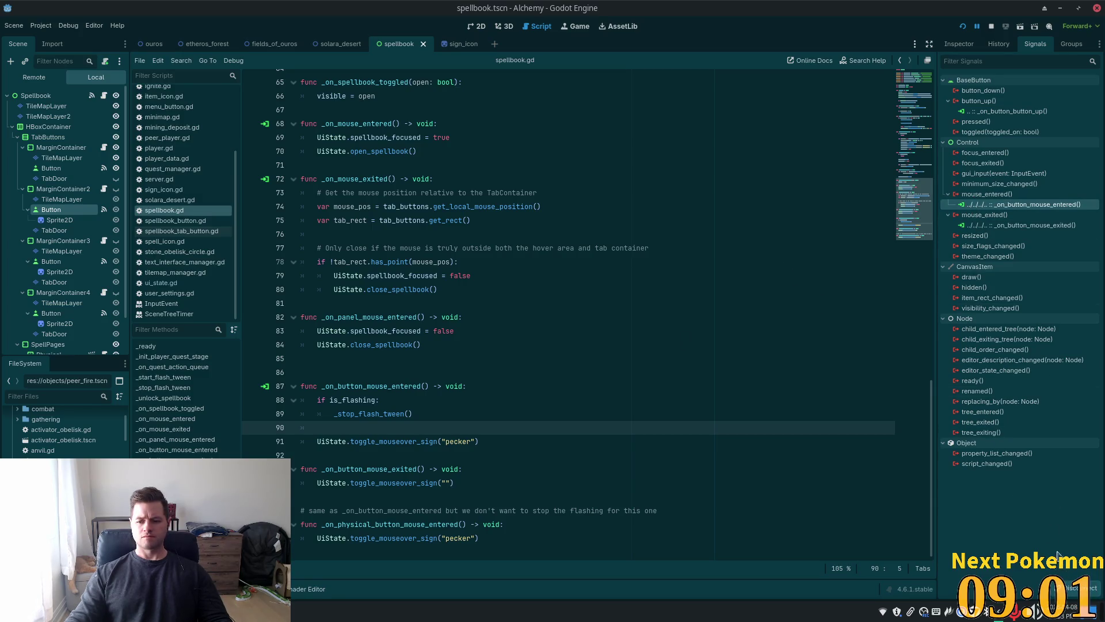
{"action": "right_click", "coordinate": [977, 206]}
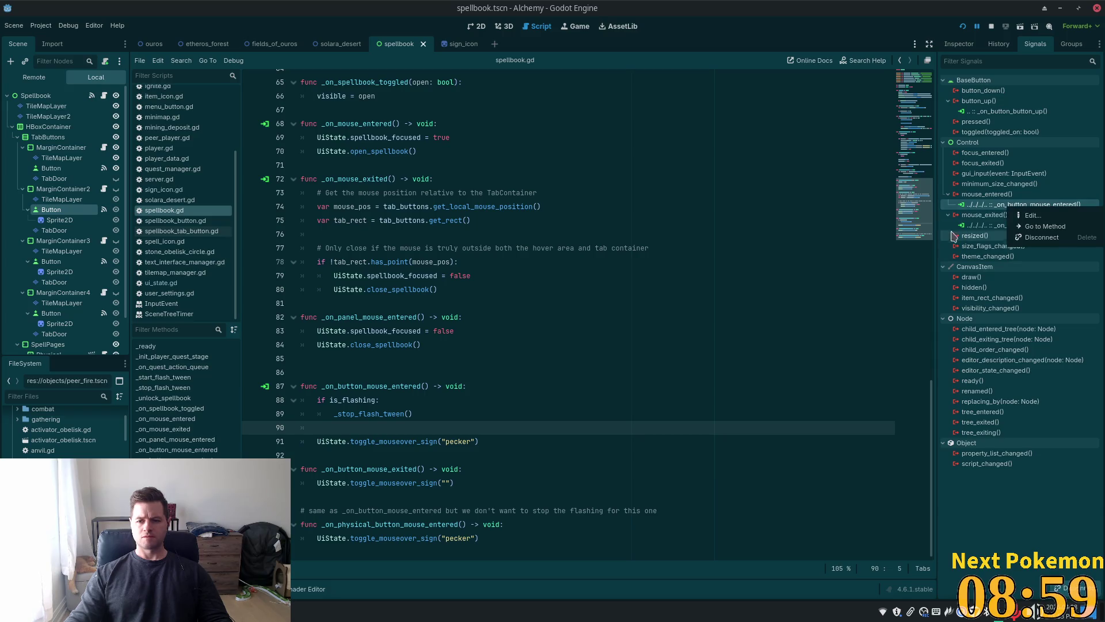
{"action": "right_click", "coordinate": [977, 206]}
{"action": "left_click", "coordinate": [995, 211]}
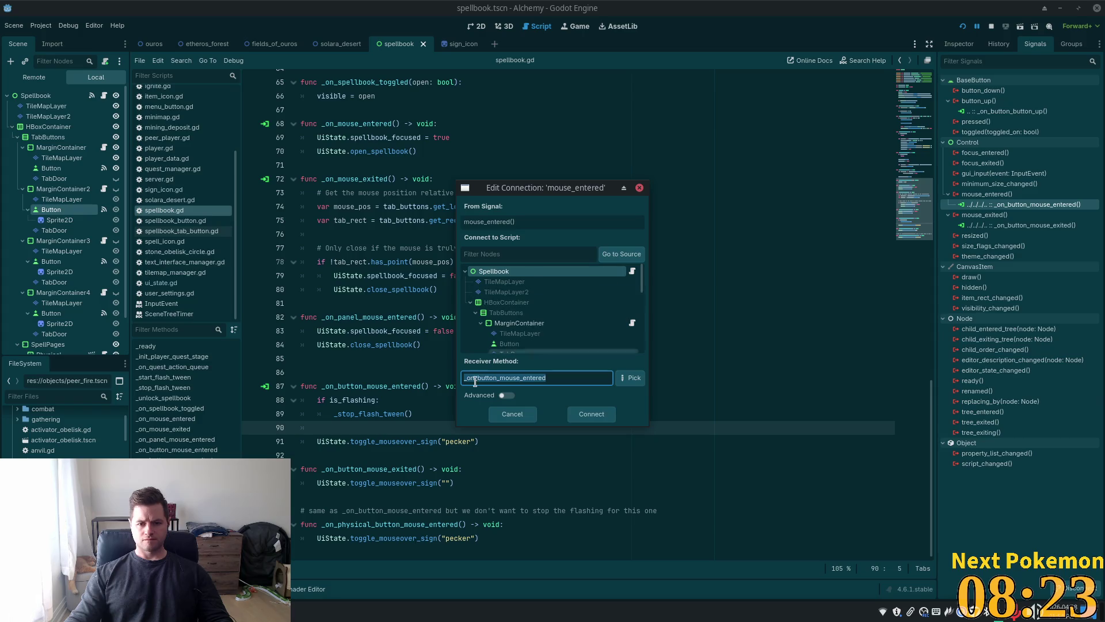
- In Advanced settings, add a String extra call argument 'Casting' to the mouse_entered connection
{"action": "left_click", "coordinate": [506, 395]}
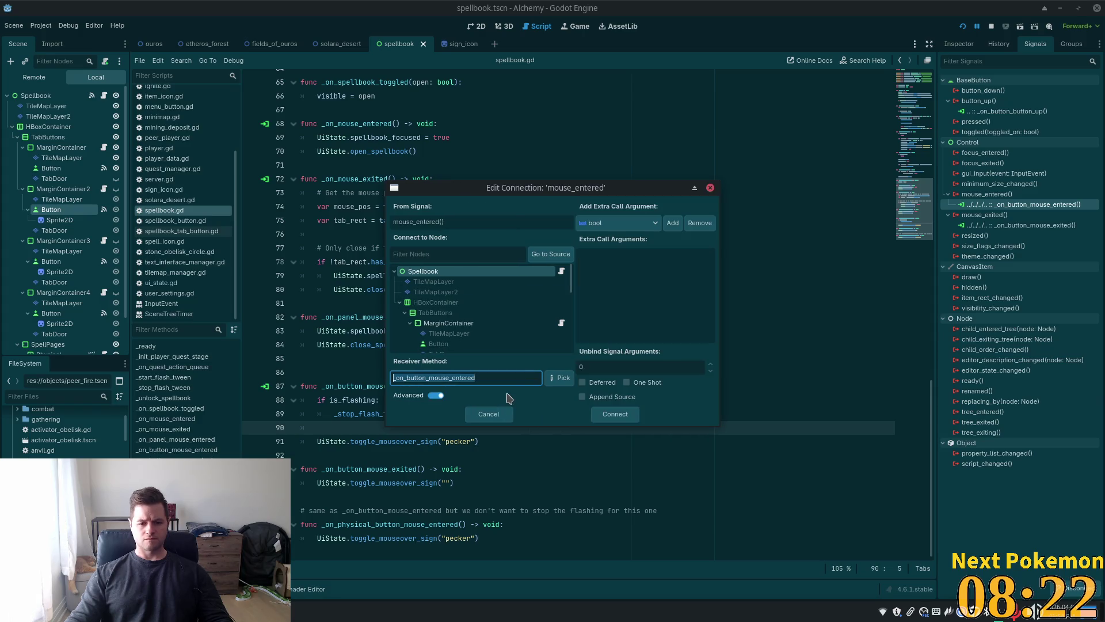
{"action": "left_click", "coordinate": [637, 223]}
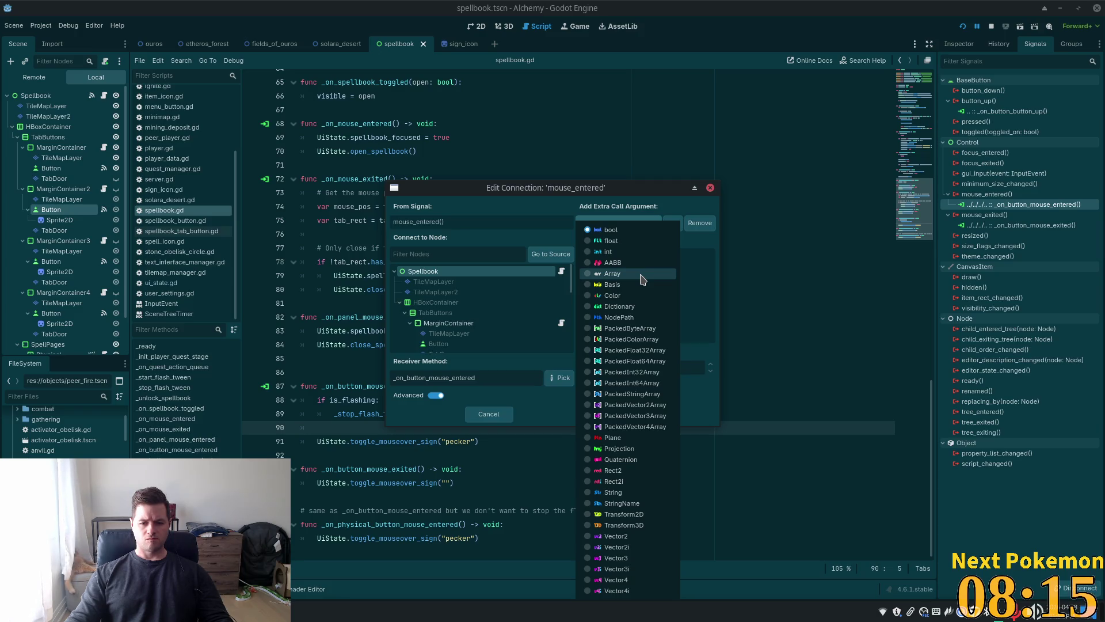
{"action": "key", "text": "Escape"}
{"action": "key", "text": "Down"}
{"action": "key", "text": "Down"}
{"action": "key", "text": "Down"}
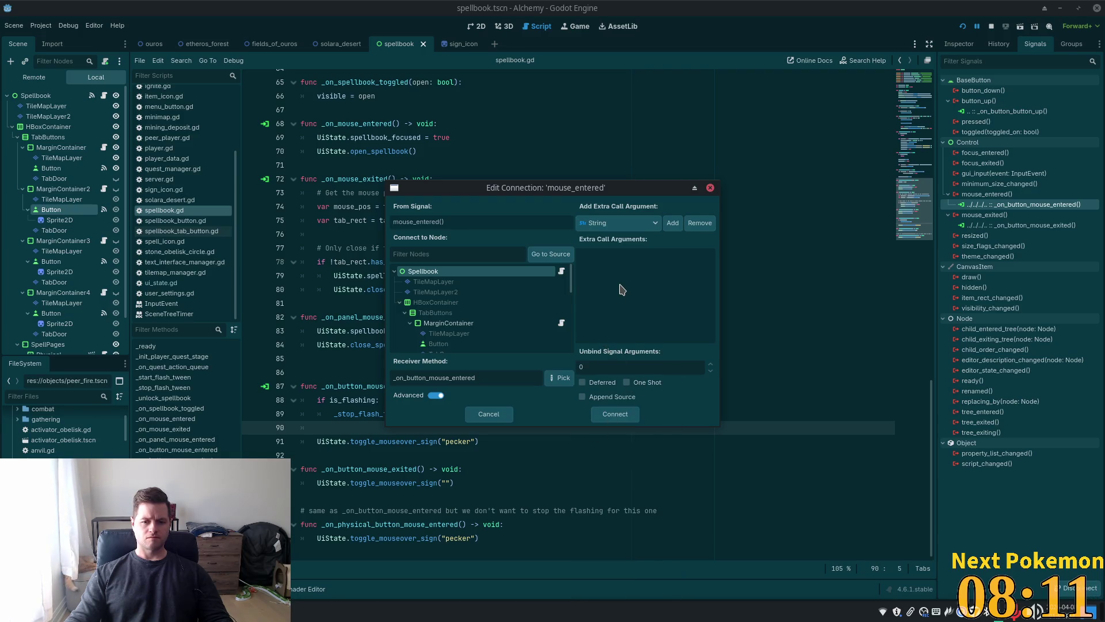
{"action": "left_click", "coordinate": [670, 225]}
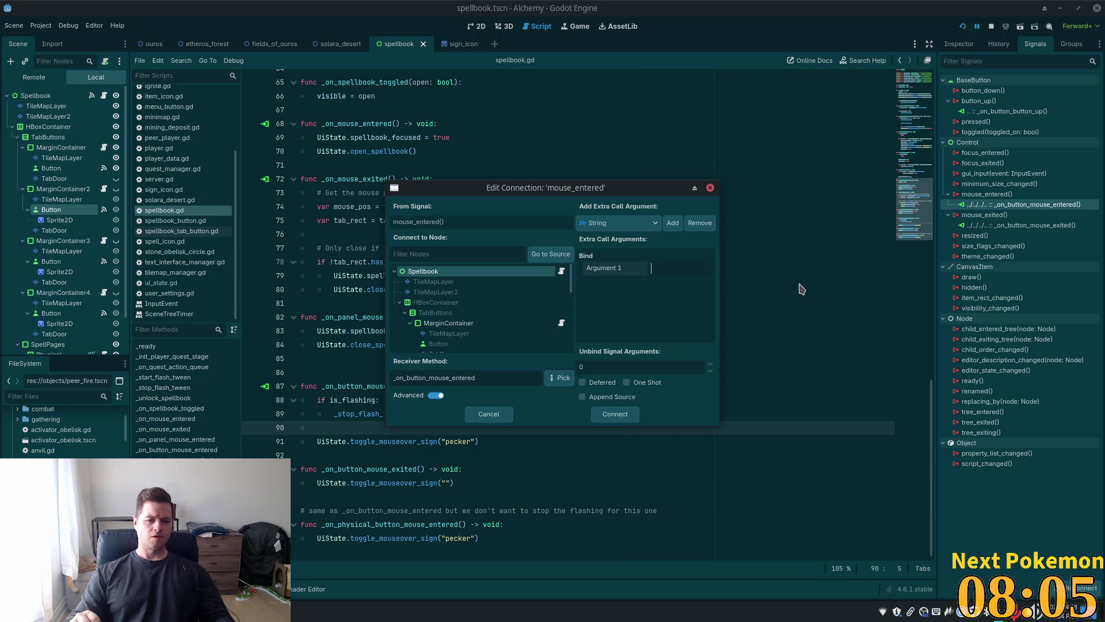
{"action": "type", "text": "Casting"}
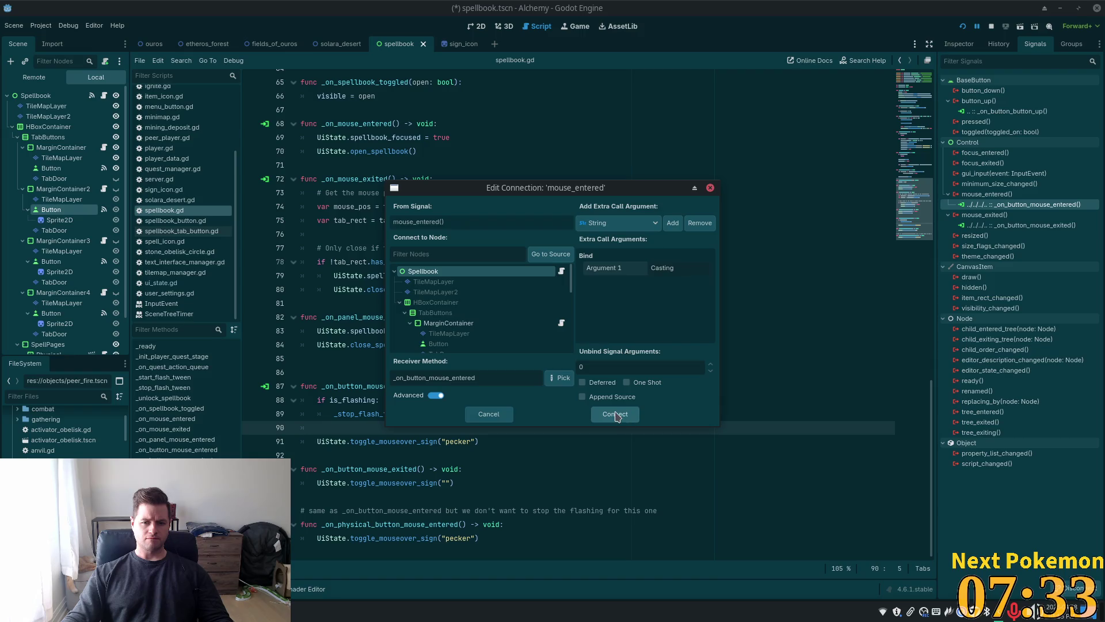
{"action": "left_click", "coordinate": [611, 415]}
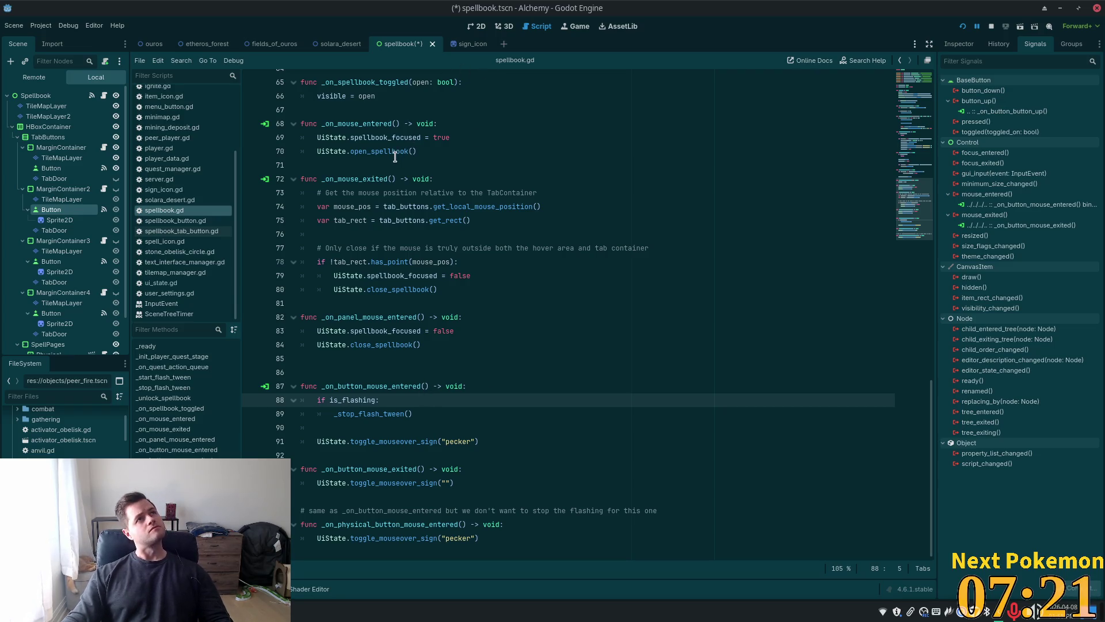
{"action": "mouse_move", "coordinate": [394, 156]}
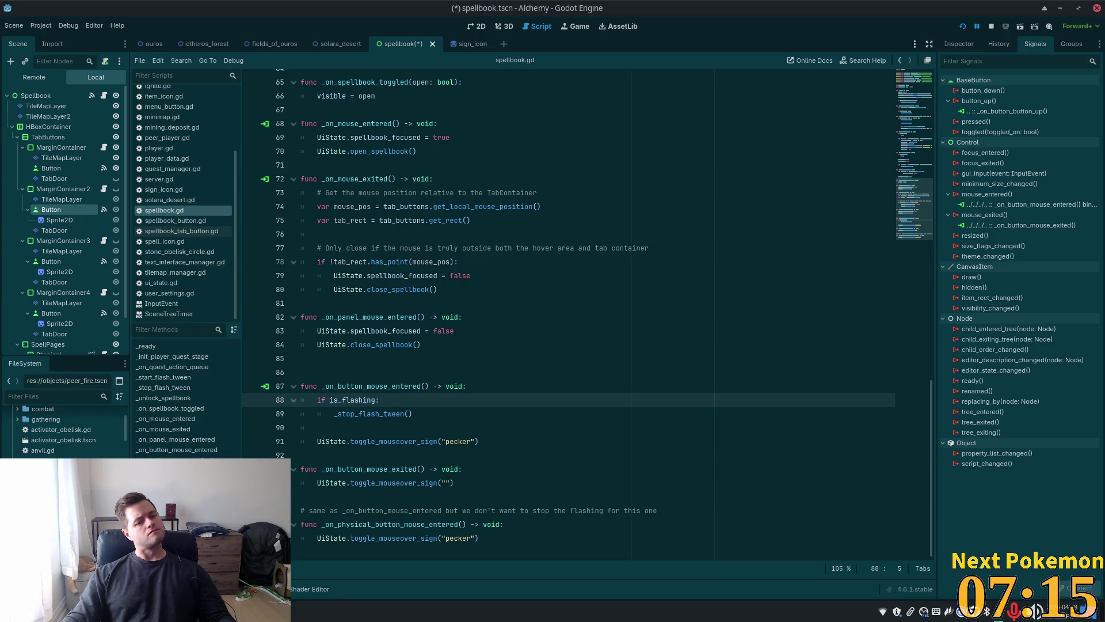
{"action": "key", "text": "alt+Tab"}
- Search the Cursor workspace for 'args', finding 74 results in 4 files
{"action": "left_click", "coordinate": [61, 29]}
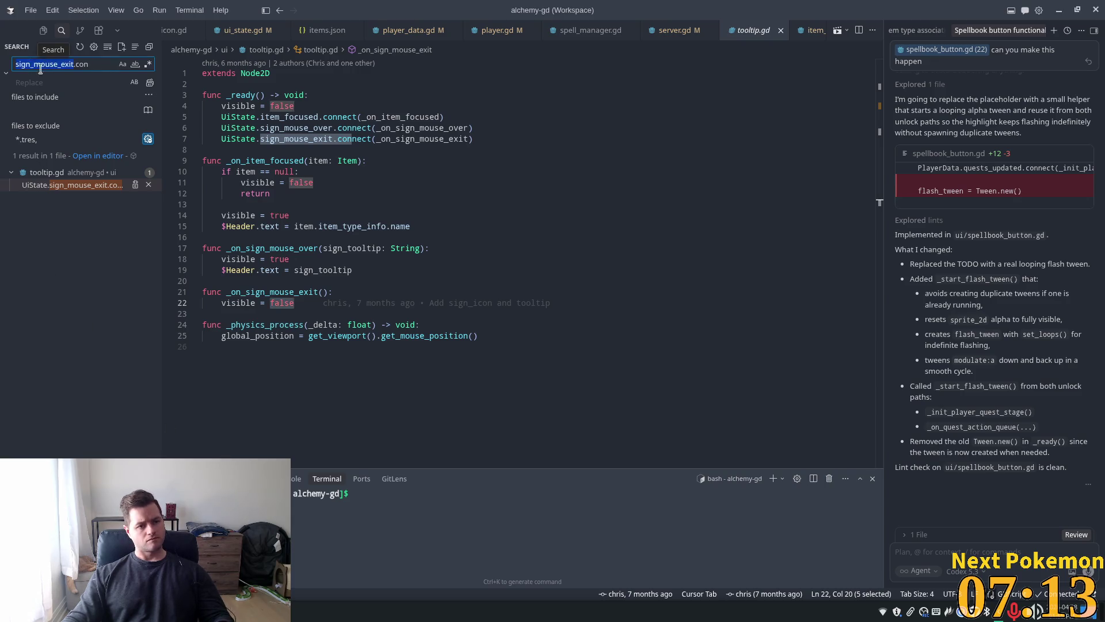
{"action": "type", "text": "arg"}
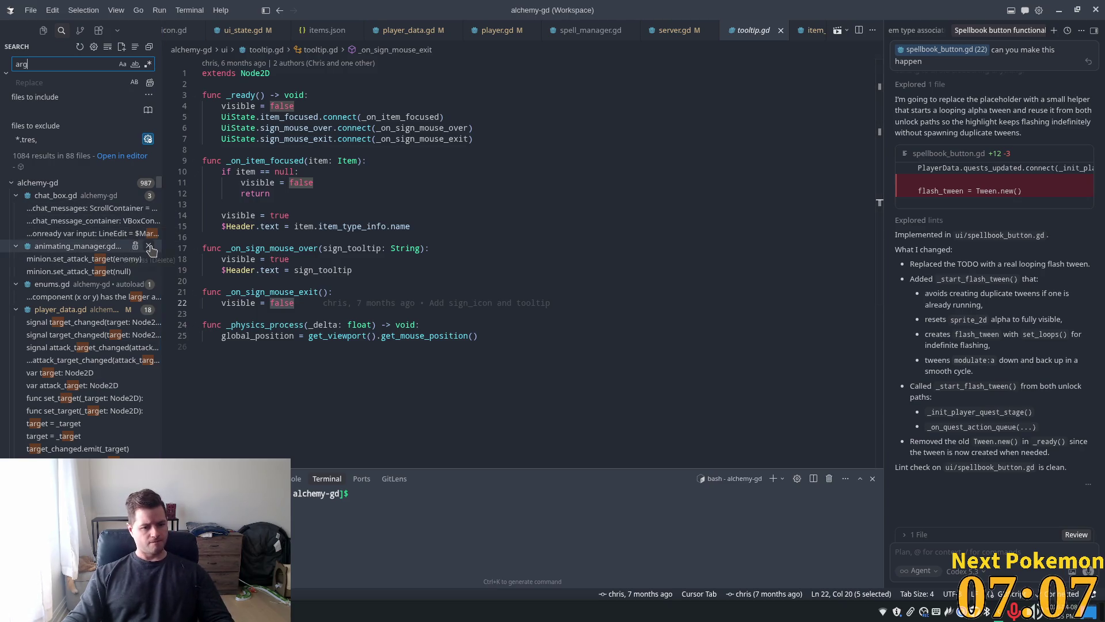
{"action": "type", "text": "s"}
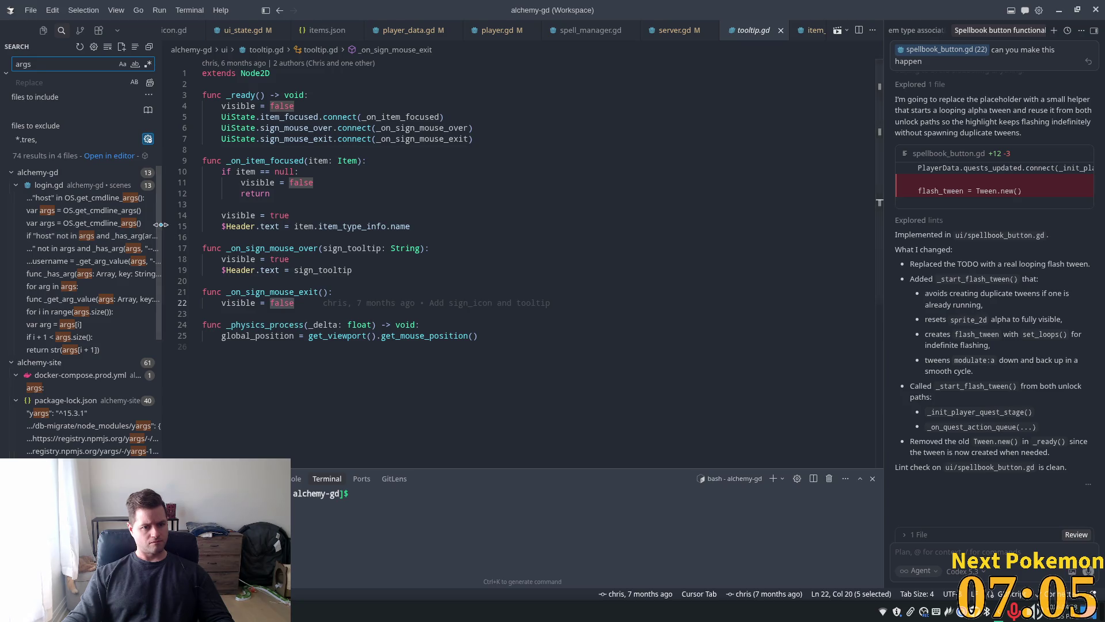
{"action": "key", "text": "alt+Tab"}
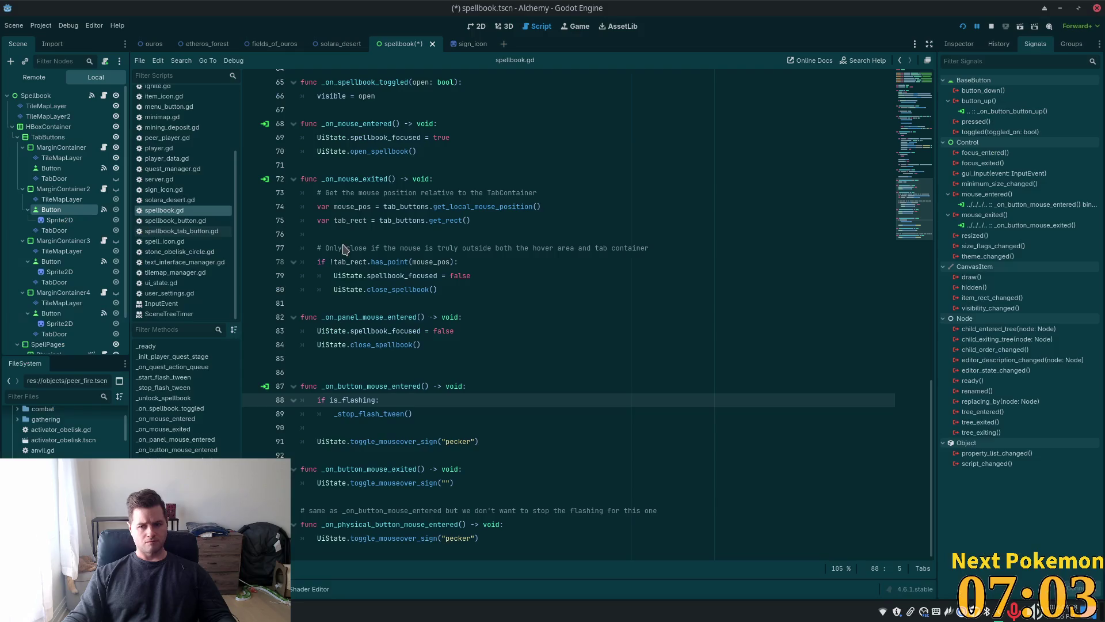
- Connect minimum_size_changed to a new handler with a bound extra String argument
{"action": "double_click", "coordinate": [991, 184]}
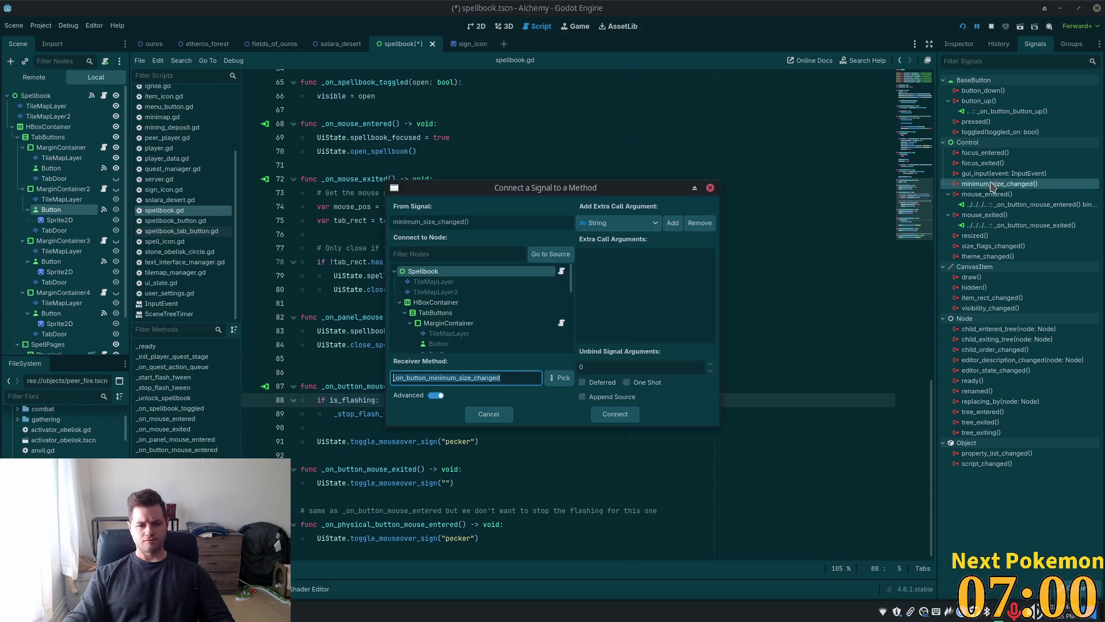
{"action": "left_click", "coordinate": [593, 399]}
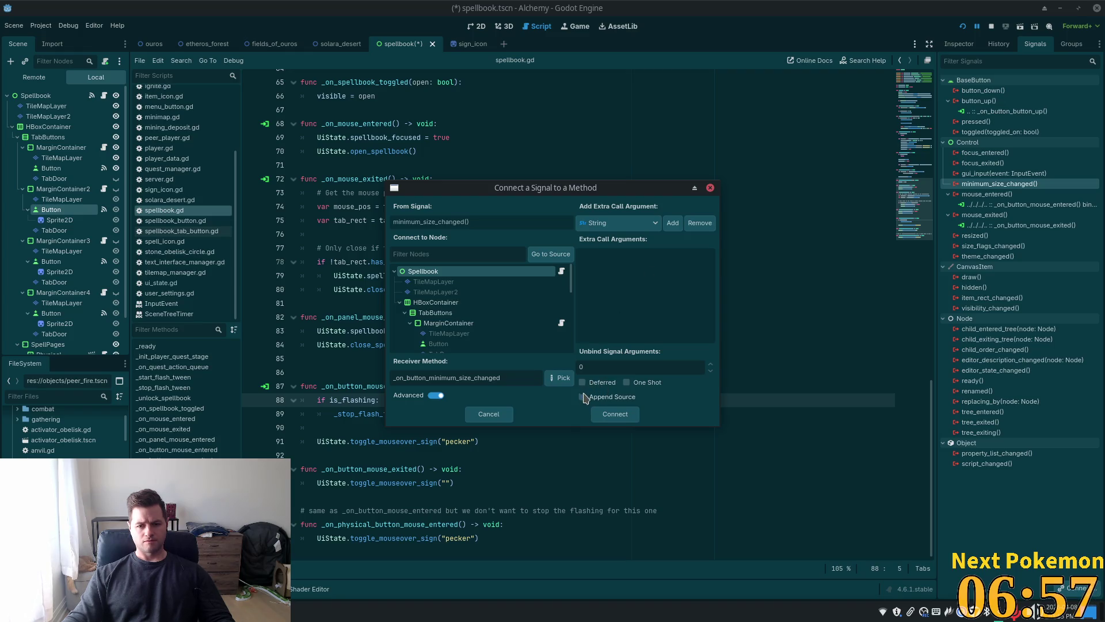
{"action": "left_click", "coordinate": [671, 223]}
{"action": "left_click", "coordinate": [652, 268]}
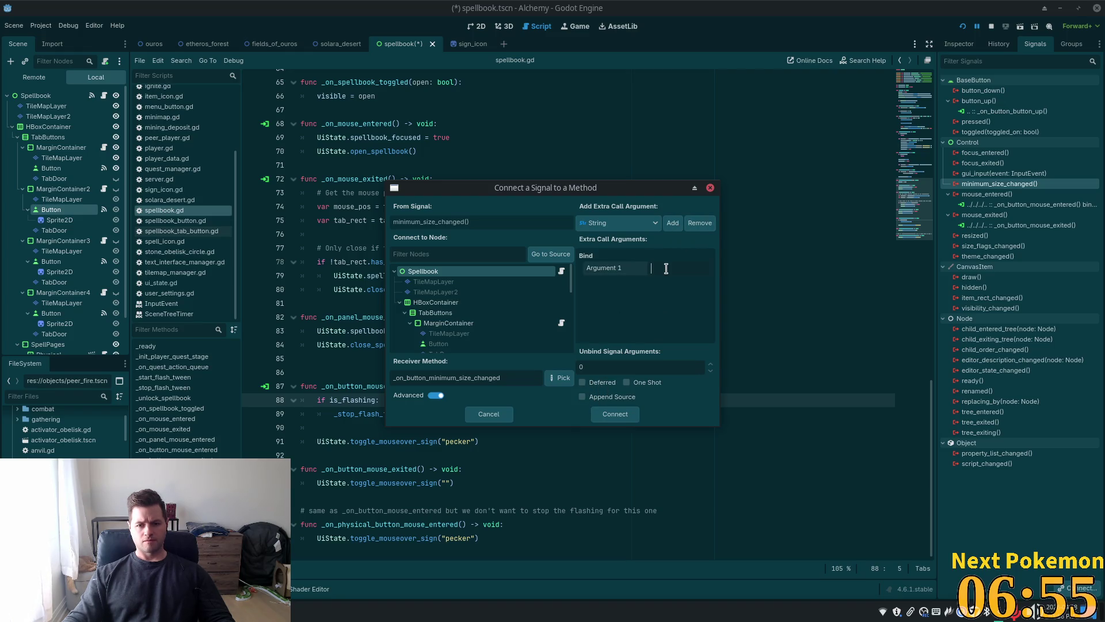
{"action": "type", "text": "fuckskits"}
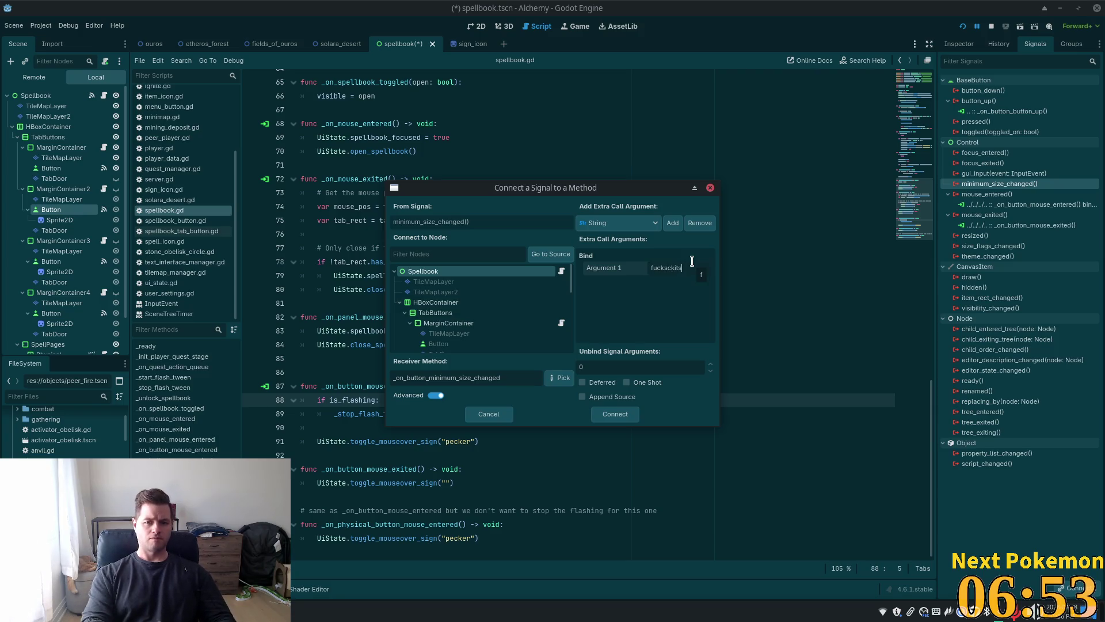
{"action": "left_click", "coordinate": [610, 420]}
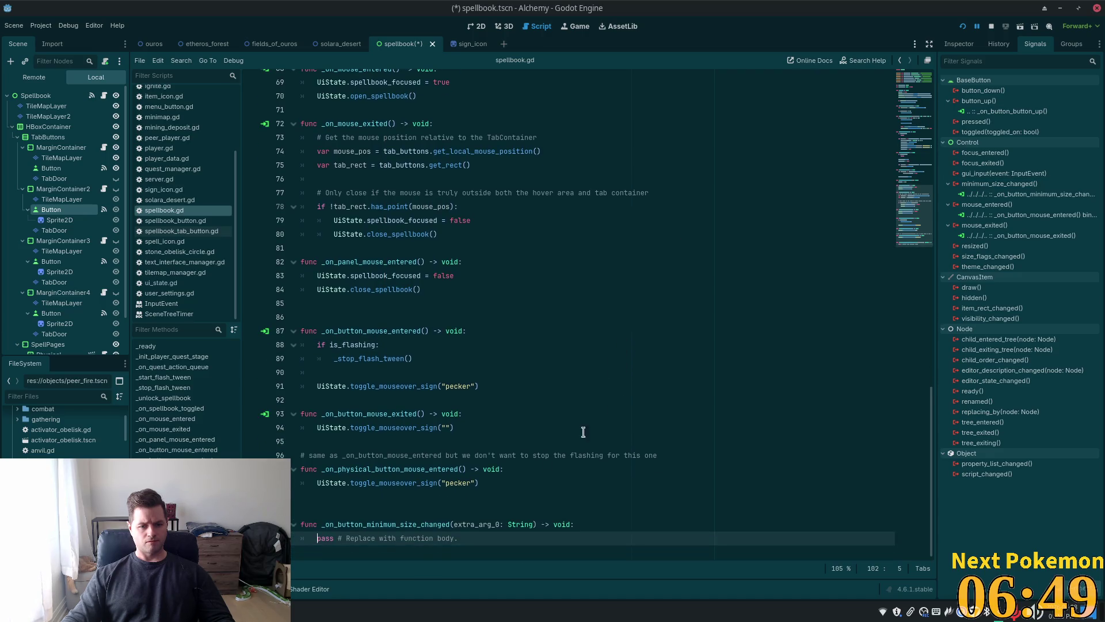
- Remove the minimum_size_changed connection and delete its placeholder handler from spellbook.gd
{"action": "left_click_drag", "start_coordinate": [534, 534], "coordinate": [454, 537]}
{"action": "key", "text": "BackSpace"}
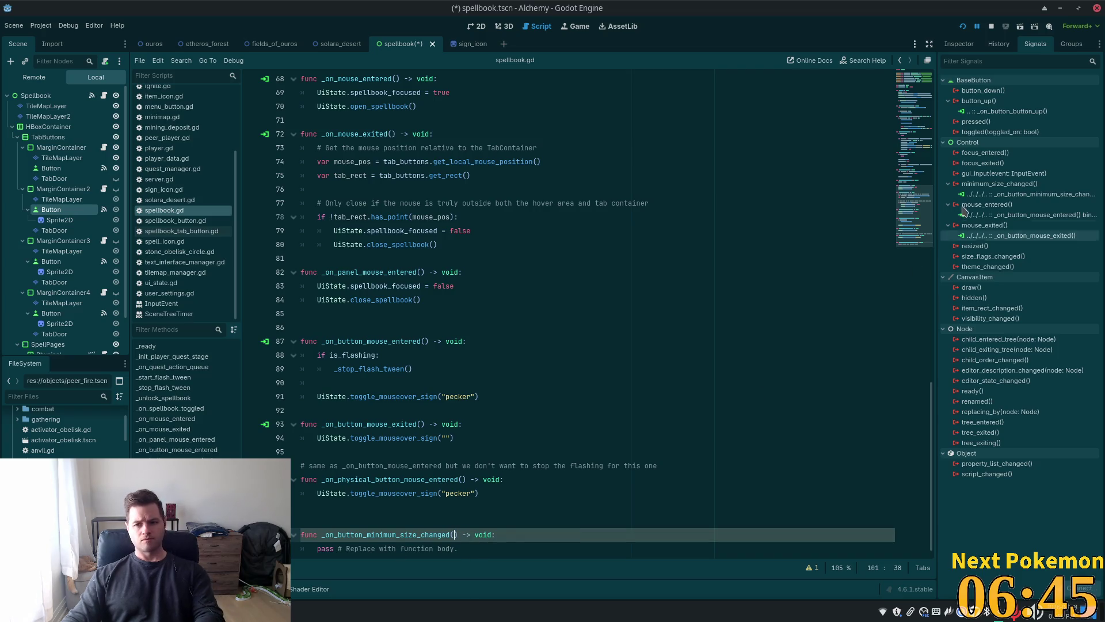
{"action": "left_click", "coordinate": [978, 194]}
{"action": "key", "text": "Delete"}
{"action": "left_click", "coordinate": [398, 479]}
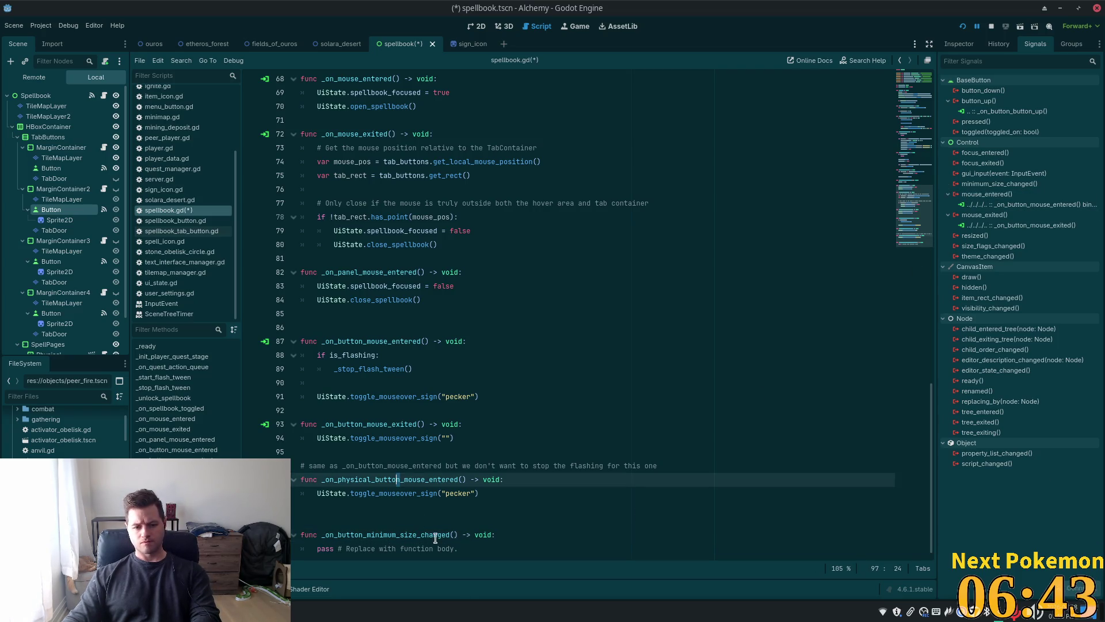
{"action": "left_click_drag", "start_coordinate": [437, 549], "coordinate": [603, 507]}
{"action": "key", "text": "BackSpace"}
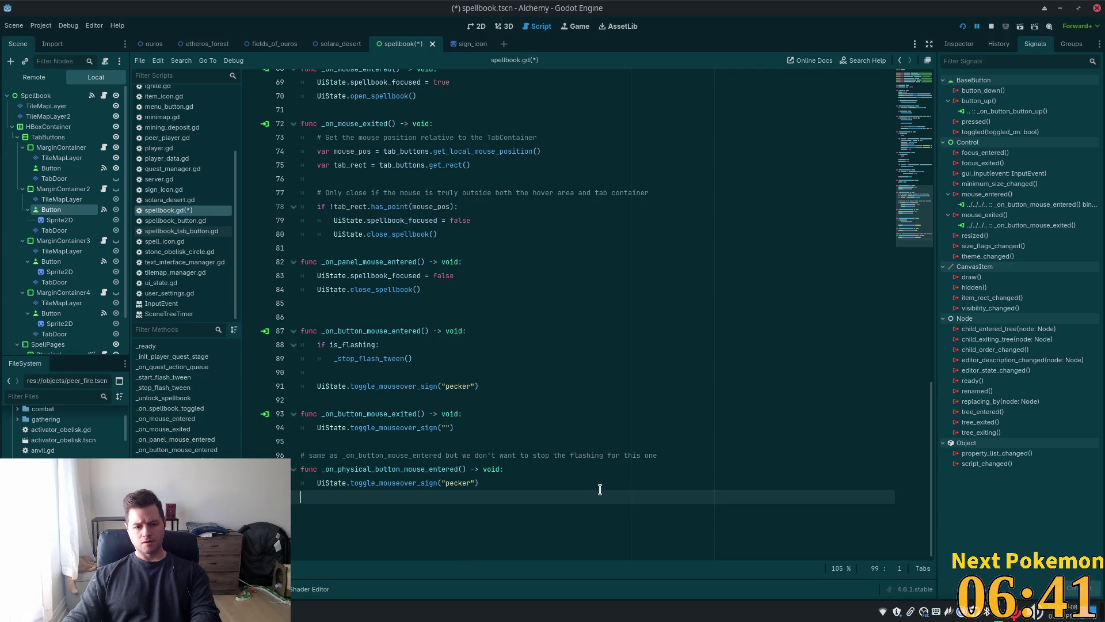
- Give _on_button_mouse_entered an extra_arg_0 parameter and pass it instead of "pecker" on line 91
{"action": "left_click", "coordinate": [423, 330]}
{"action": "type", "text": "extra_arg_0: String"}
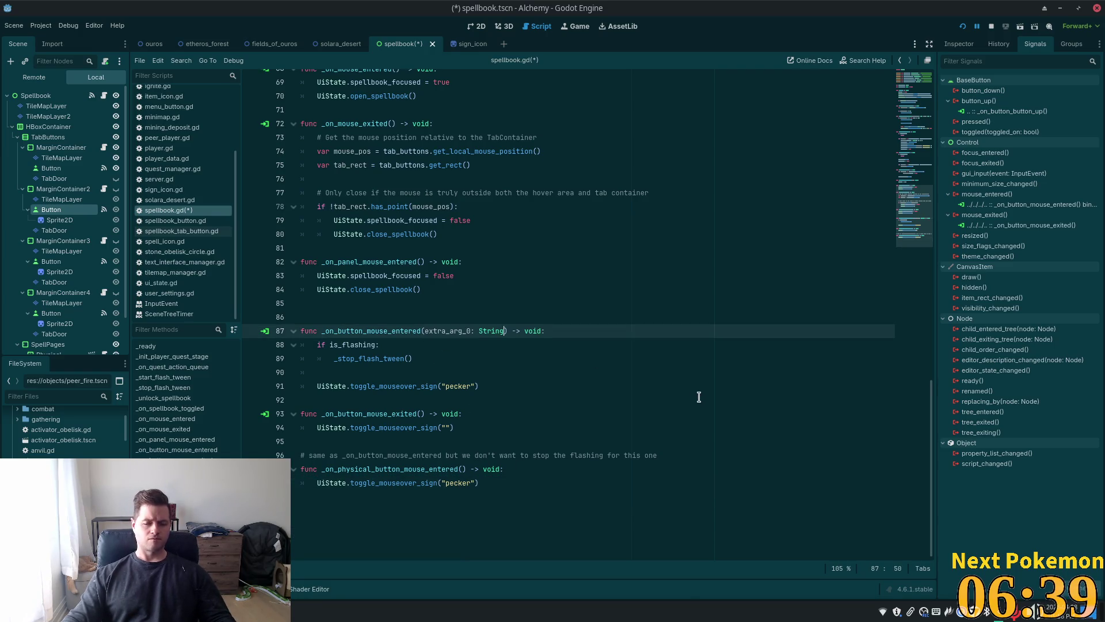
{"action": "left_click_drag", "start_coordinate": [446, 331], "coordinate": [433, 276]}
{"action": "scroll", "coordinate": [461, 345], "scroll_direction": "up", "scroll_amount": 2}
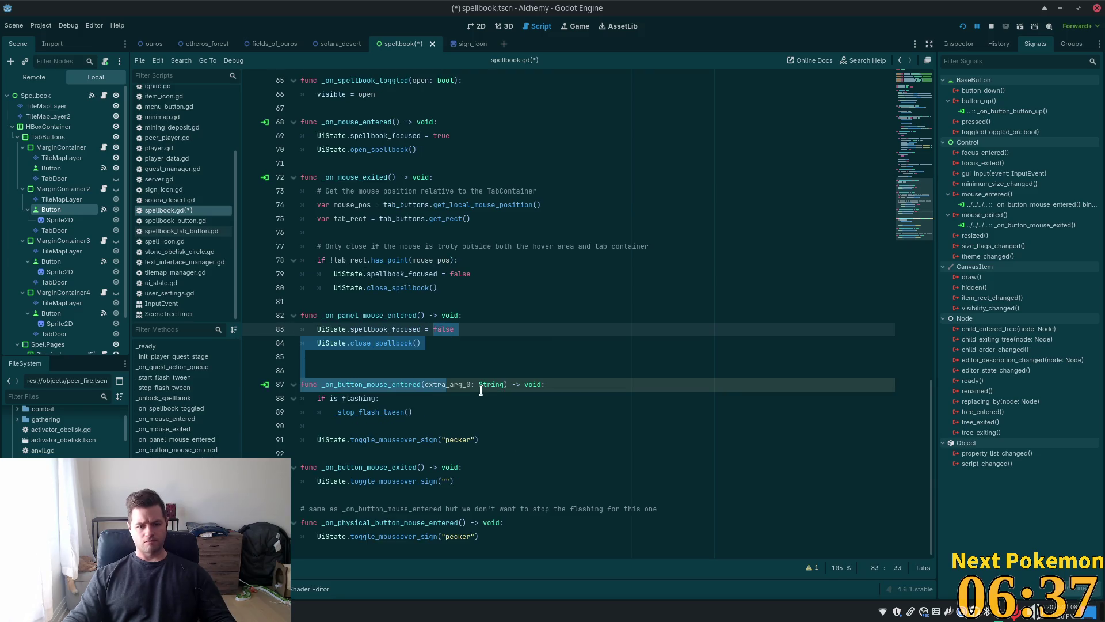
{"action": "double_click", "coordinate": [460, 385]}
{"action": "left_click_drag", "start_coordinate": [475, 439], "coordinate": [442, 440]}
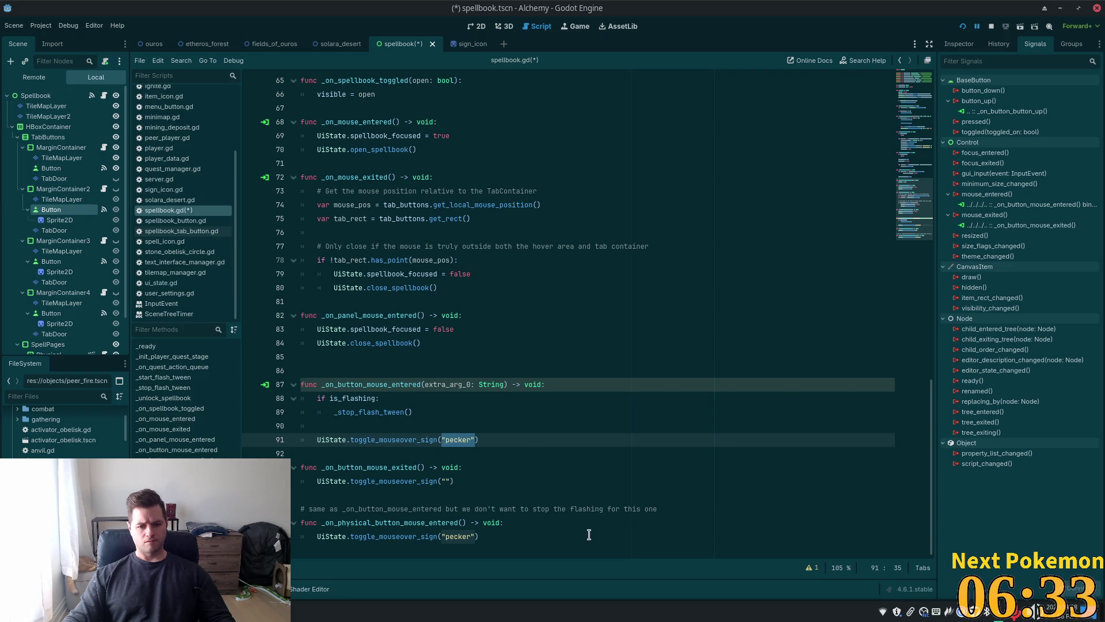
{"action": "type", "text": "extra_arg_0"}
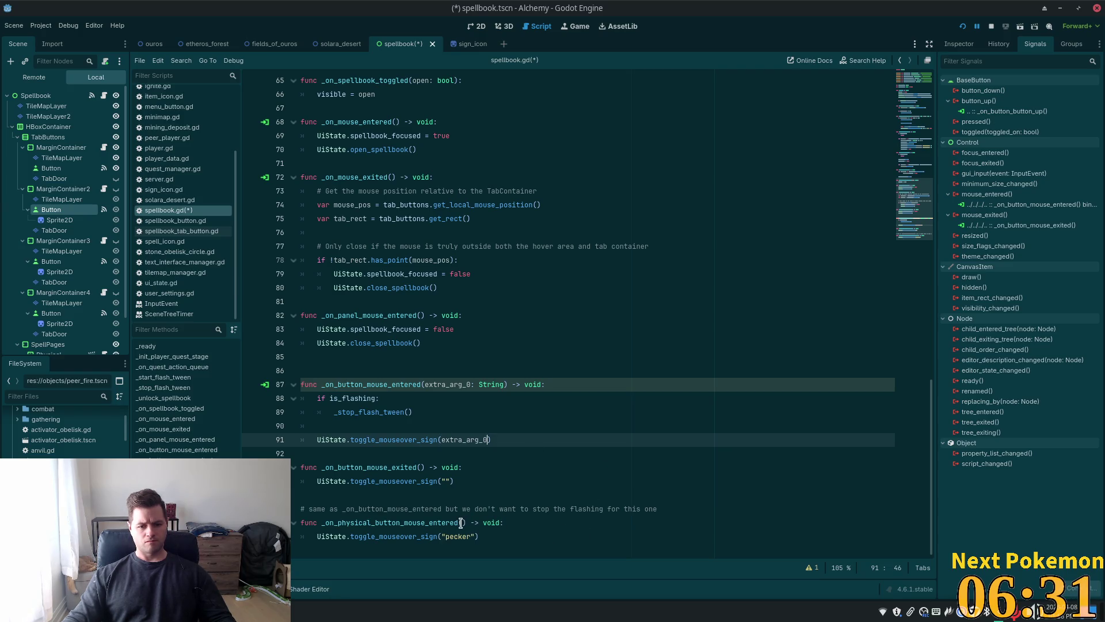
- Give _on_physical_button_mouse_entered an extra_arg_0 parameter and pass it instead of "pecker" on line 98
{"action": "left_click", "coordinate": [461, 523]}
{"action": "scroll", "coordinate": [490, 525], "scroll_direction": "up", "scroll_amount": 1}
{"action": "type", "text": "extra_arg_0"}
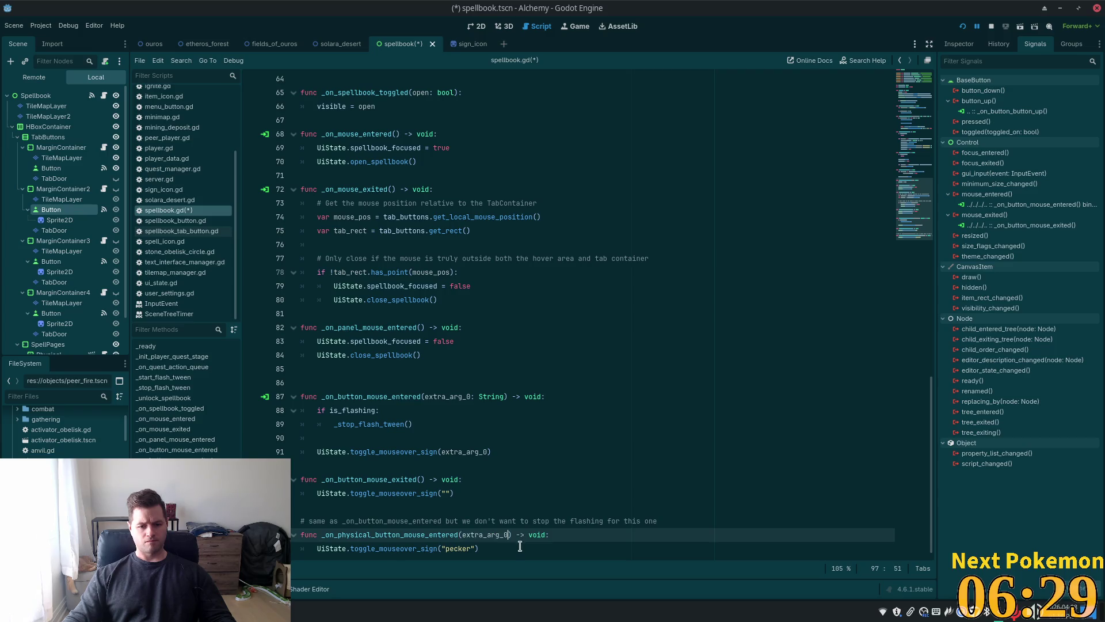
{"action": "scroll", "coordinate": [524, 497], "scroll_direction": "down", "scroll_amount": 1}
{"action": "scroll", "coordinate": [476, 539], "scroll_direction": "up", "scroll_amount": 1}
{"action": "left_click_drag", "start_coordinate": [476, 548], "coordinate": [441, 548]}
{"action": "type", "text": "extra_arg_0"}
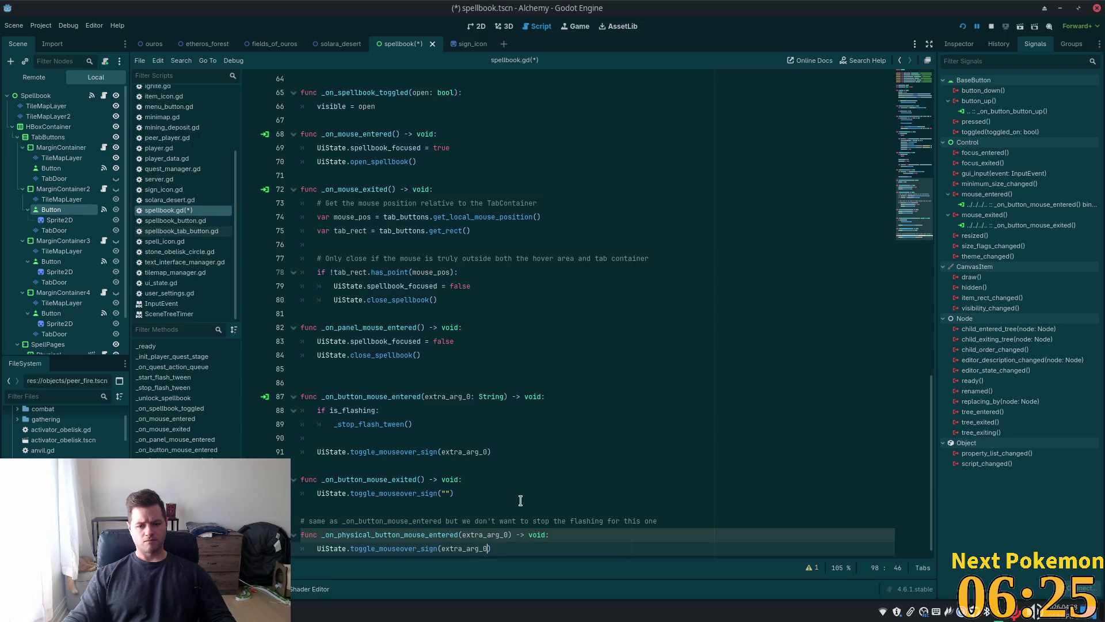
- Copy the ': String' type annotation onto the physical handler's parameter and save the script
{"action": "left_click", "coordinate": [502, 398]}
{"action": "mouse_move", "coordinate": [502, 398]}
{"action": "left_mouse_down"}
{"action": "mouse_move", "coordinate": [451, 398]}
{"action": "mouse_move", "coordinate": [503, 395]}
{"action": "left_mouse_up"}
{"action": "left_click", "coordinate": [477, 398]}
{"action": "left_click", "coordinate": [472, 397]}
{"action": "key", "text": "ctrl+c"}
{"action": "left_click", "coordinate": [511, 535]}
{"action": "key", "text": "ctrl+v"}
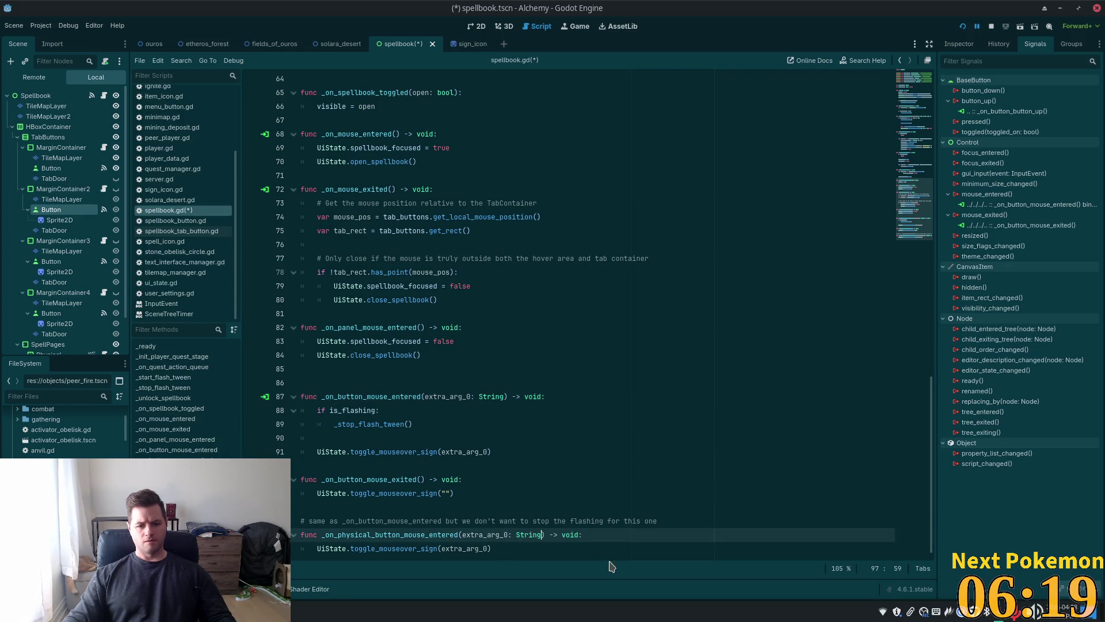
{"action": "key", "text": "ctrl+s"}
{"action": "left_click", "coordinate": [524, 410]}
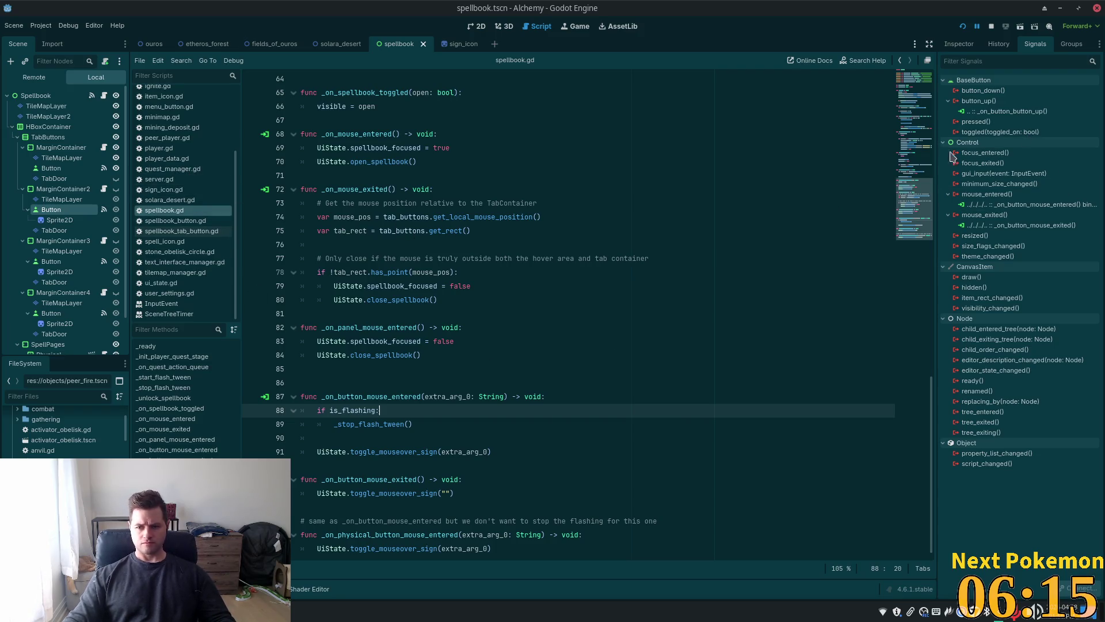
- Bind the extra String argument 'Physical' to the first Button's mouse_entered connection and save
{"action": "left_click", "coordinate": [60, 169]}
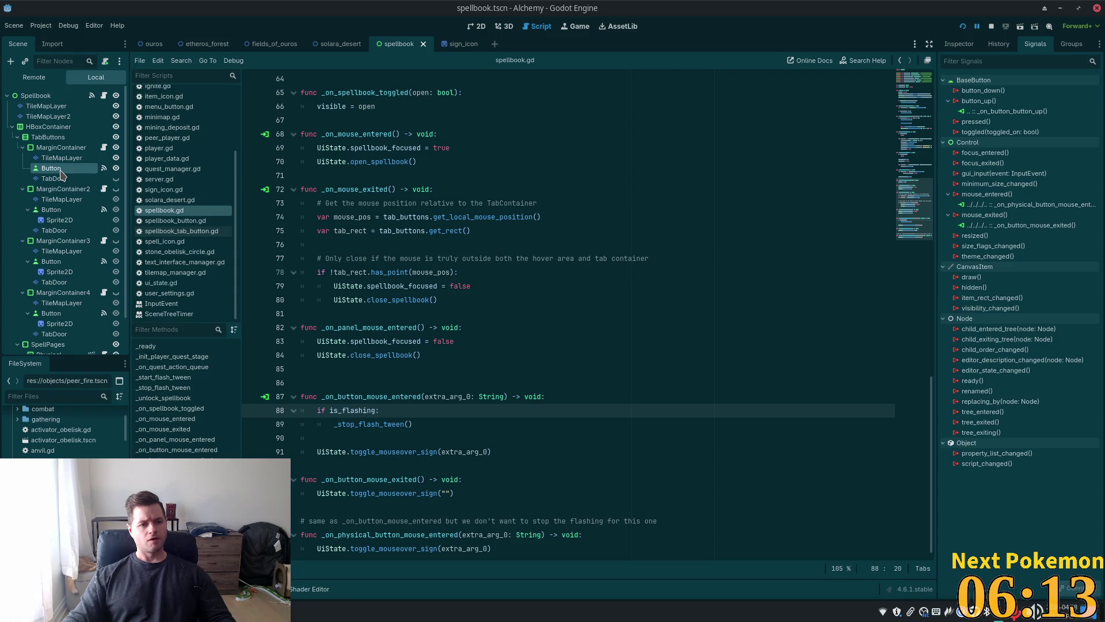
{"action": "left_click", "coordinate": [67, 167]}
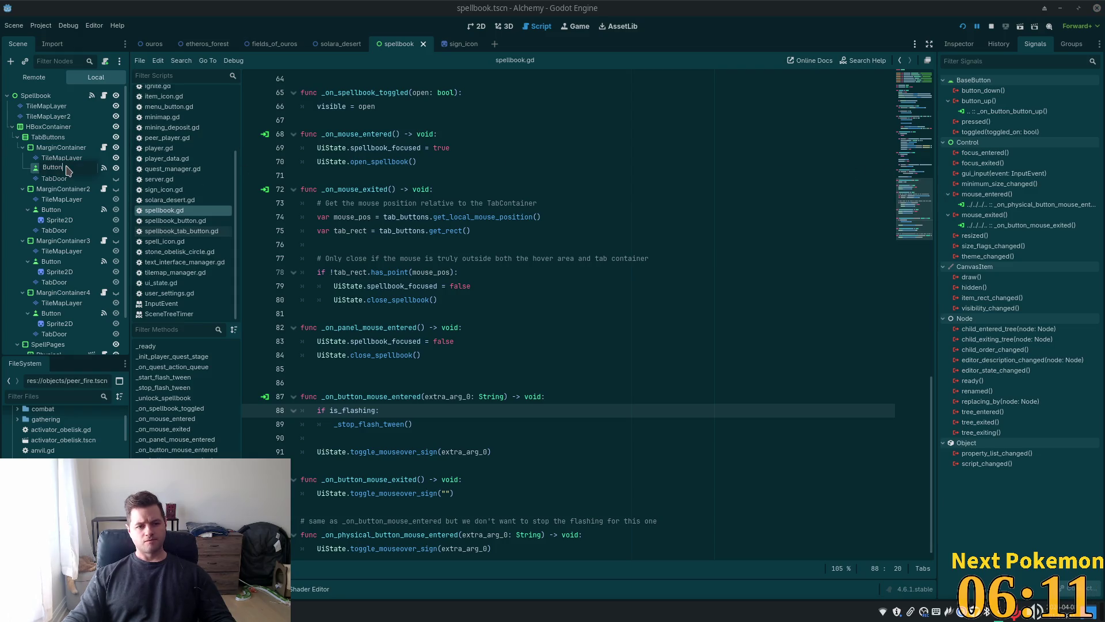
{"action": "key", "text": "Return"}
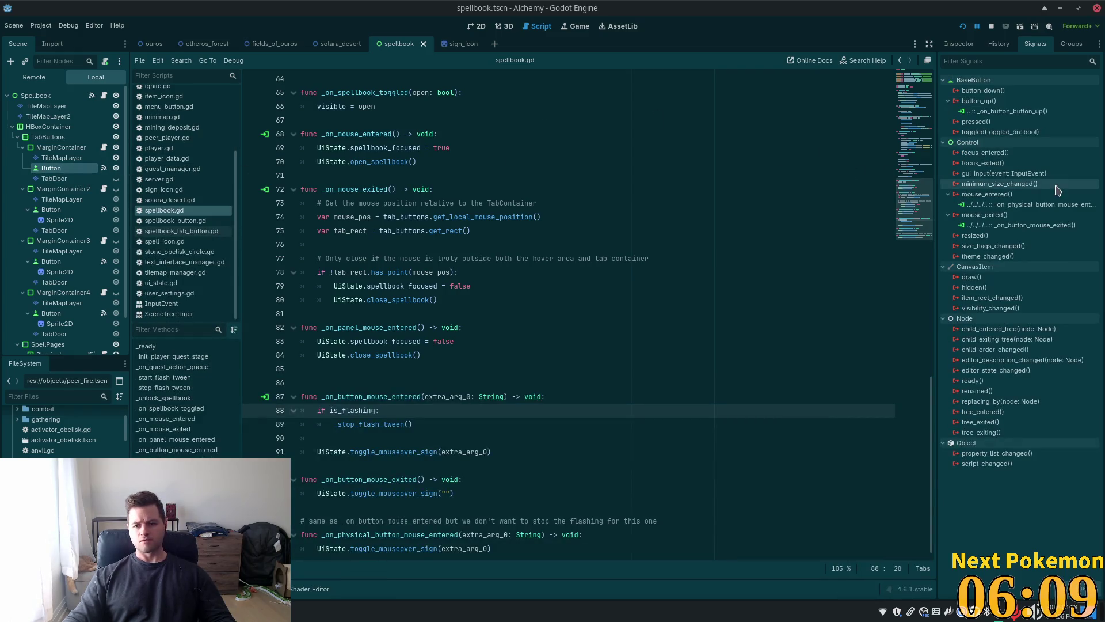
{"action": "left_click", "coordinate": [1030, 204]}
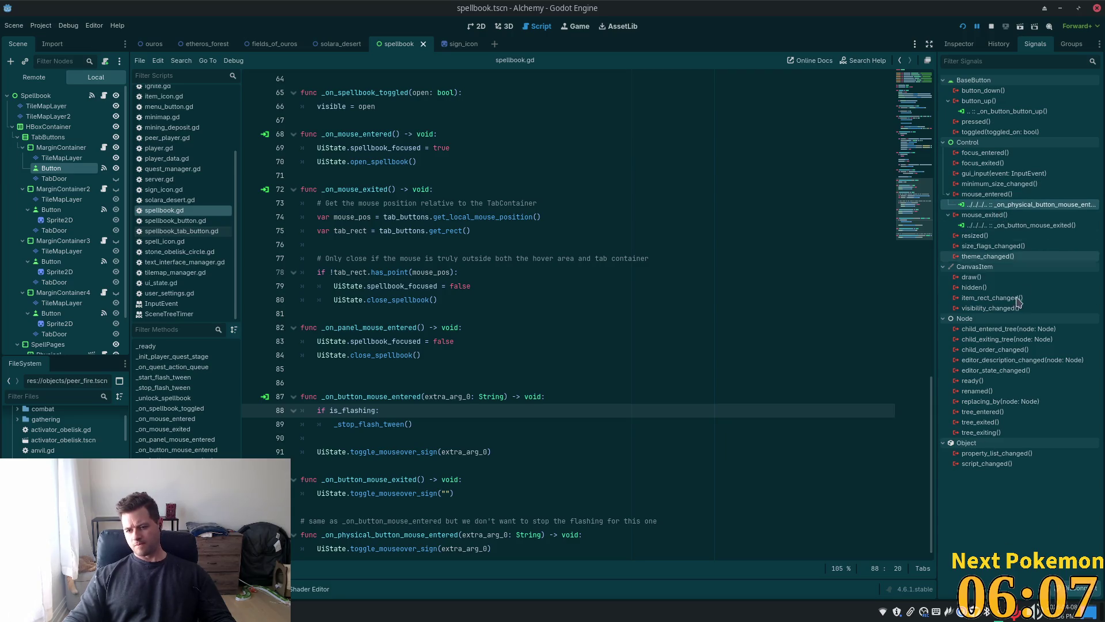
{"action": "right_click", "coordinate": [1006, 206]}
{"action": "left_click", "coordinate": [1029, 213]}
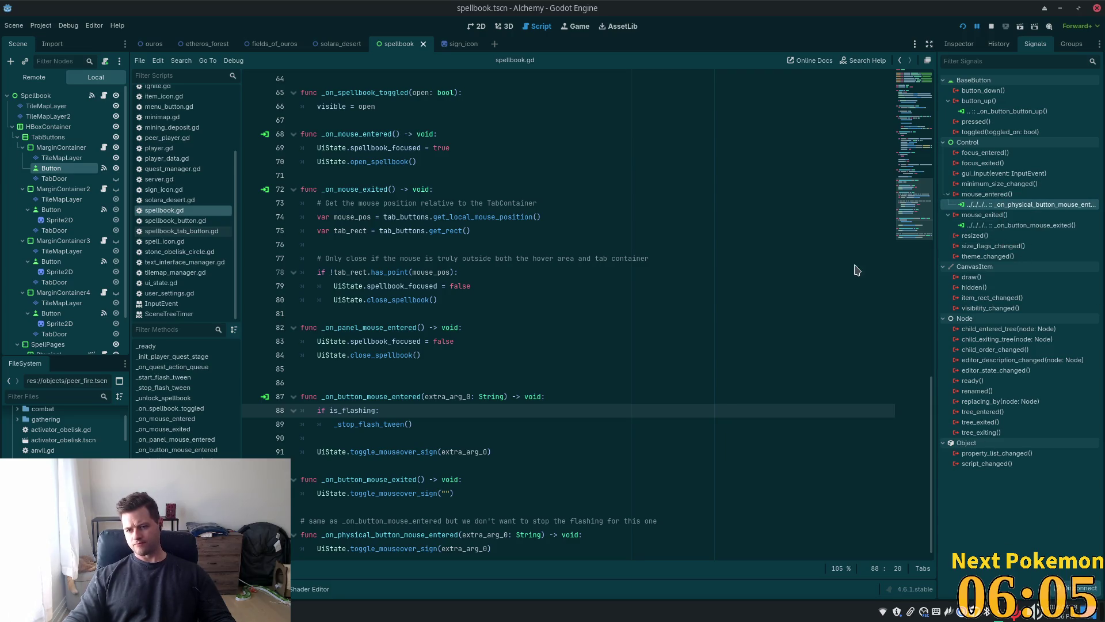
{"action": "left_click", "coordinate": [673, 223]}
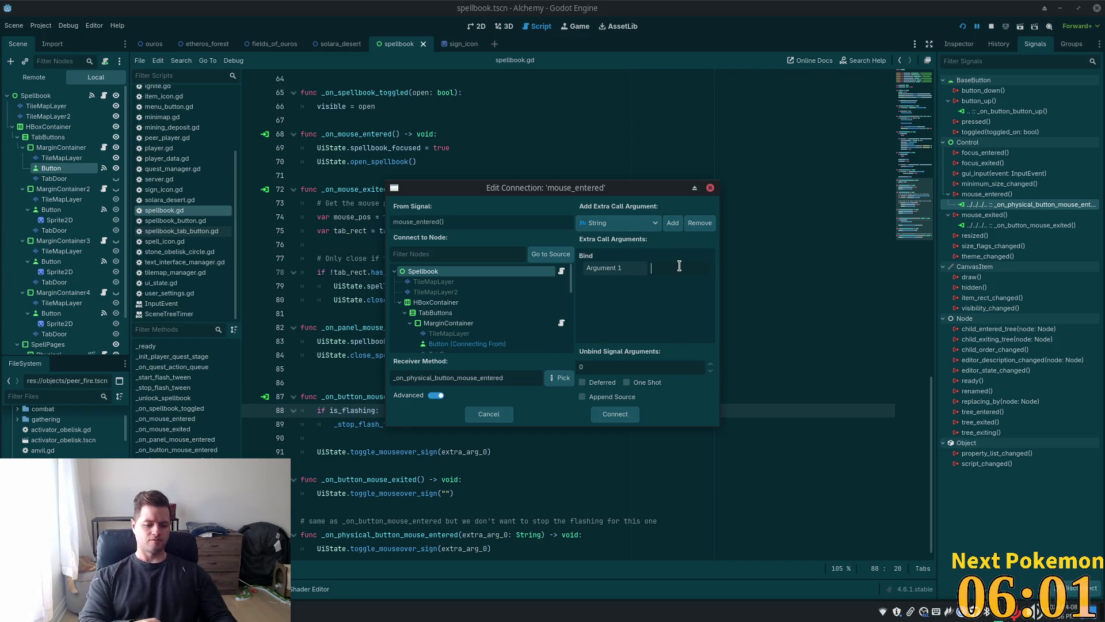
{"action": "type", "text": "Physical"}
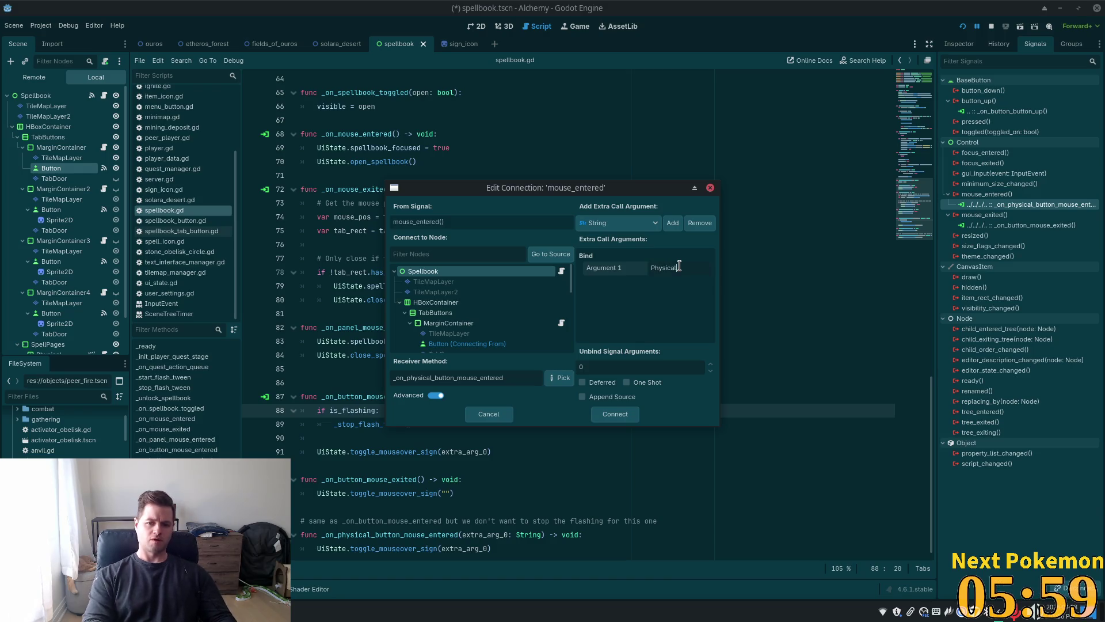
{"action": "left_click", "coordinate": [614, 419]}
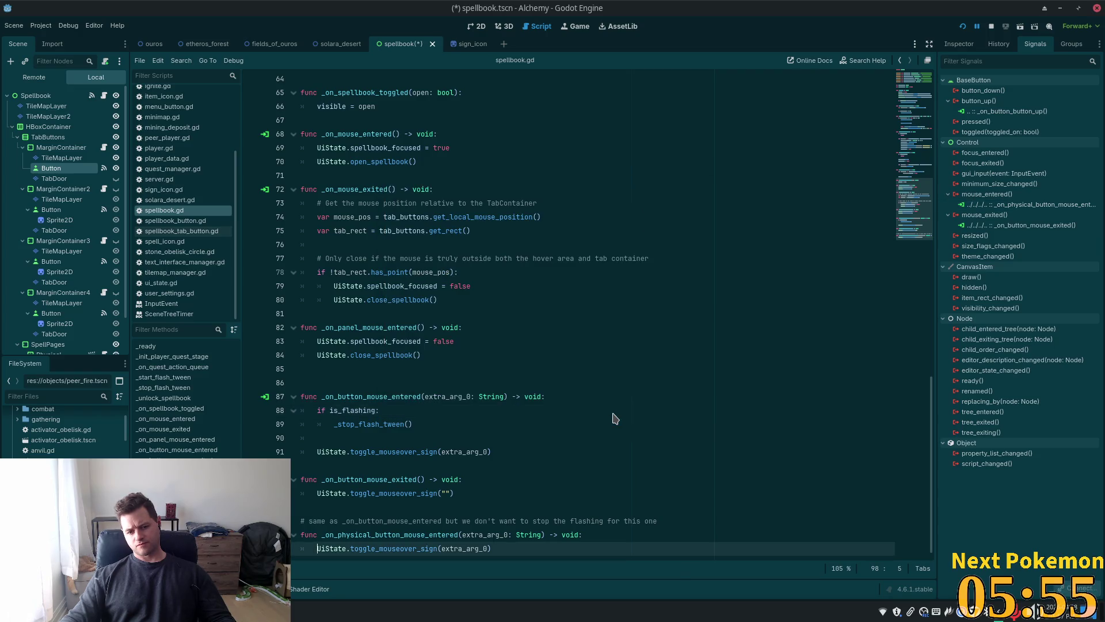
{"action": "key", "text": "ctrl+s"}
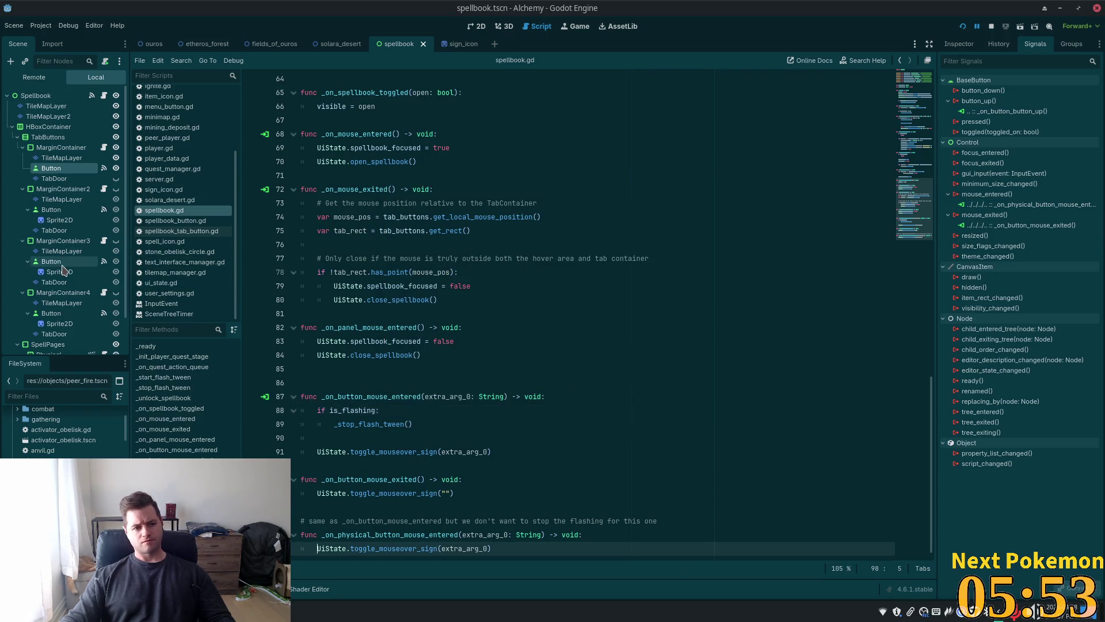
- Select the third tab's Button node, then run the Alchemy game in debug with F5
{"action": "left_click", "coordinate": [65, 263]}
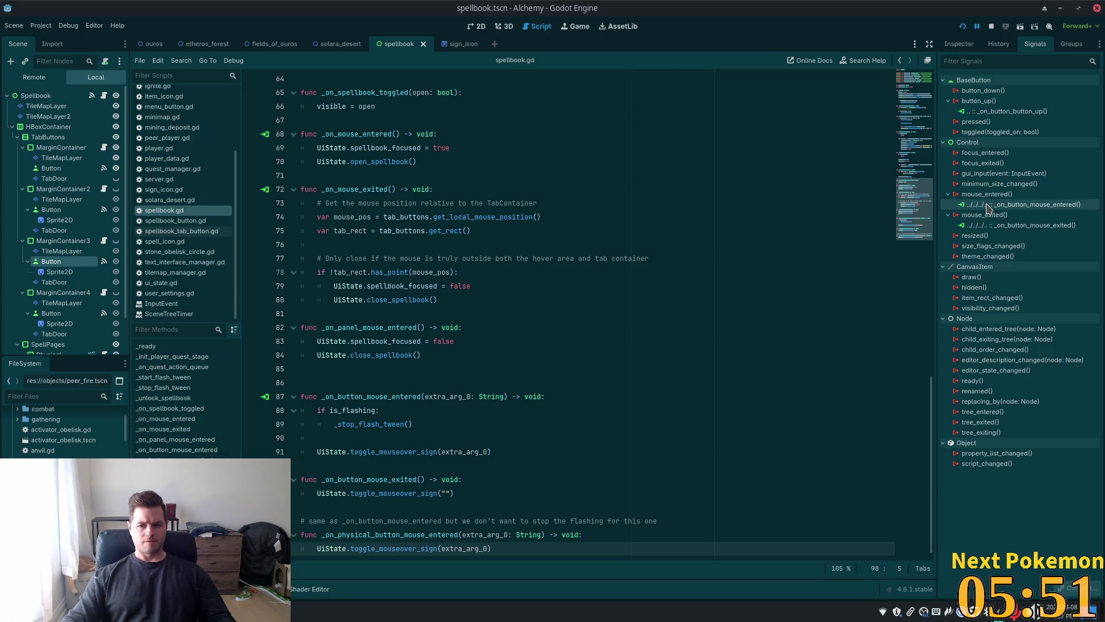
{"action": "key", "text": "alt+Tab"}
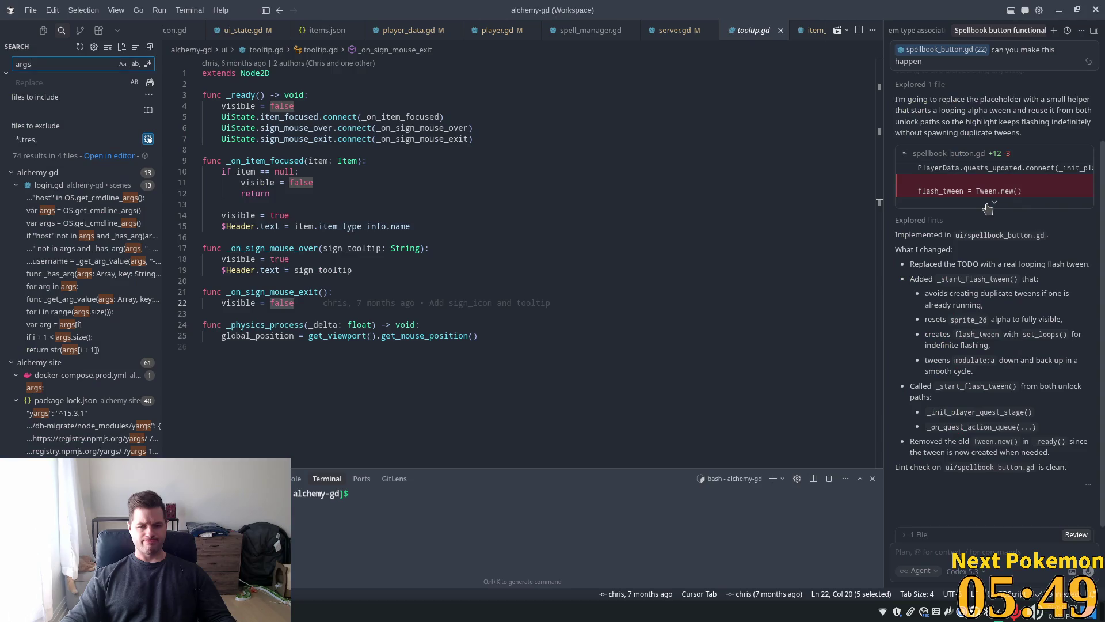
{"action": "key", "text": "alt+Tab"}
{"action": "key", "text": "F5"}
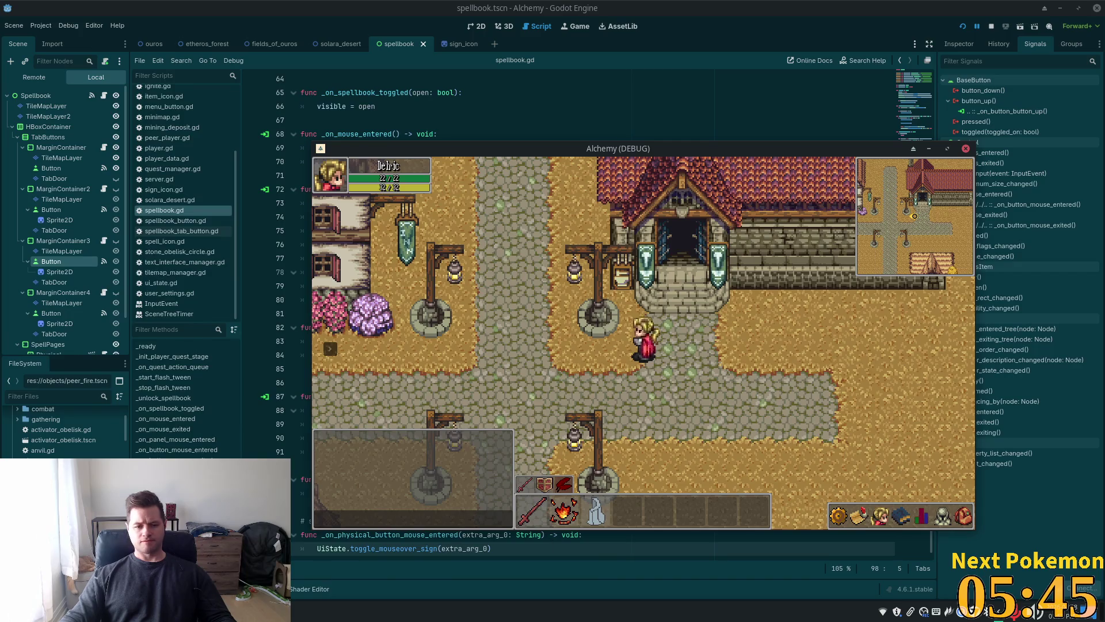
{"action": "key", "text": "alt+Tab"}
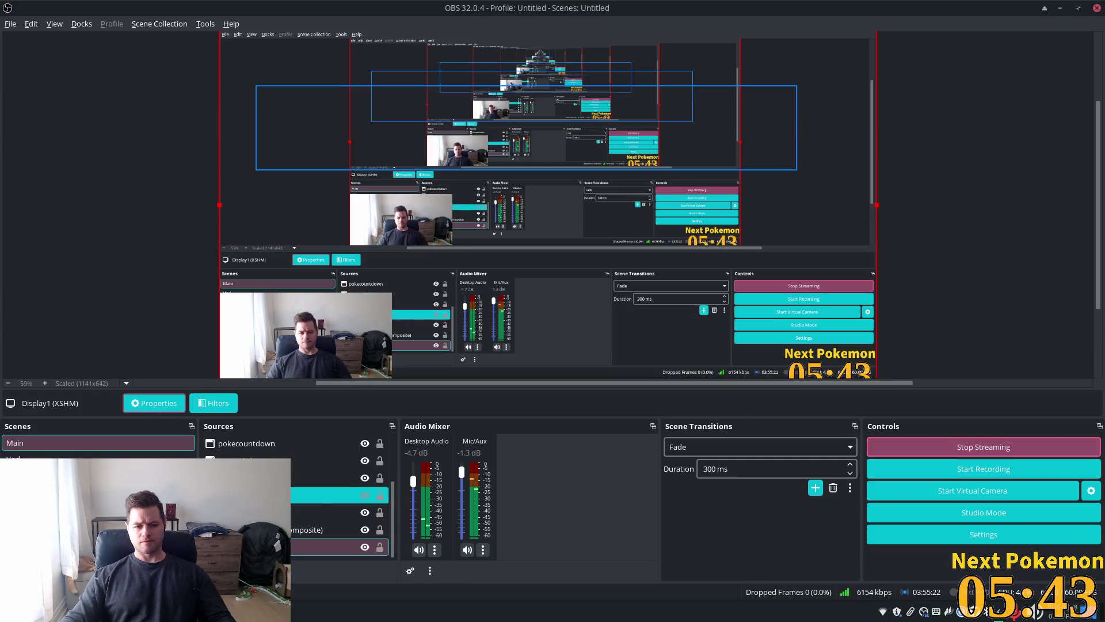
- Make the BE RIGHT BACK! source visible on the stream, then return to the running game
{"action": "left_click", "coordinate": [365, 495]}
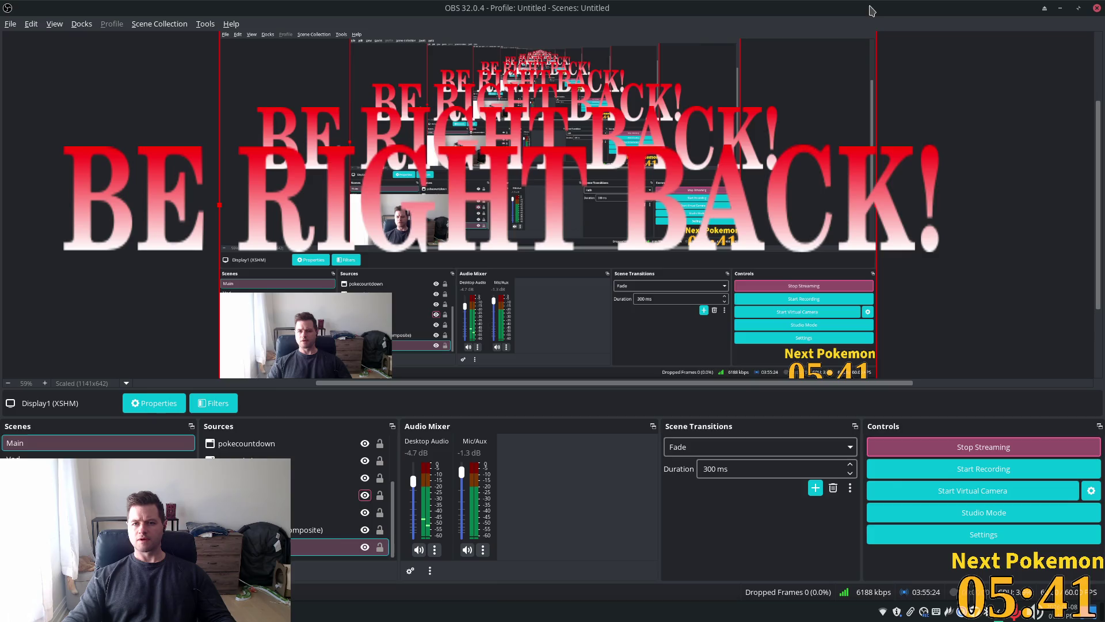
{"action": "key", "text": "alt+Tab"}
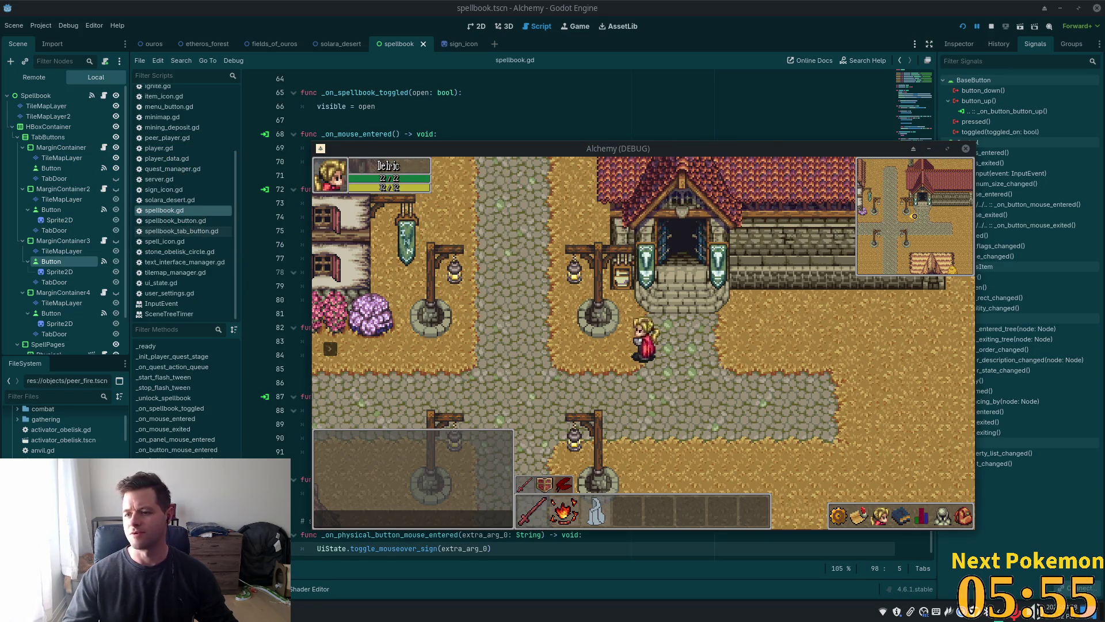
- Walk the character down and up through town, then bring the spellbook.gd script back in front
{"action": "key", "text": "s"}
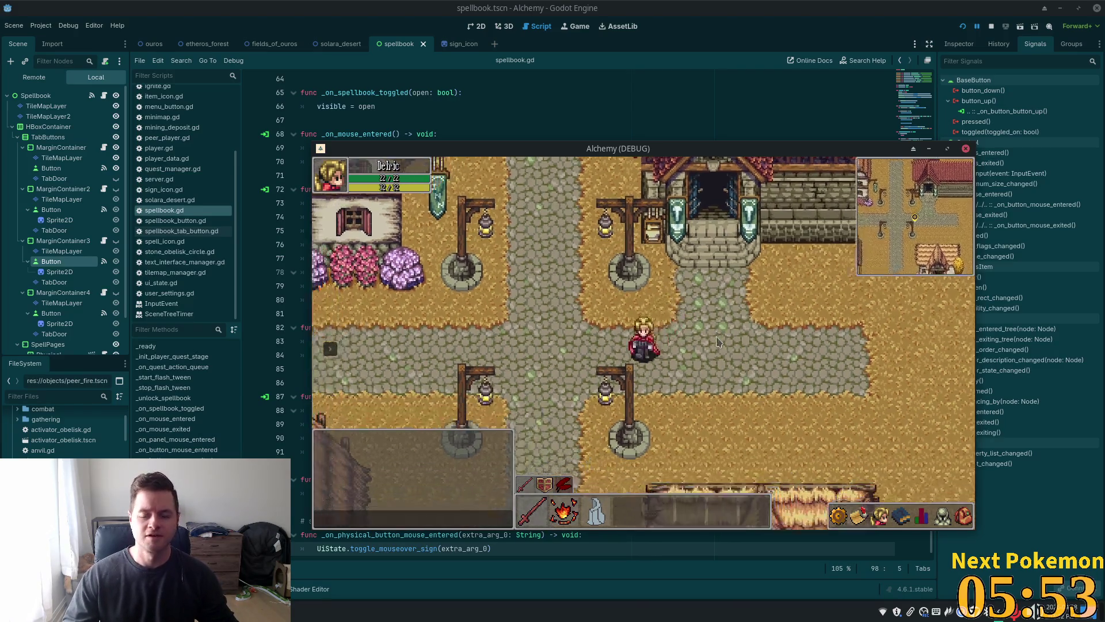
{"action": "key", "text": "w"}
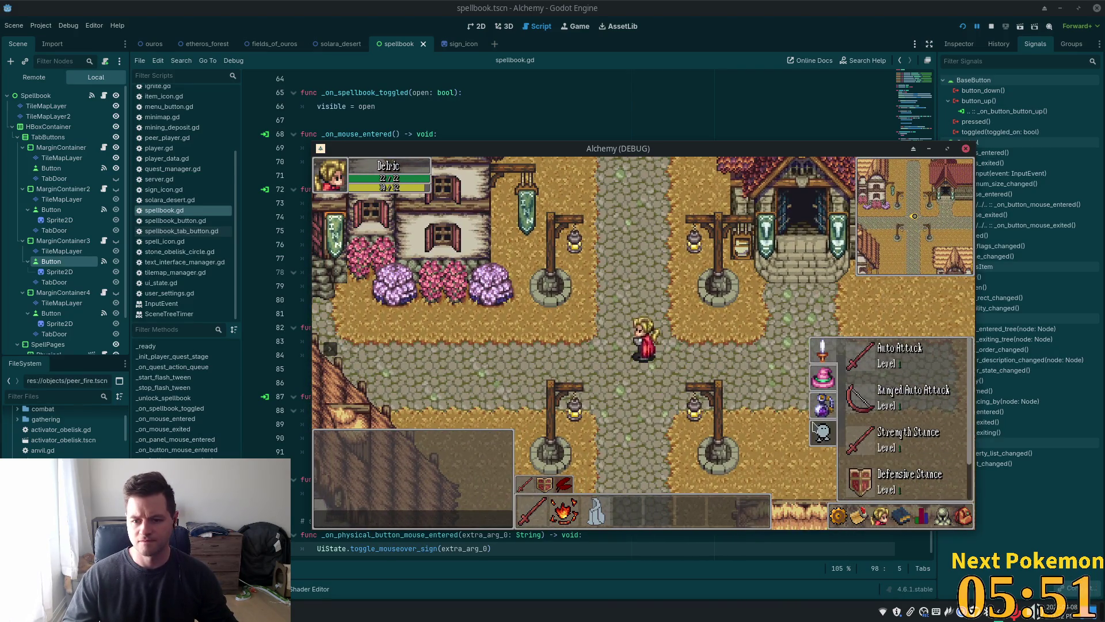
{"action": "left_click", "coordinate": [703, 16]}
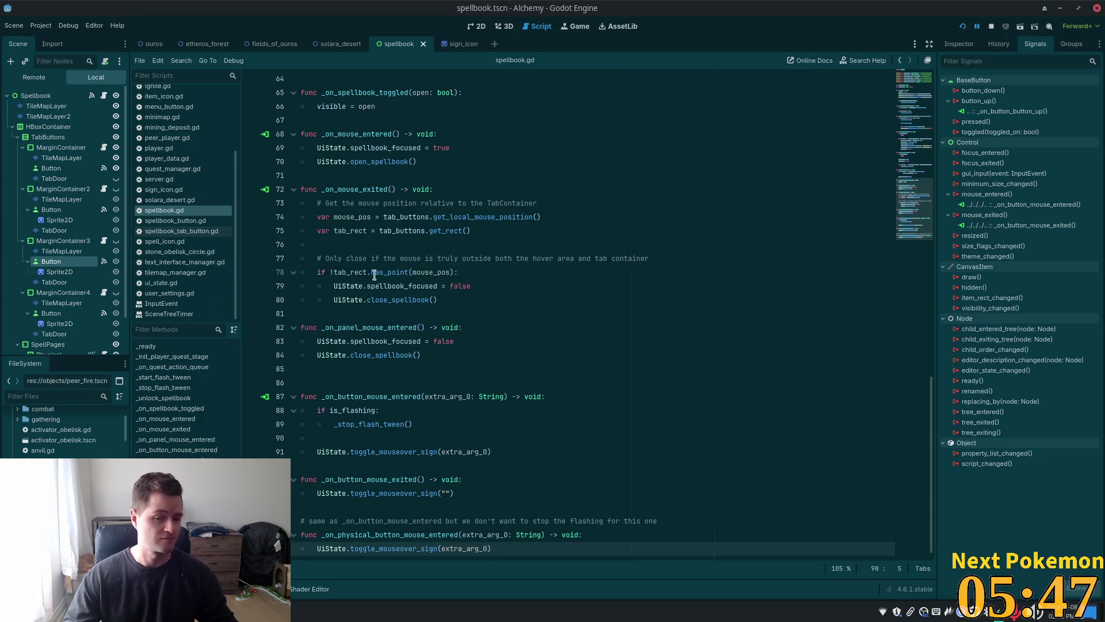
- Give MarginContainer2's Button mouse_entered connection the argument 'Casting' and save the spellbook scene
{"action": "left_click", "coordinate": [1007, 204]}
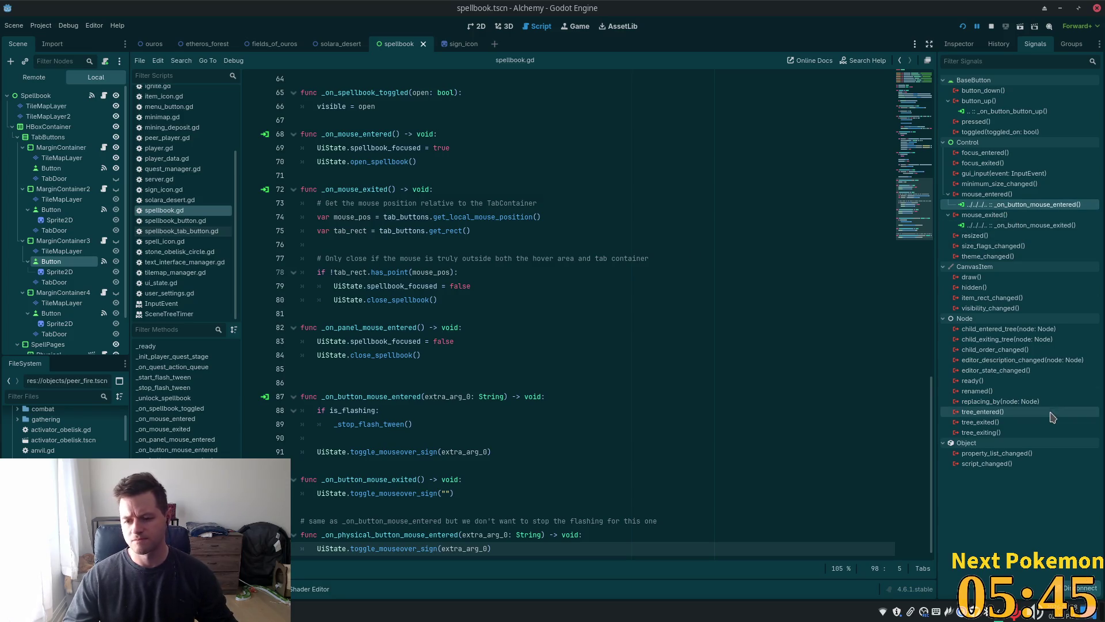
{"action": "left_click", "coordinate": [51, 209]}
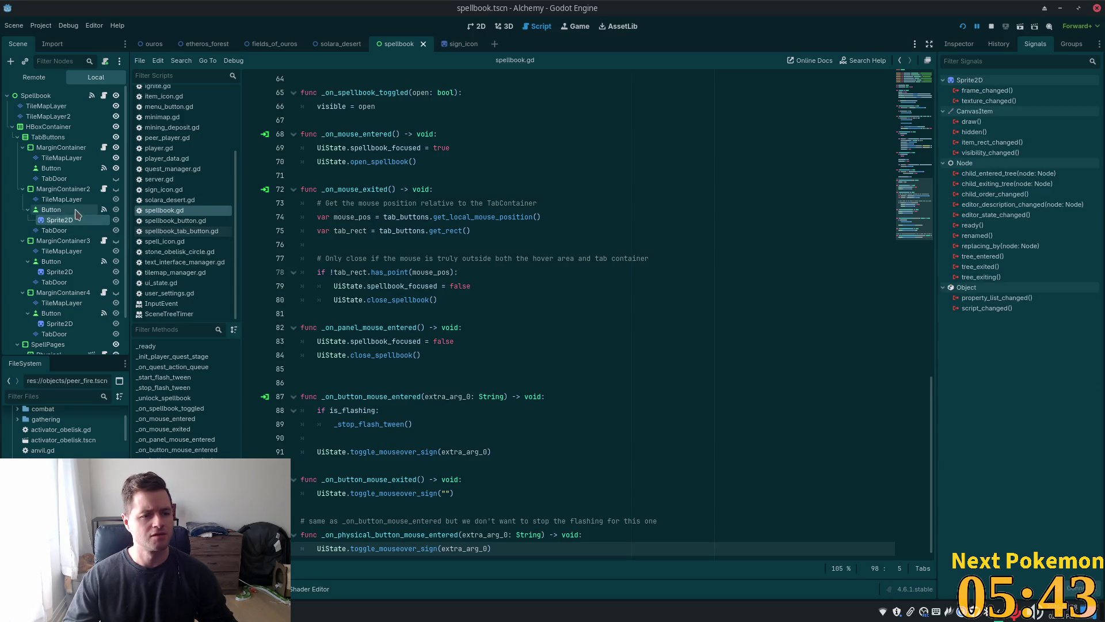
{"action": "right_click", "coordinate": [983, 205]}
{"action": "left_click", "coordinate": [1005, 210]}
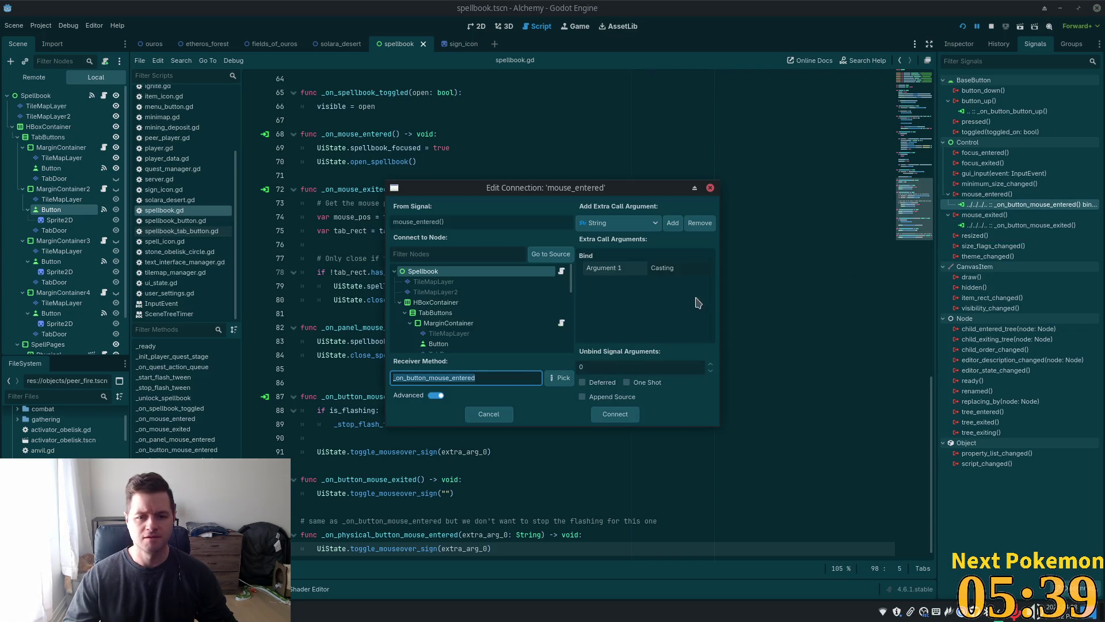
{"action": "left_click", "coordinate": [662, 268]}
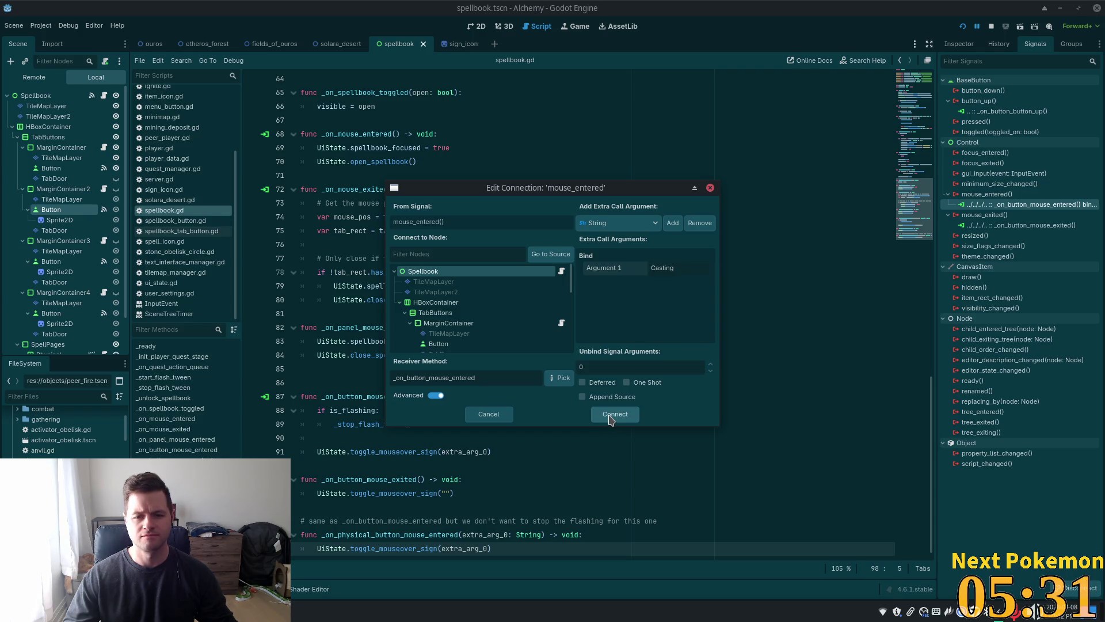
{"action": "left_click", "coordinate": [611, 414]}
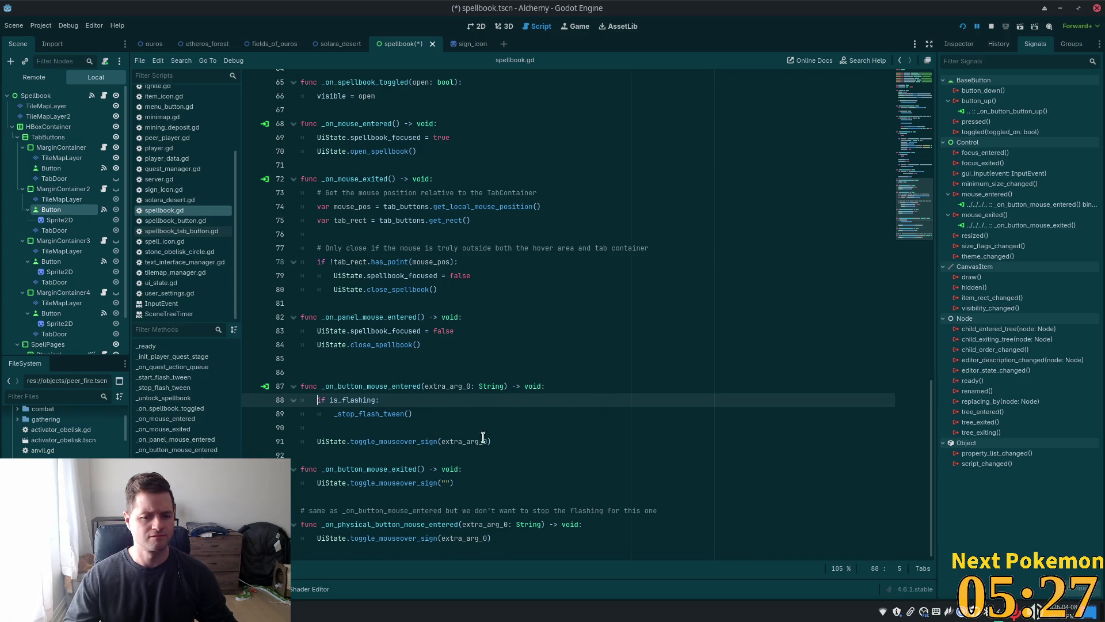
{"action": "double_click", "coordinate": [460, 441]}
{"action": "double_click", "coordinate": [449, 386]}
{"action": "key", "text": "ctrl+s"}
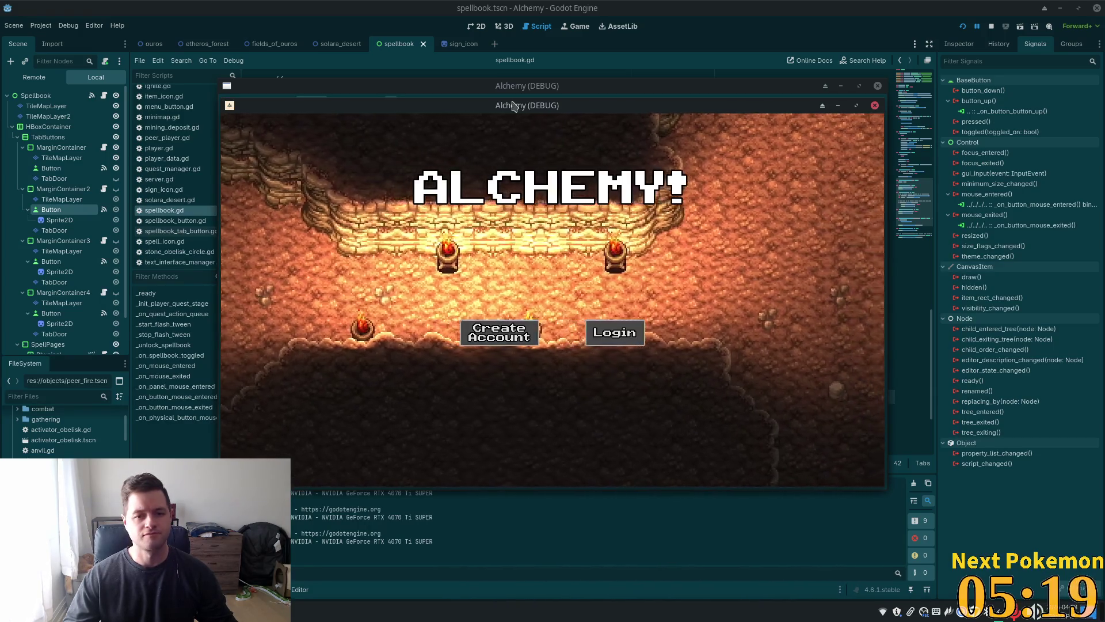
- Arrange the two game windows, log in, and open the combat skills list to check the Casting hover sign
{"action": "left_click_drag", "start_coordinate": [513, 110], "coordinate": [373, 119]}
{"action": "left_click_drag", "start_coordinate": [766, 86], "coordinate": [836, 82]}
{"action": "left_click", "coordinate": [926, 84]}
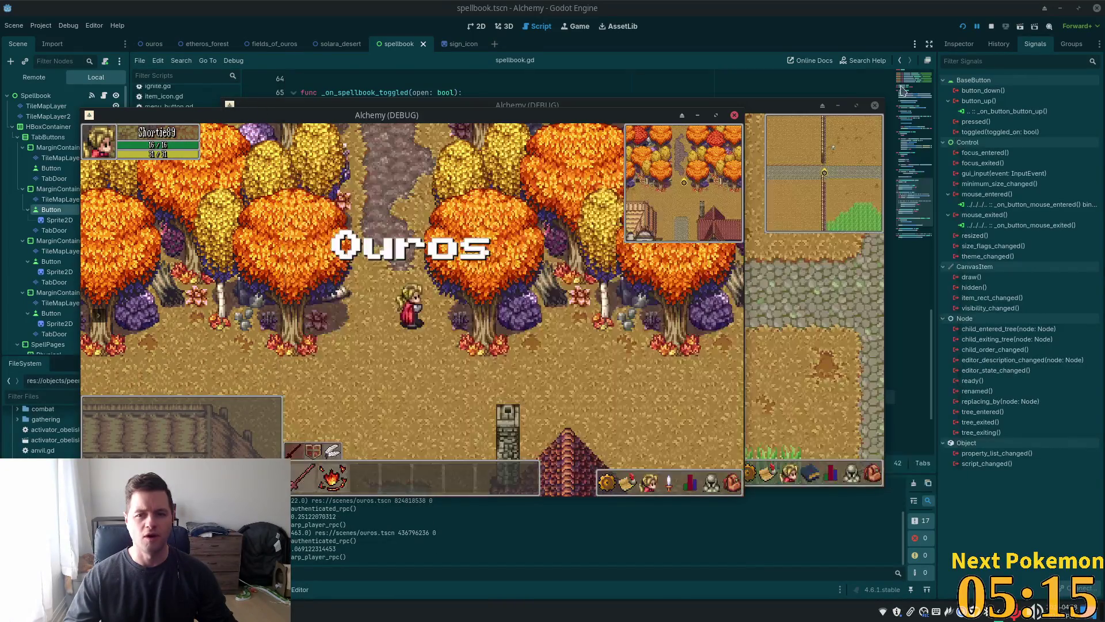
{"action": "left_click", "coordinate": [828, 169]}
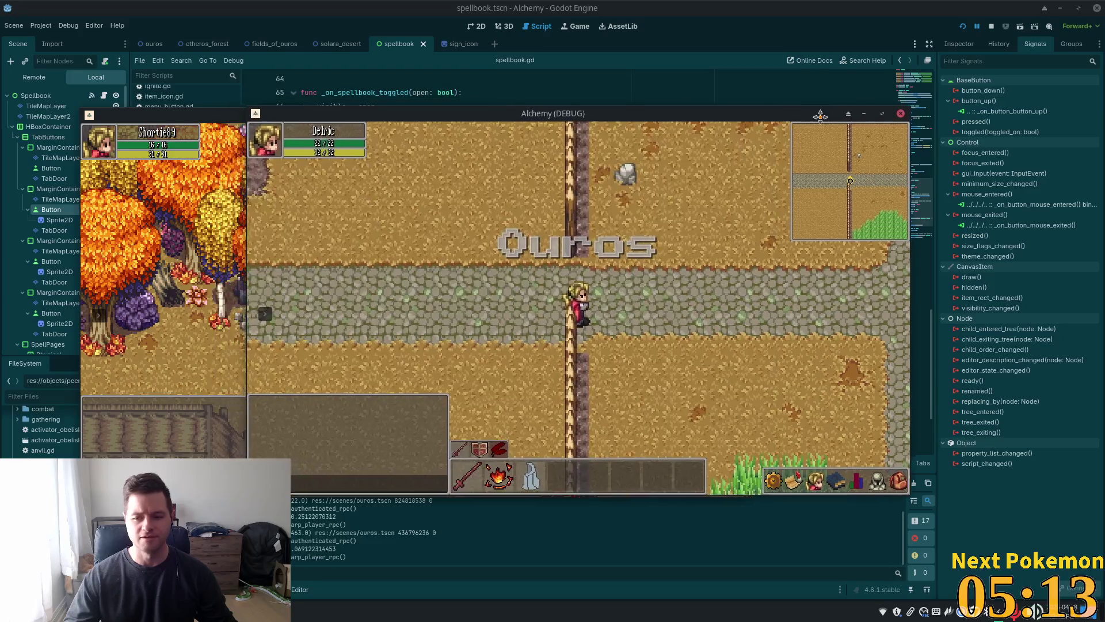
{"action": "left_click", "coordinate": [511, 269]}
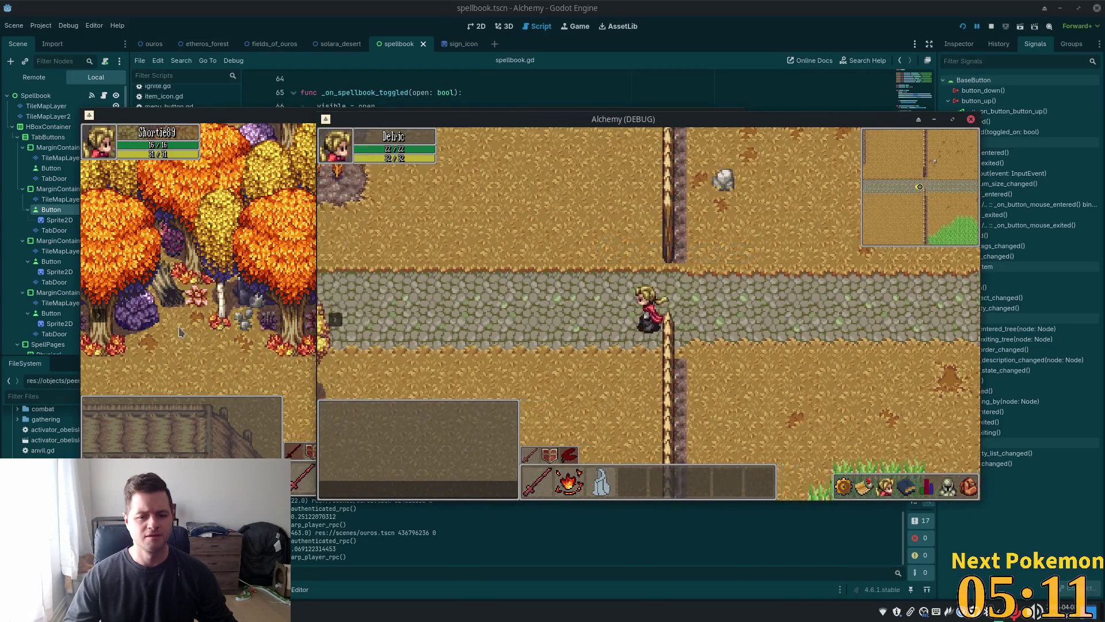
{"action": "left_click", "coordinate": [906, 486]}
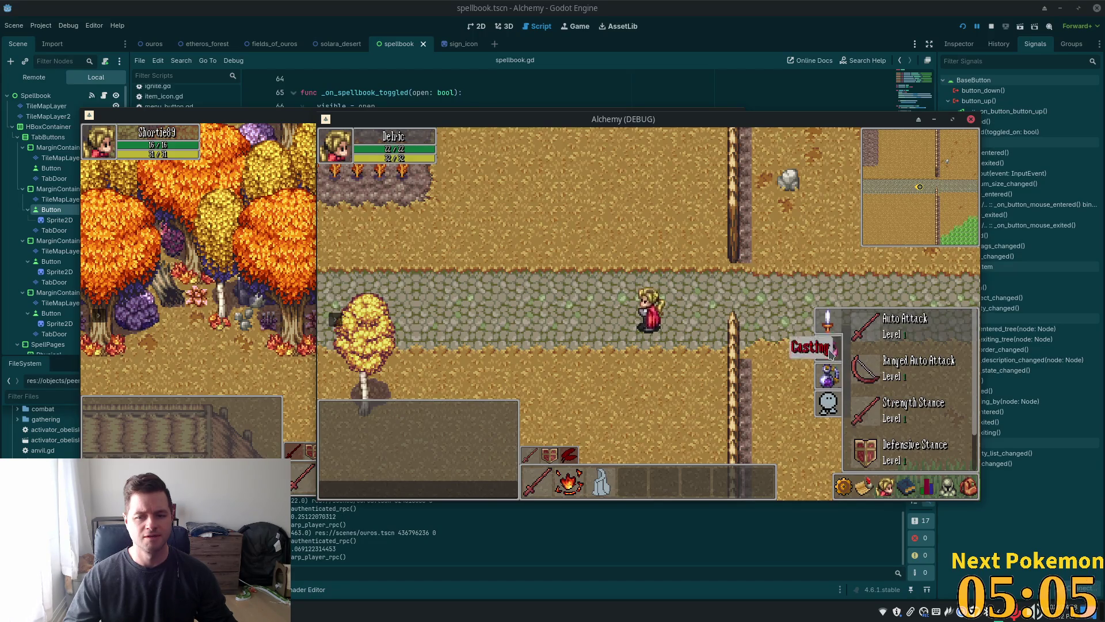
{"action": "left_click", "coordinate": [717, 58]}
{"action": "left_click", "coordinate": [50, 261]}
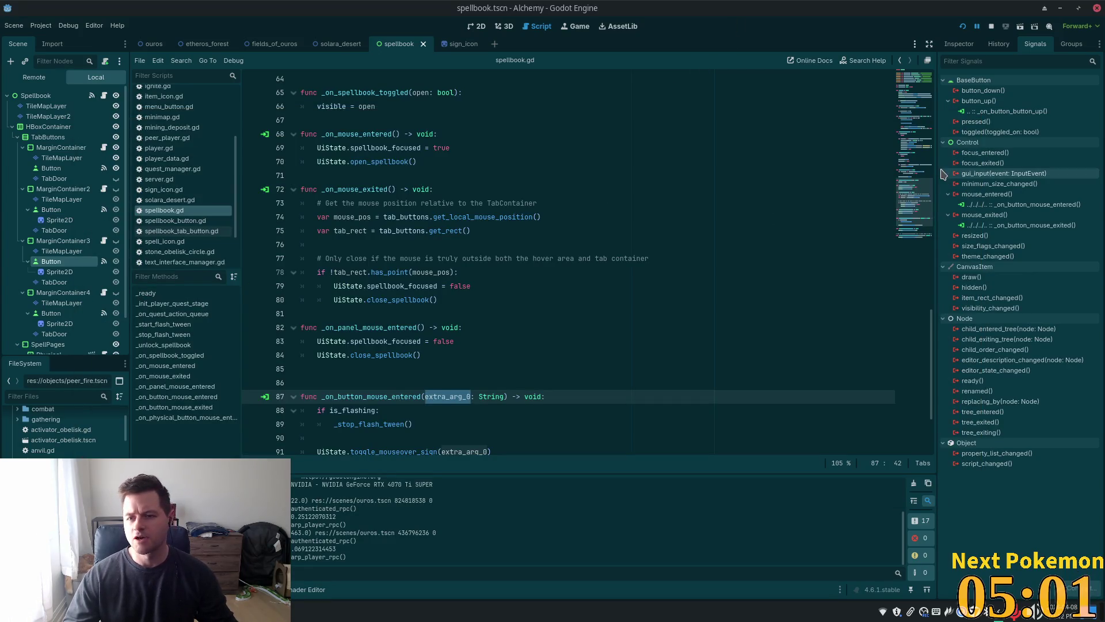
- Add the extra argument 'Transmuting' to the third tab Button's mouse_entered connection and save
{"action": "right_click", "coordinate": [990, 204]}
{"action": "left_click", "coordinate": [1021, 209]}
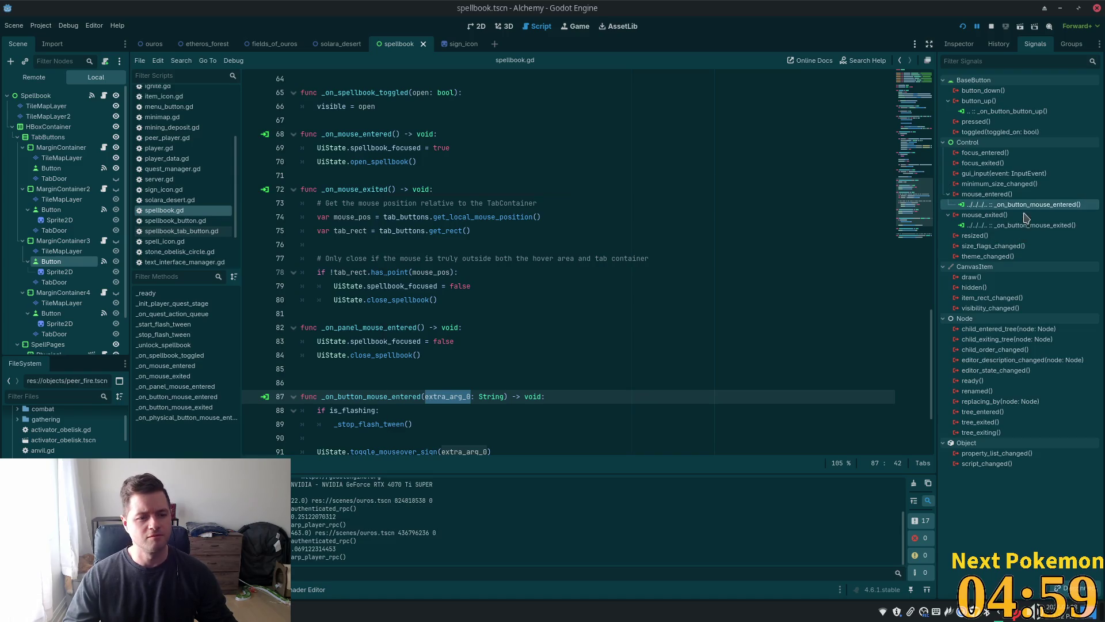
{"action": "left_click", "coordinate": [328, 559]}
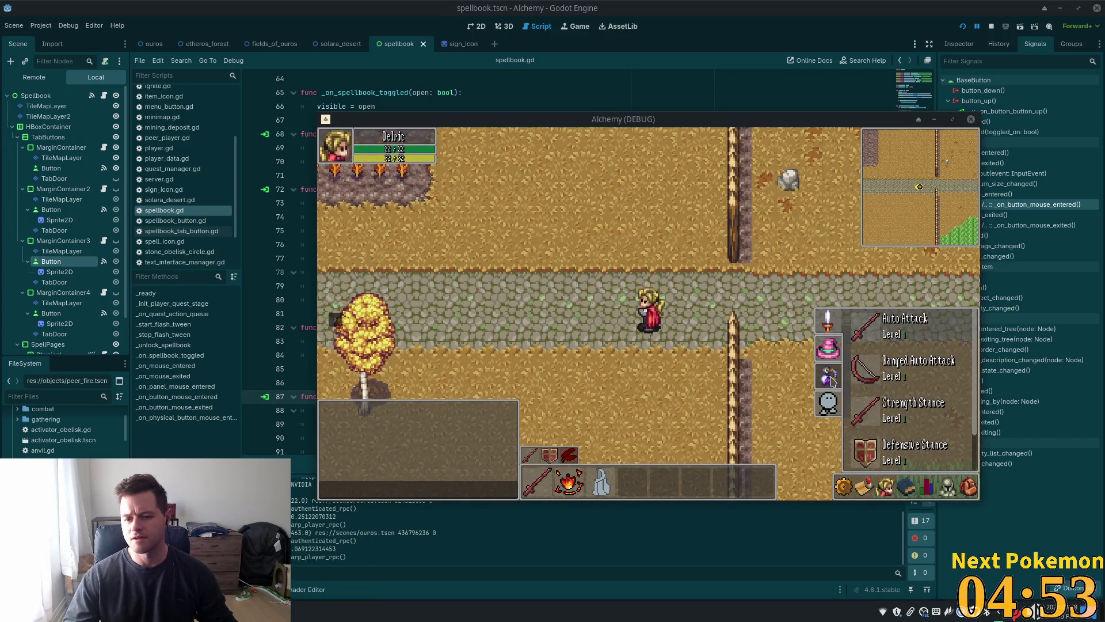
{"action": "left_click", "coordinate": [935, 123]}
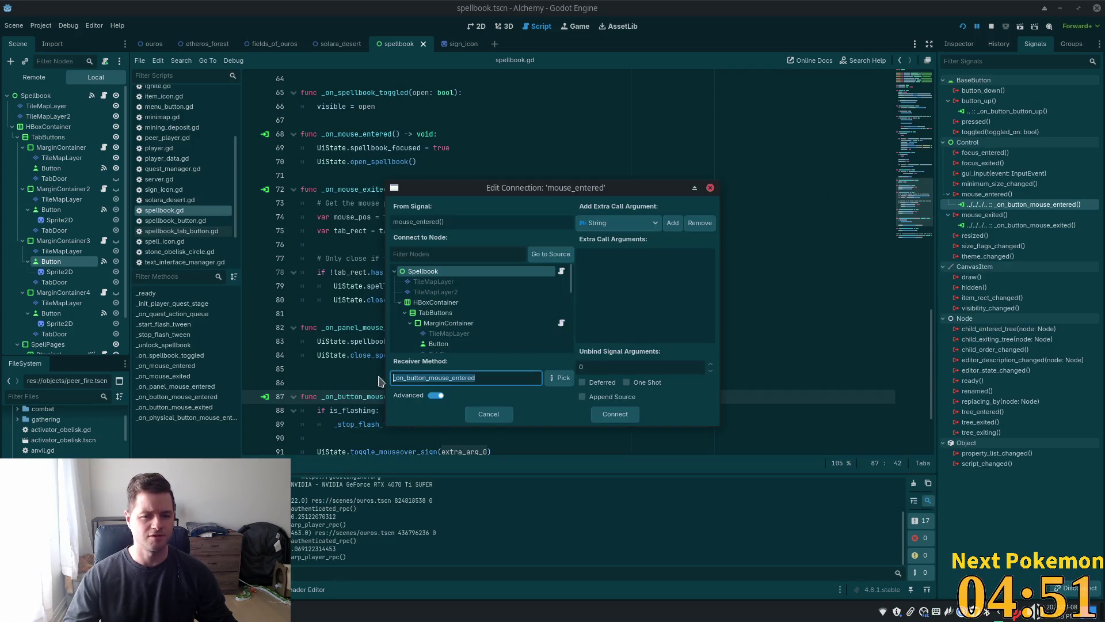
{"action": "left_click", "coordinate": [672, 223]}
{"action": "type", "text": "Trans"}
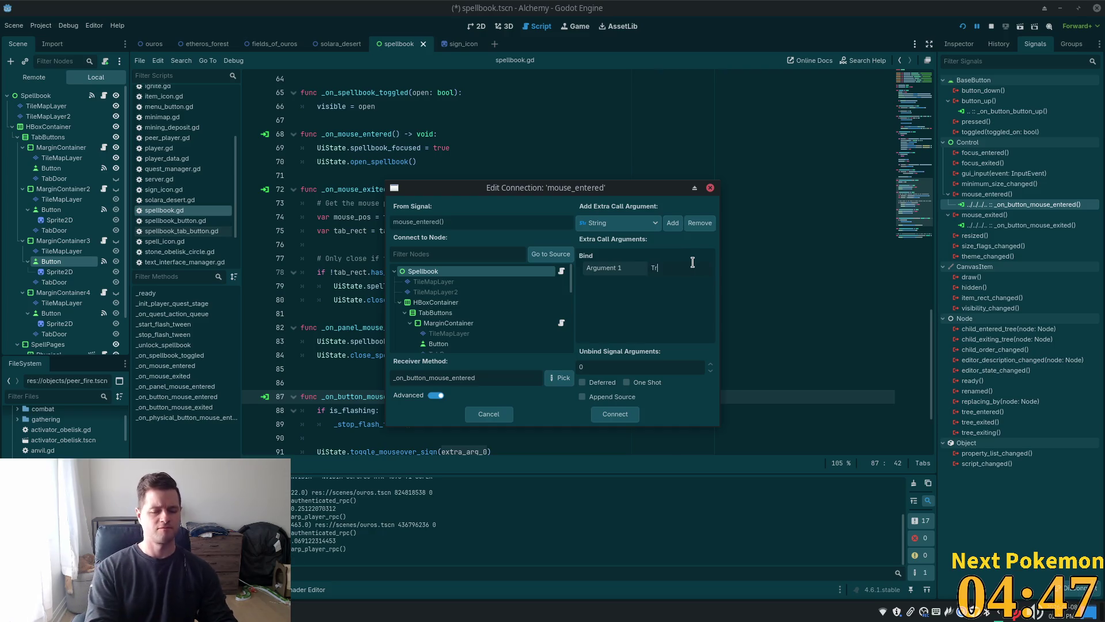
{"action": "type", "text": "muting"}
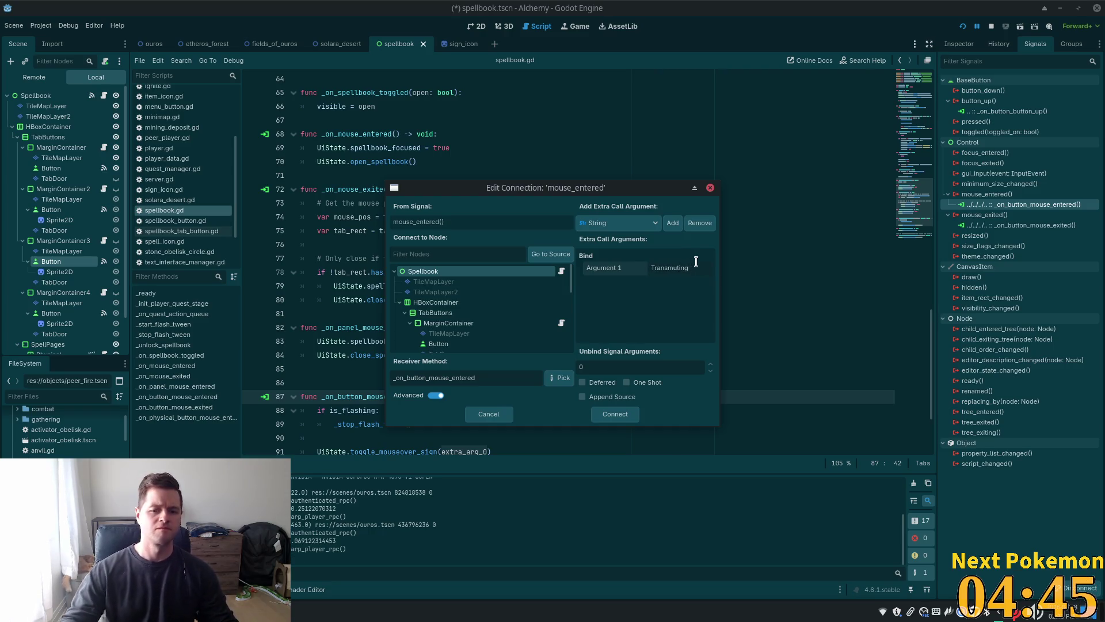
{"action": "key", "text": "Return"}
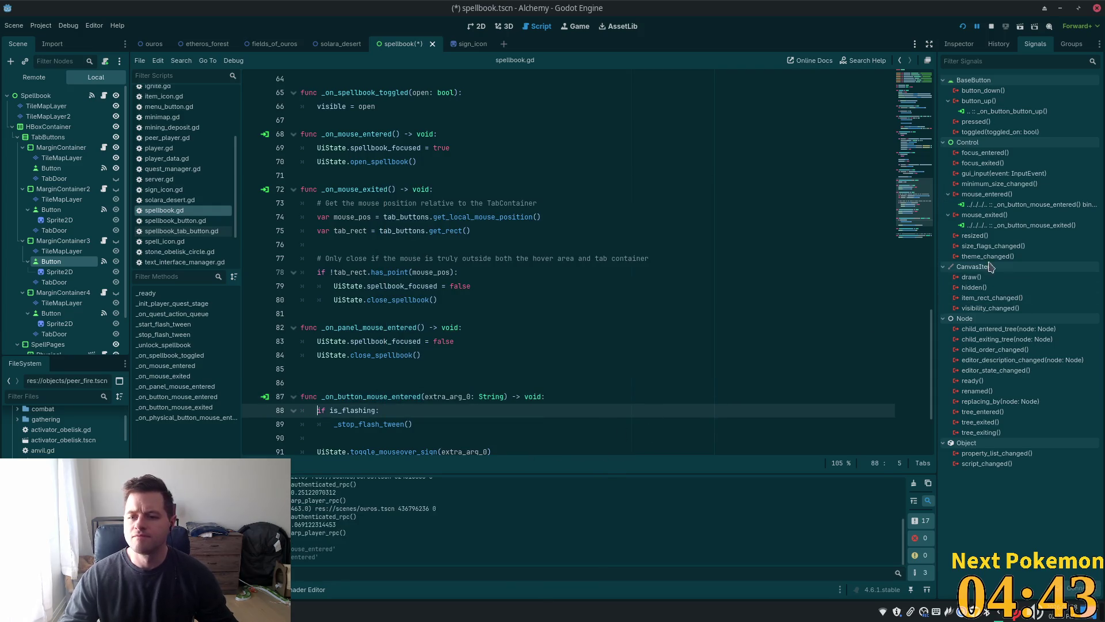
{"action": "key", "text": "ctrl+s"}
- Add the argument 'Animating' to the fourth tab Button's mouse_entered connection, save, and relaunch the game
{"action": "left_click", "coordinate": [77, 314]}
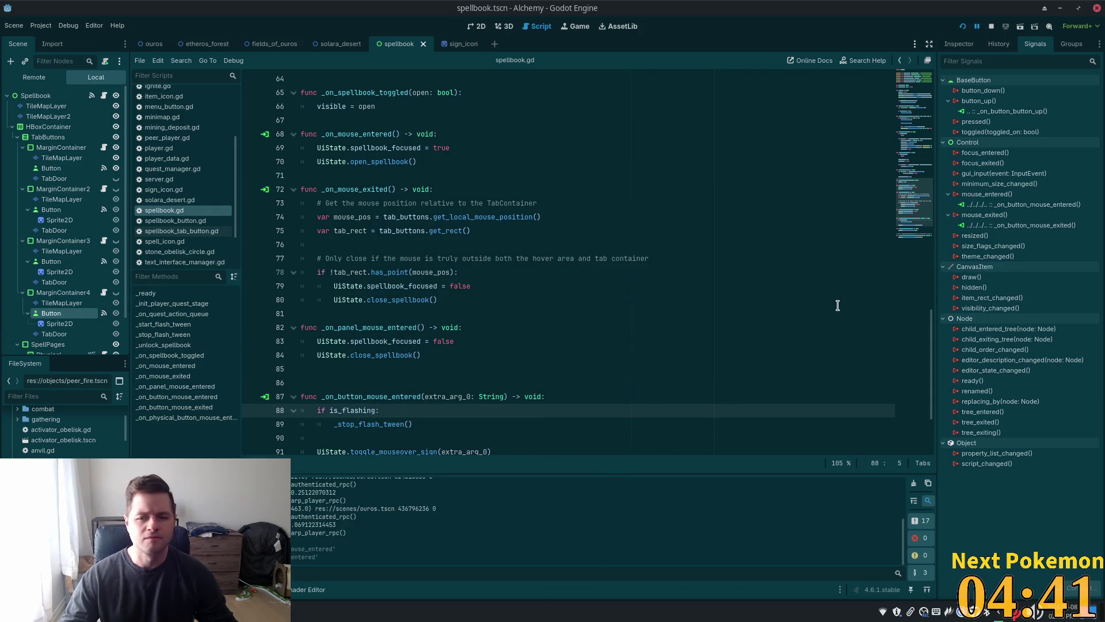
{"action": "right_click", "coordinate": [1021, 205]}
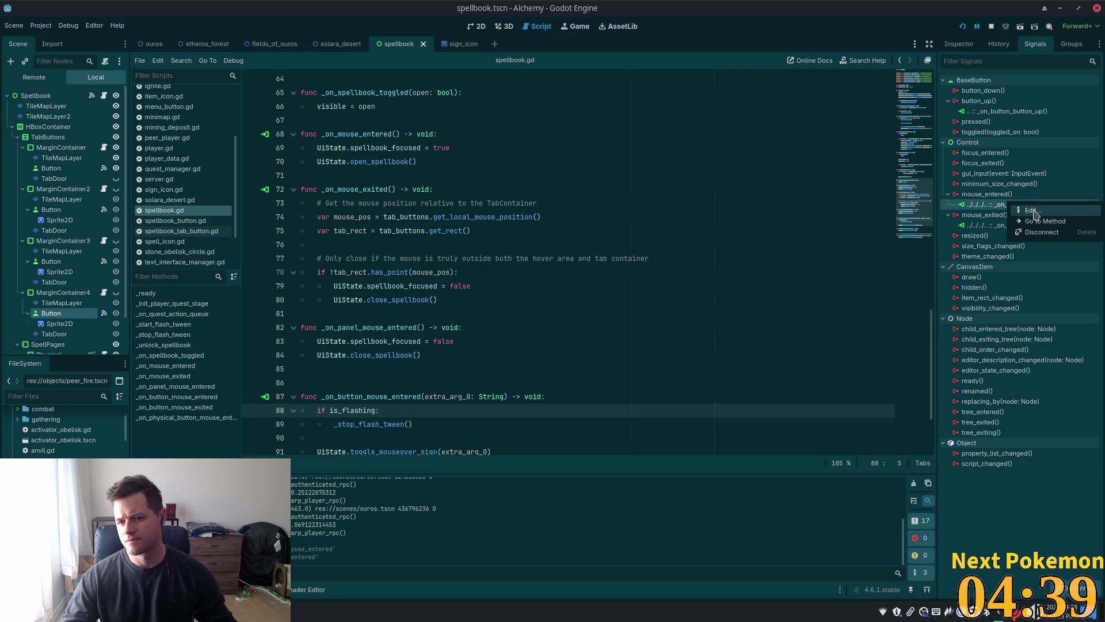
{"action": "left_click", "coordinate": [1030, 211]}
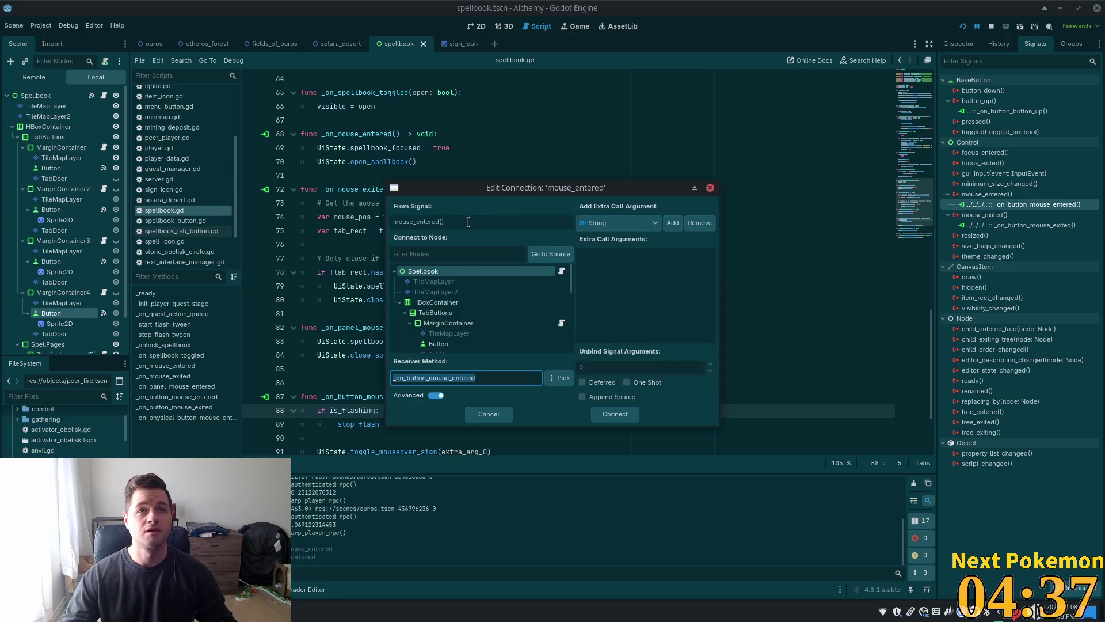
{"action": "left_click", "coordinate": [672, 222]}
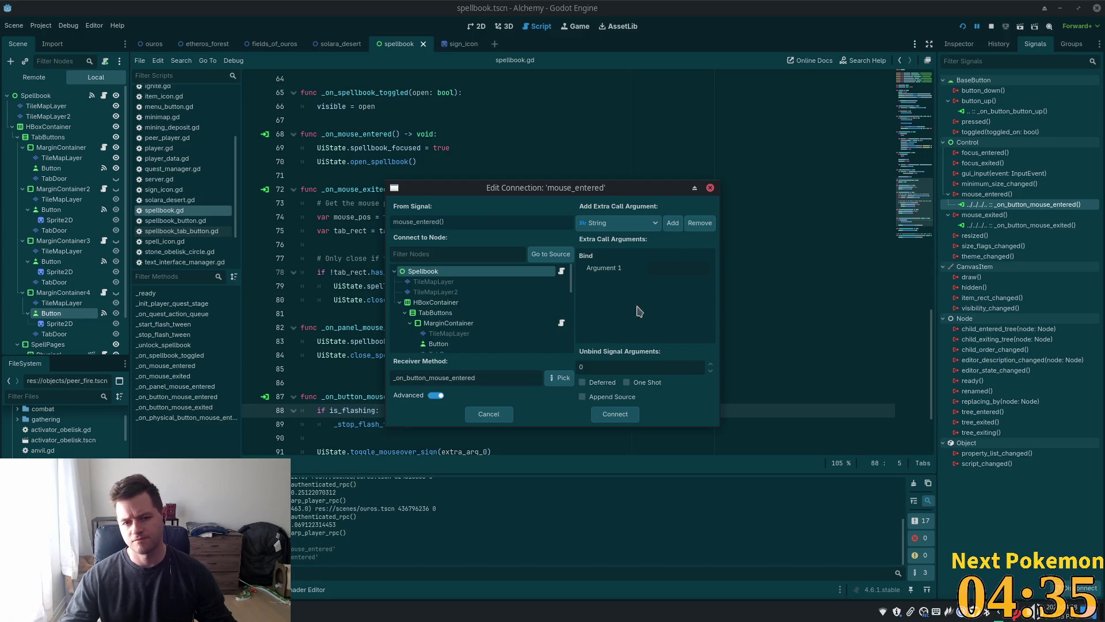
{"action": "left_click", "coordinate": [652, 269]}
{"action": "type", "text": "Animating"}
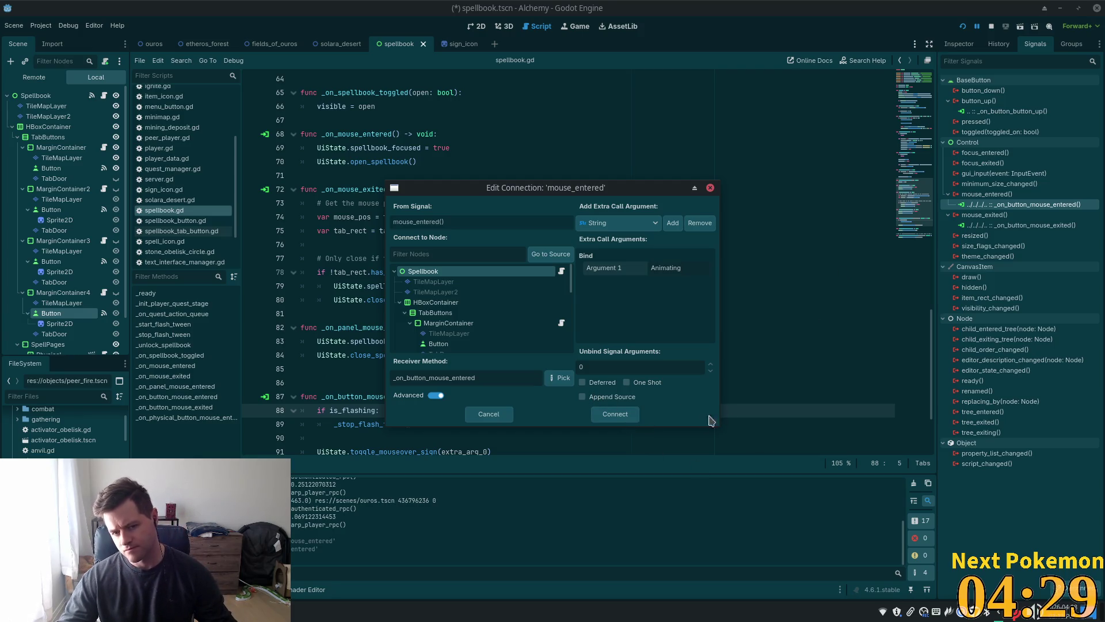
{"action": "left_click", "coordinate": [609, 422]}
{"action": "key", "text": "ctrl+s"}
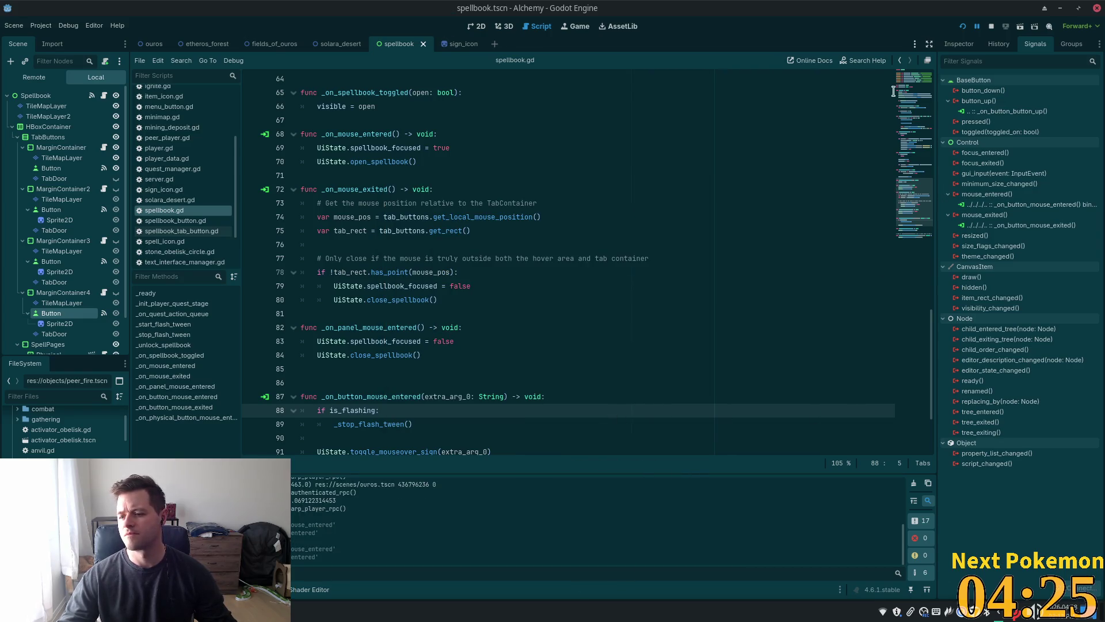
{"action": "left_click", "coordinate": [962, 26]}
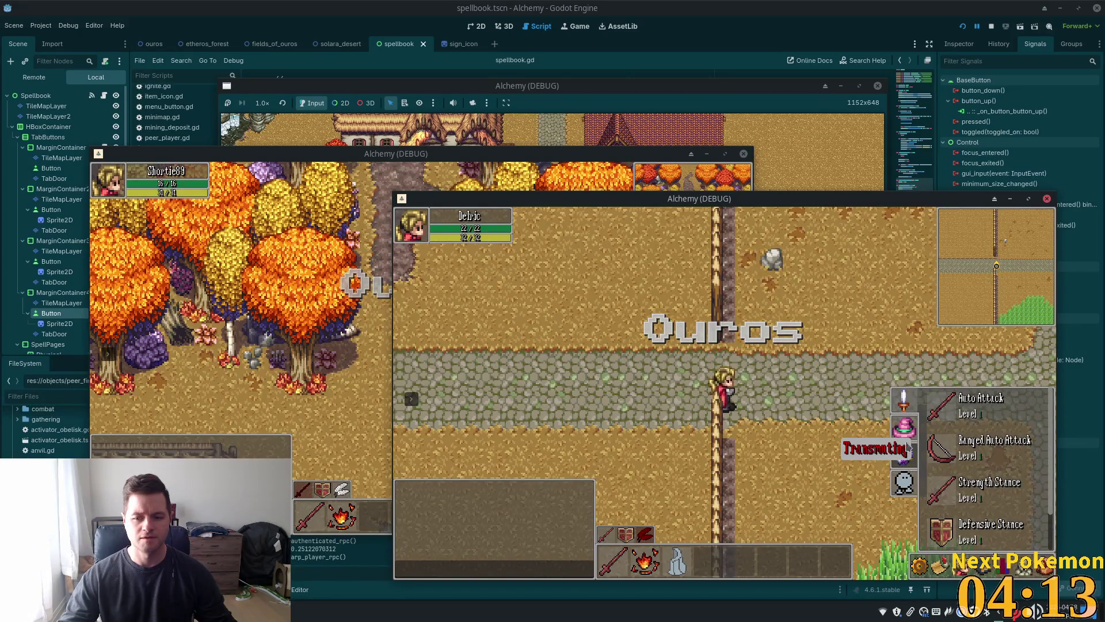
- Browse the Refine Ore, Ignite and Heat Wave skill lists and open the stats panel while walking left
{"action": "left_click", "coordinate": [911, 480]}
{"action": "left_click", "coordinate": [905, 453]}
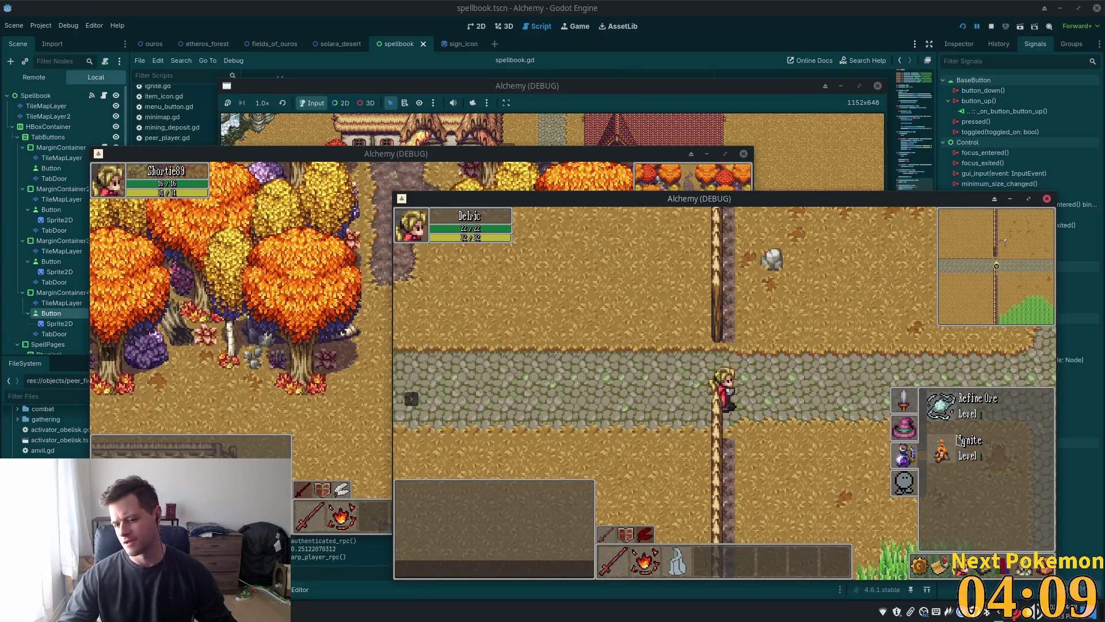
{"action": "left_click", "coordinate": [904, 398]}
{"action": "scroll", "coordinate": [970, 451], "scroll_direction": "down", "scroll_amount": 1}
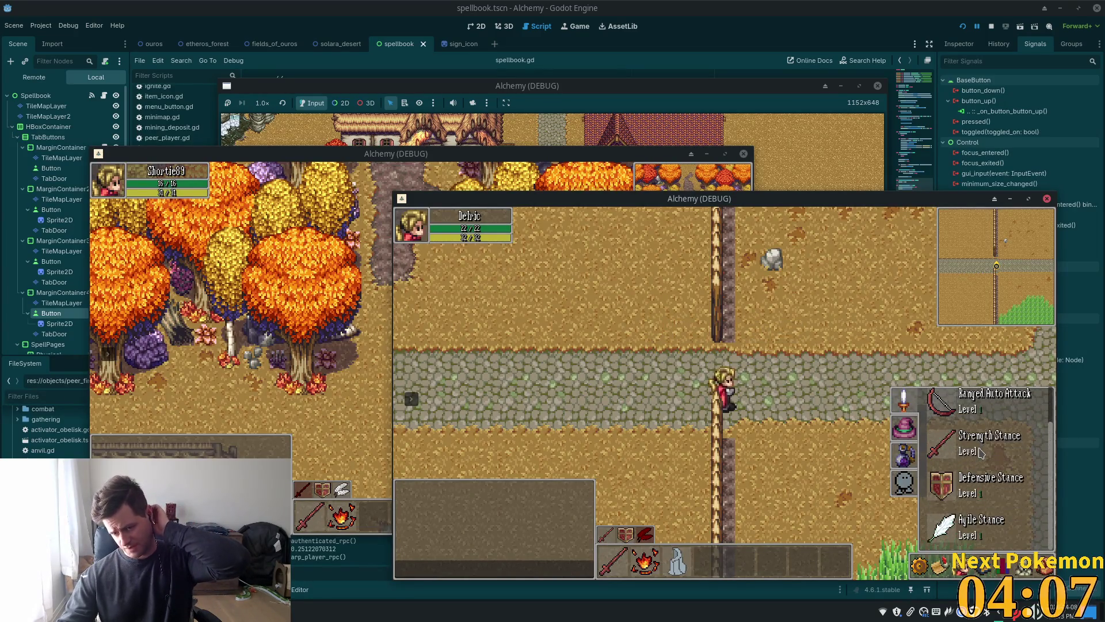
{"action": "left_click", "coordinate": [910, 430]}
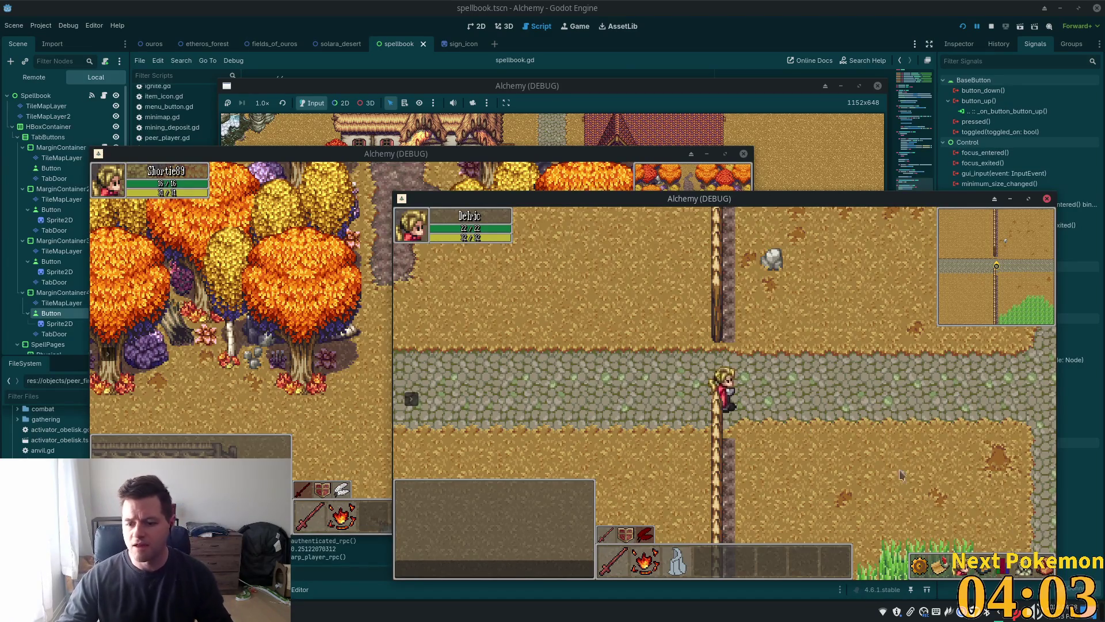
{"action": "key", "text": "a"}
{"action": "key", "text": "a"}
{"action": "left_click", "coordinate": [998, 575]}
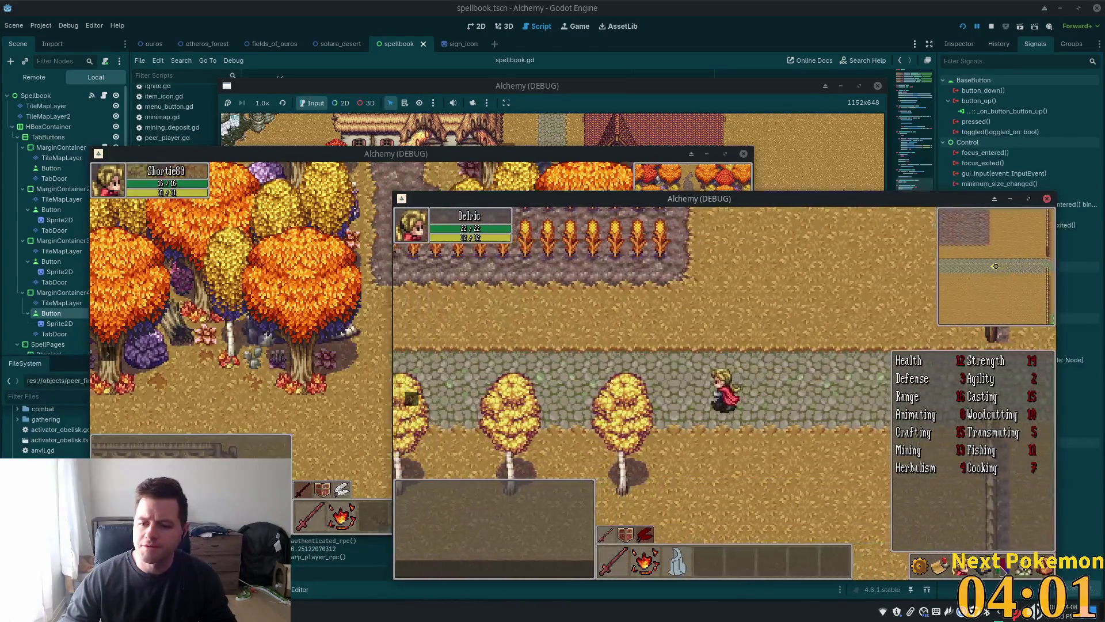
{"action": "key", "text": "a"}
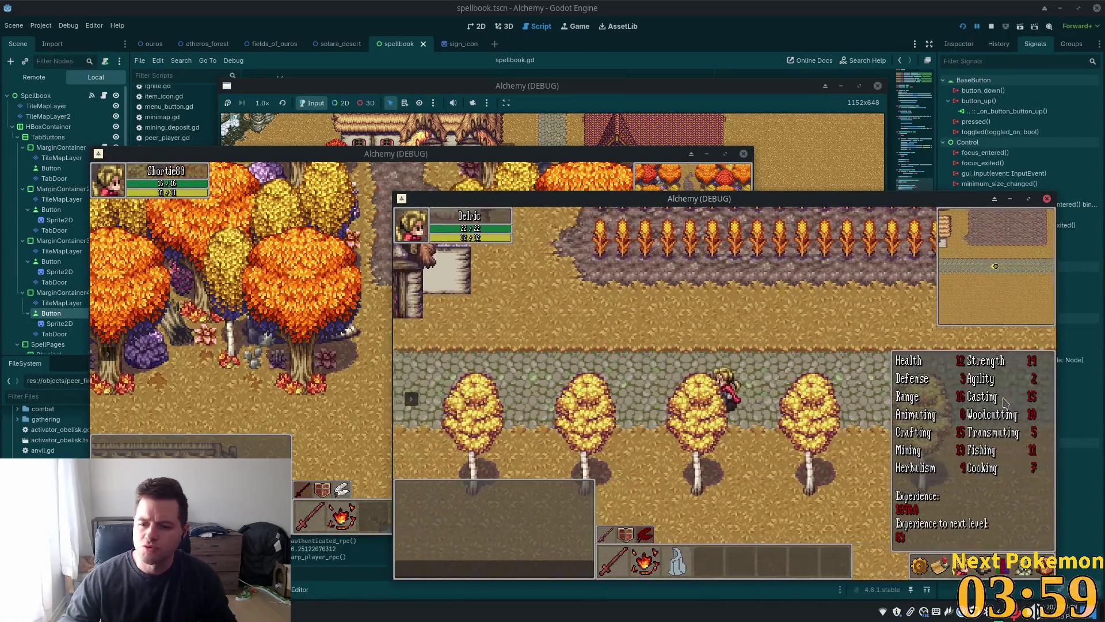
{"action": "key", "text": "a"}
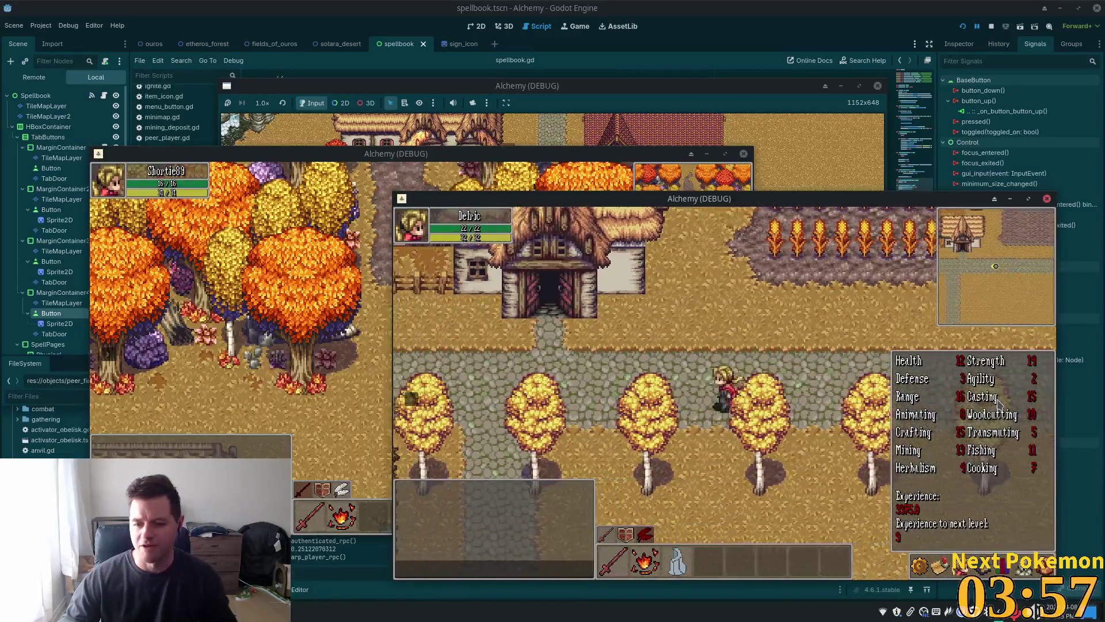
- In the other client, check the stats, combat skills, friends, spell list and inventory panels while walking into town
{"action": "key", "text": "alt+Tab"}
{"action": "left_click", "coordinate": [698, 523]}
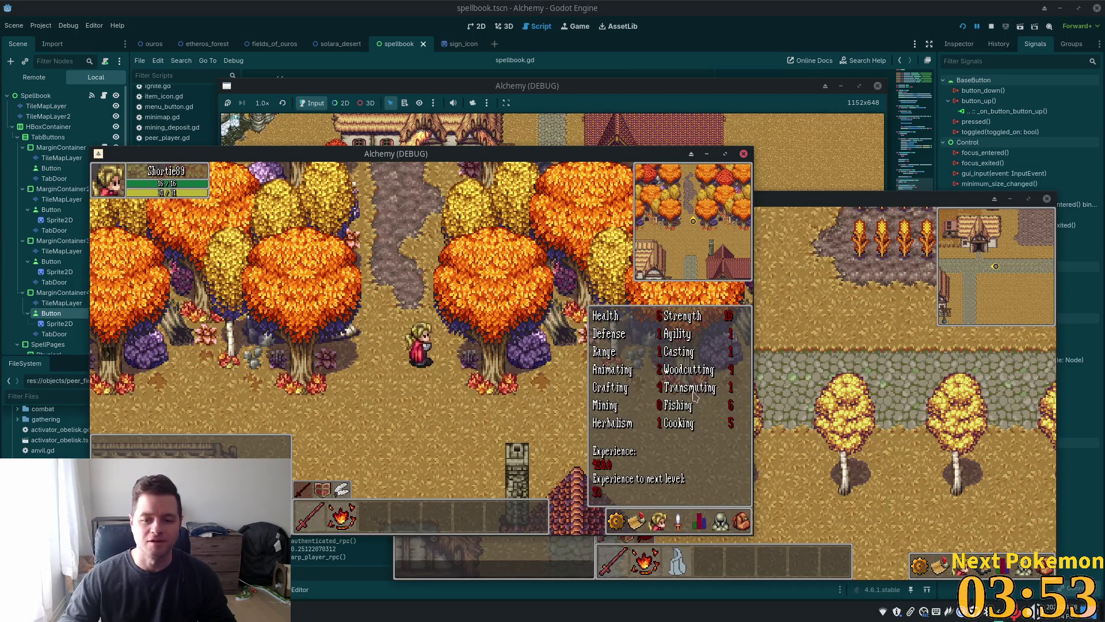
{"action": "left_click", "coordinate": [678, 522]}
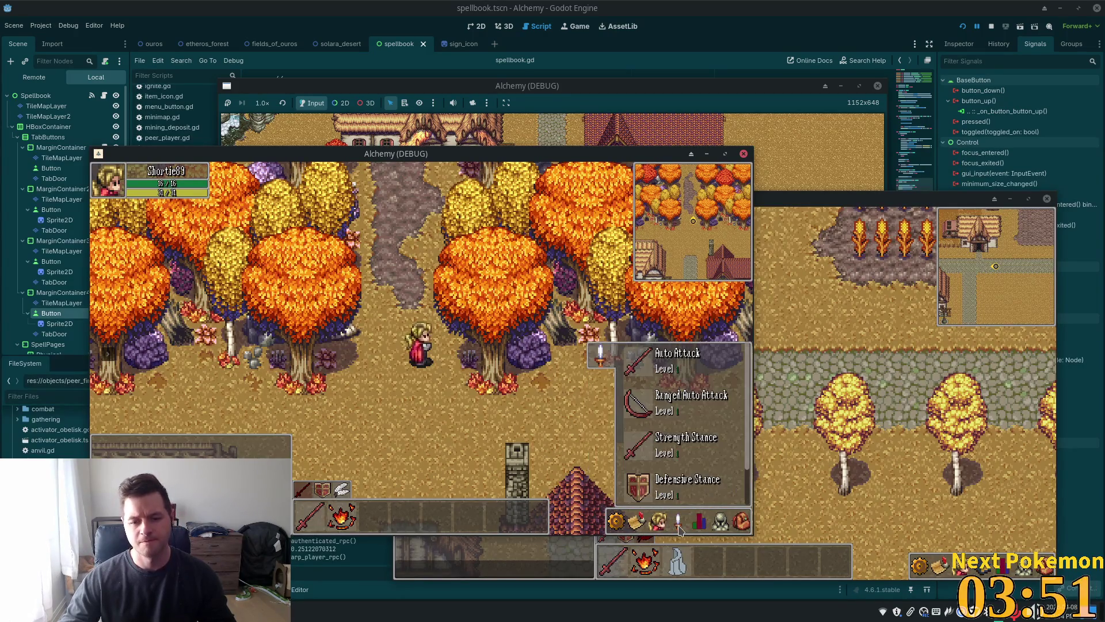
{"action": "key", "text": "s"}
{"action": "left_click", "coordinate": [658, 521]}
{"action": "left_click", "coordinate": [658, 522]}
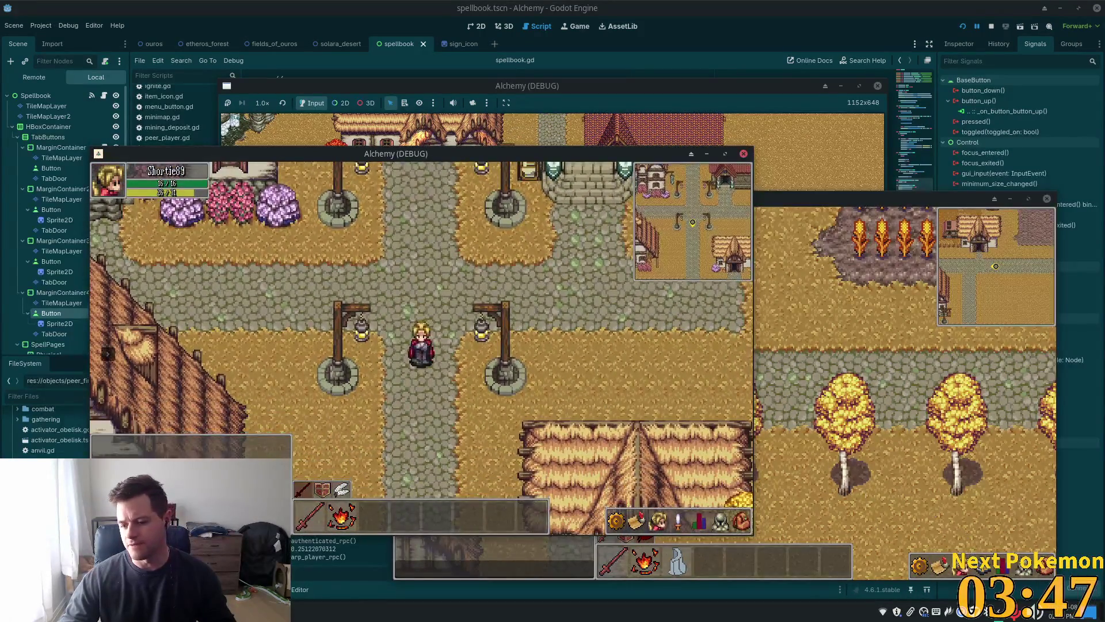
{"action": "left_click", "coordinate": [983, 570]}
{"action": "left_click", "coordinate": [983, 569]}
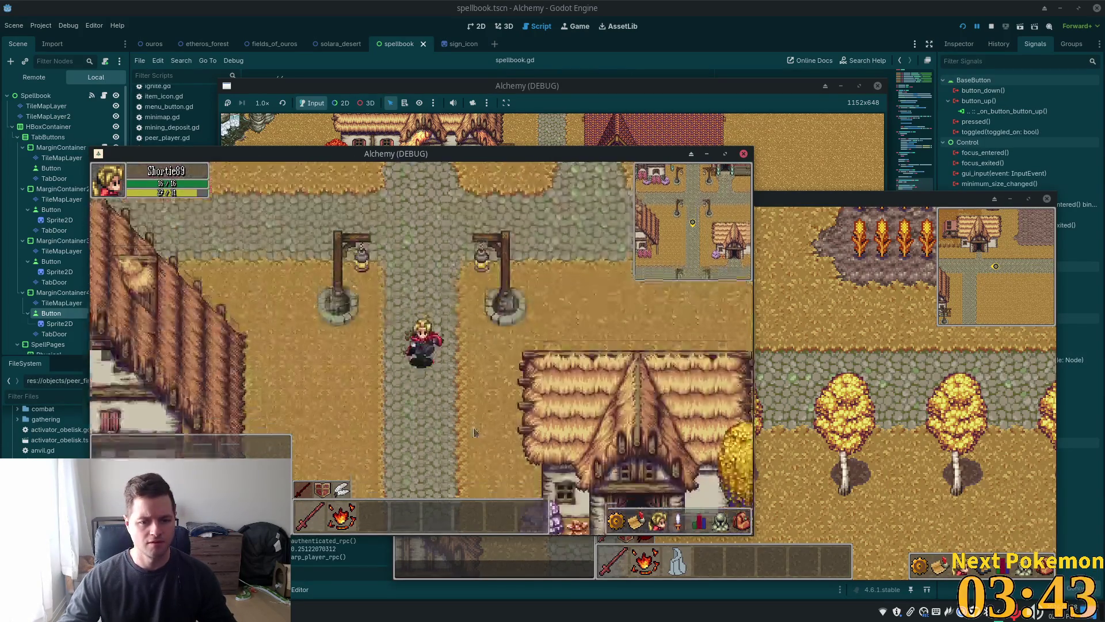
{"action": "left_click", "coordinate": [742, 522]}
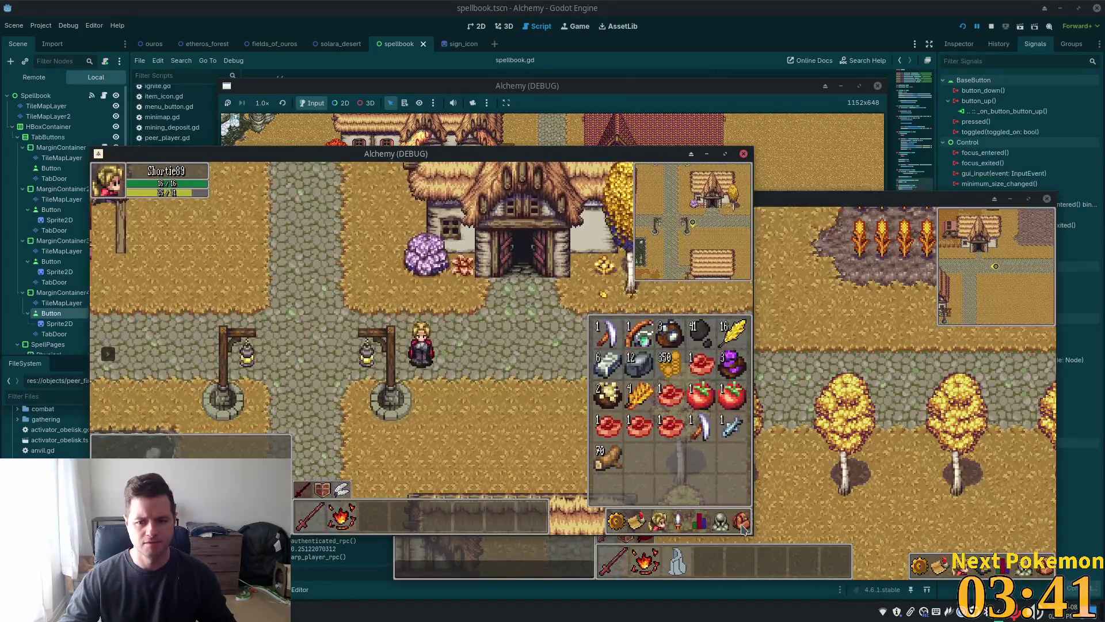
{"action": "left_click", "coordinate": [741, 522]}
{"action": "key", "text": "a"}
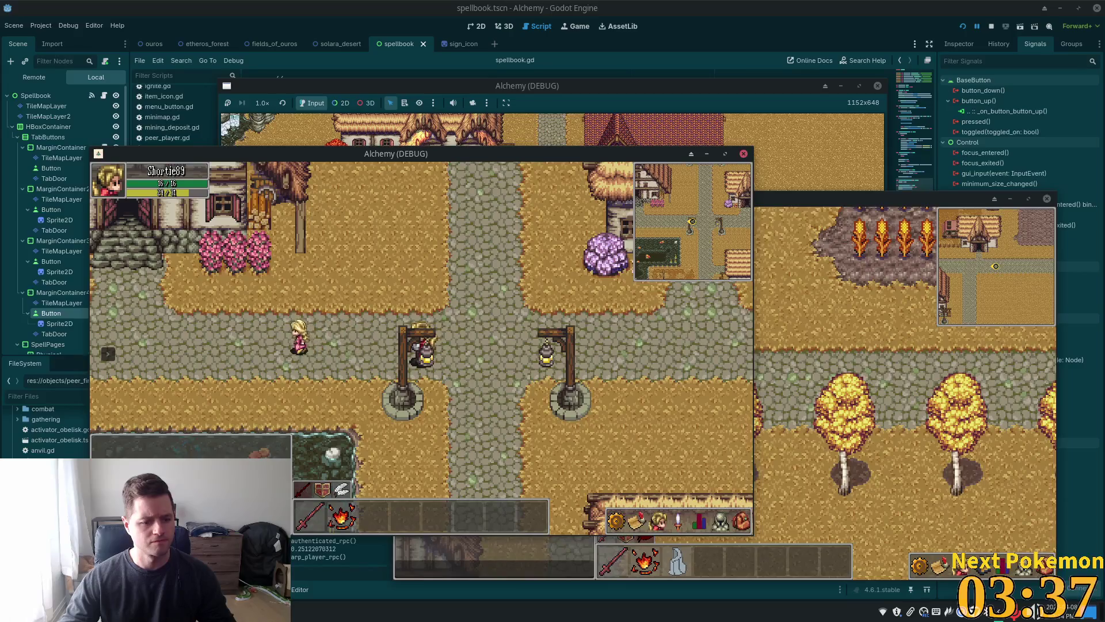
{"action": "key", "text": "alt+Tab"}
- Log in to phpMyAdmin and set player 4's quest 3 stage to 9 in player_quests
{"action": "left_click", "coordinate": [576, 214]}
{"action": "left_click", "coordinate": [602, 242]}
{"action": "left_click", "coordinate": [599, 242]}
{"action": "left_click", "coordinate": [610, 266]}
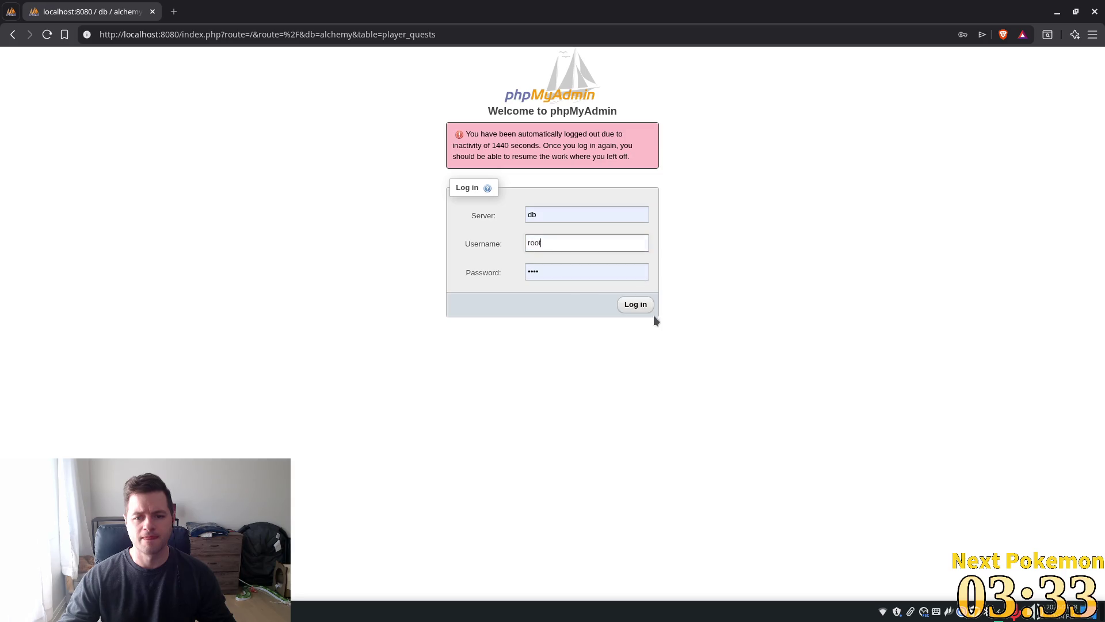
{"action": "key", "text": "Return"}
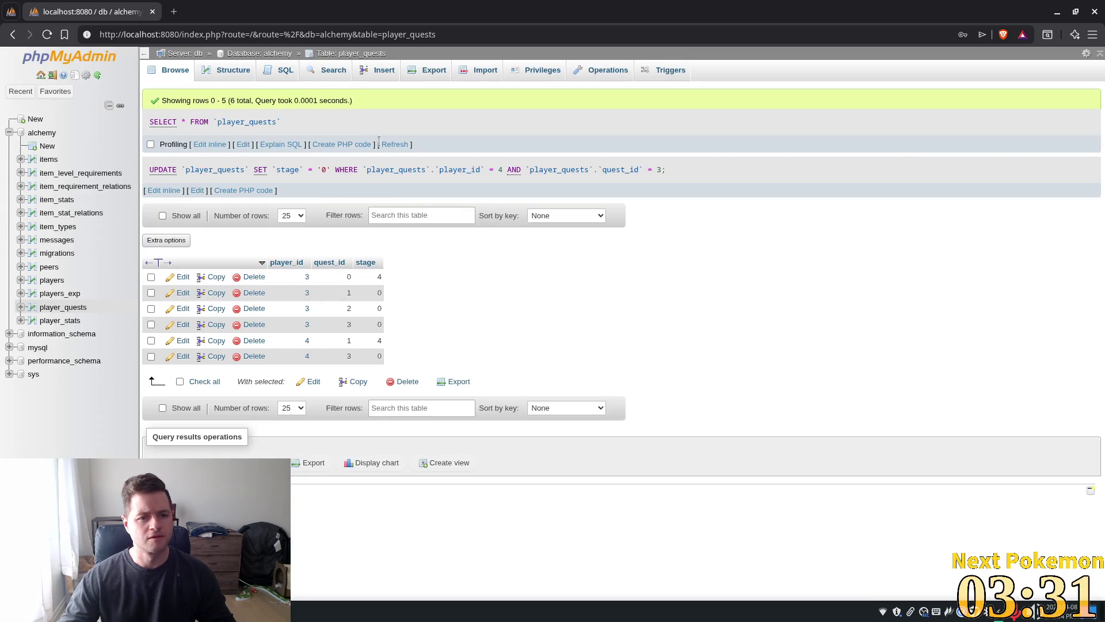
{"action": "left_click", "coordinate": [391, 145]}
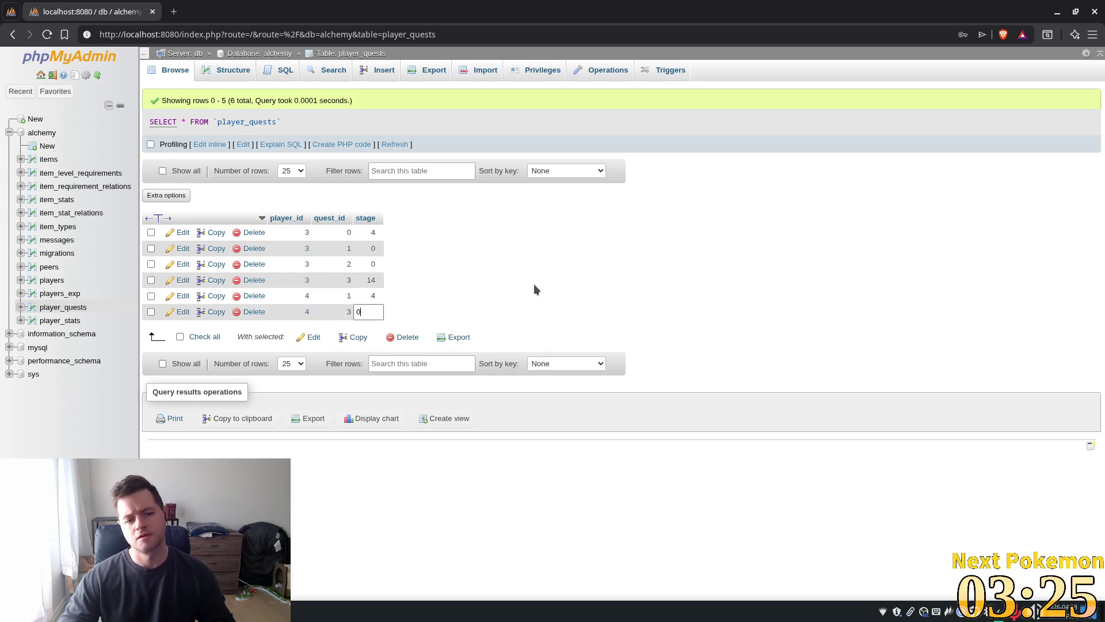
{"action": "type", "text": "9"}
{"action": "key", "text": "Return"}
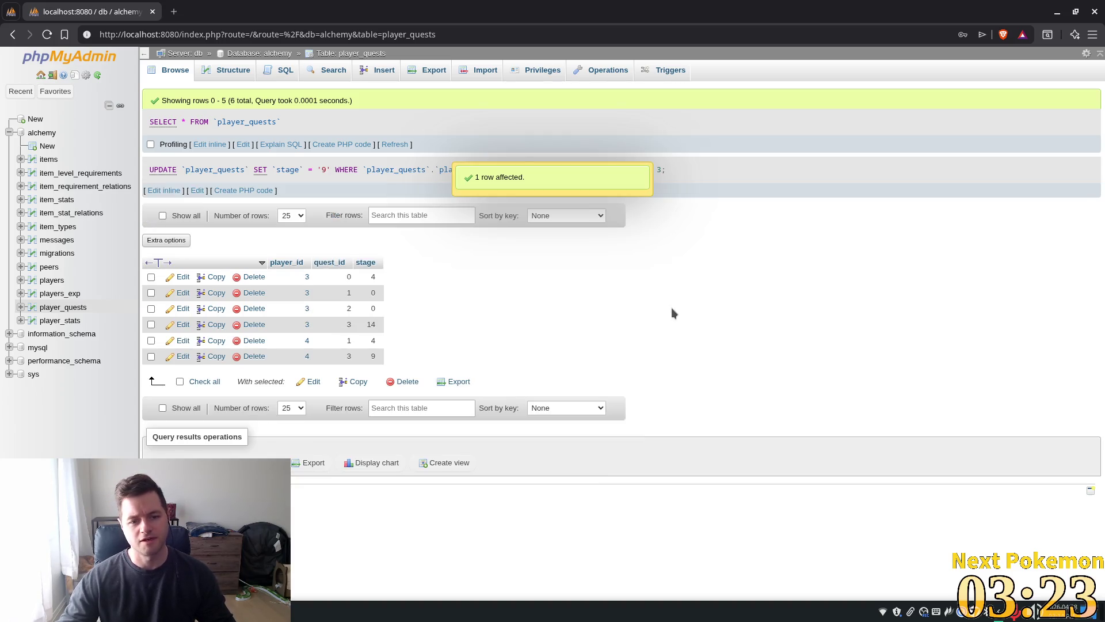
- Test the change in the game, then reset the quest stage back to 0
{"action": "key", "text": "alt+Tab"}
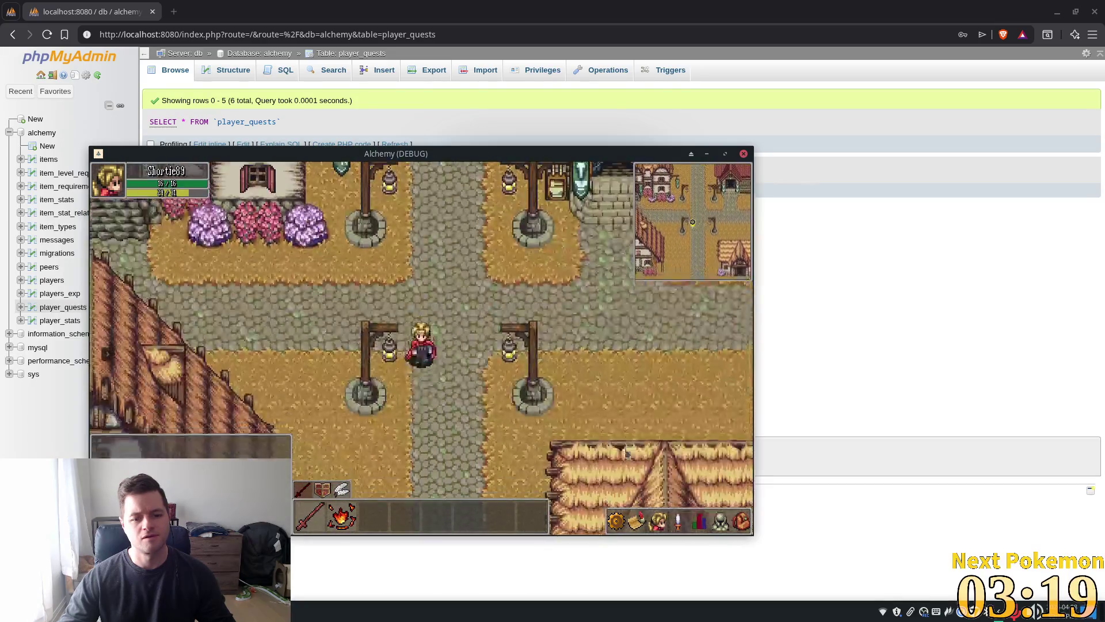
{"action": "left_click", "coordinate": [895, 327]}
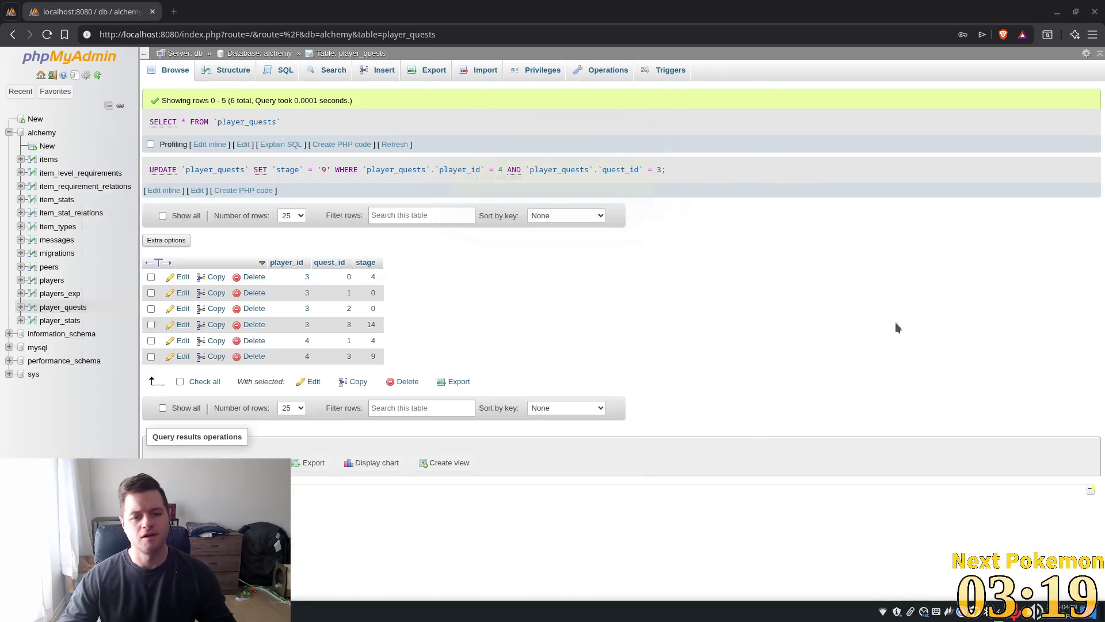
{"action": "type", "text": "0"}
{"action": "left_click", "coordinate": [443, 357]}
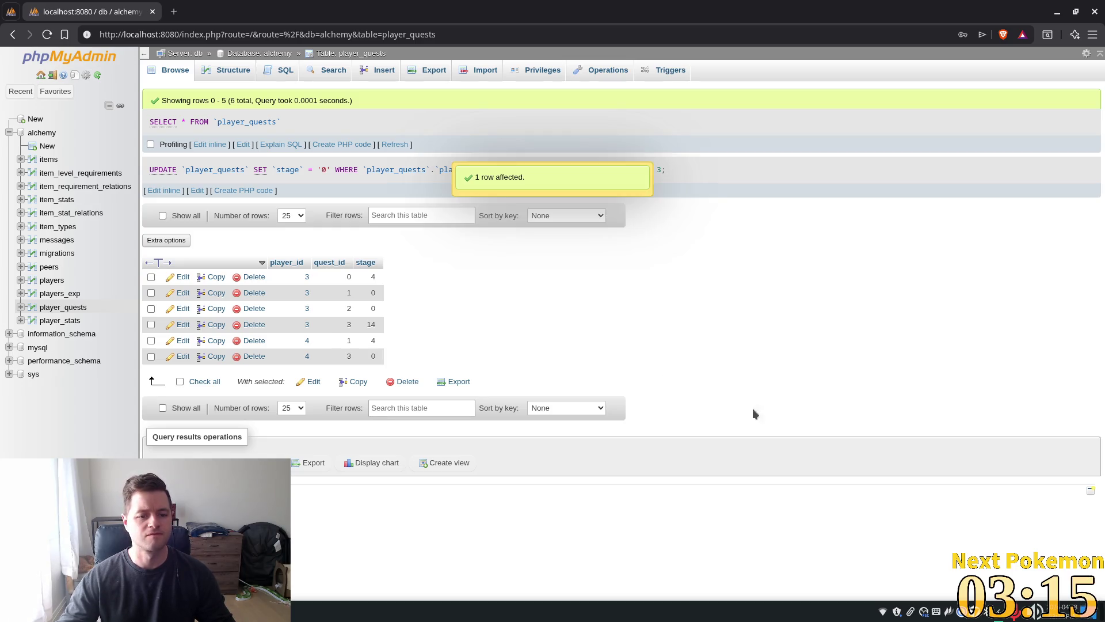
{"action": "key", "text": "alt+Tab"}
{"action": "key", "text": "alt+Tab"}
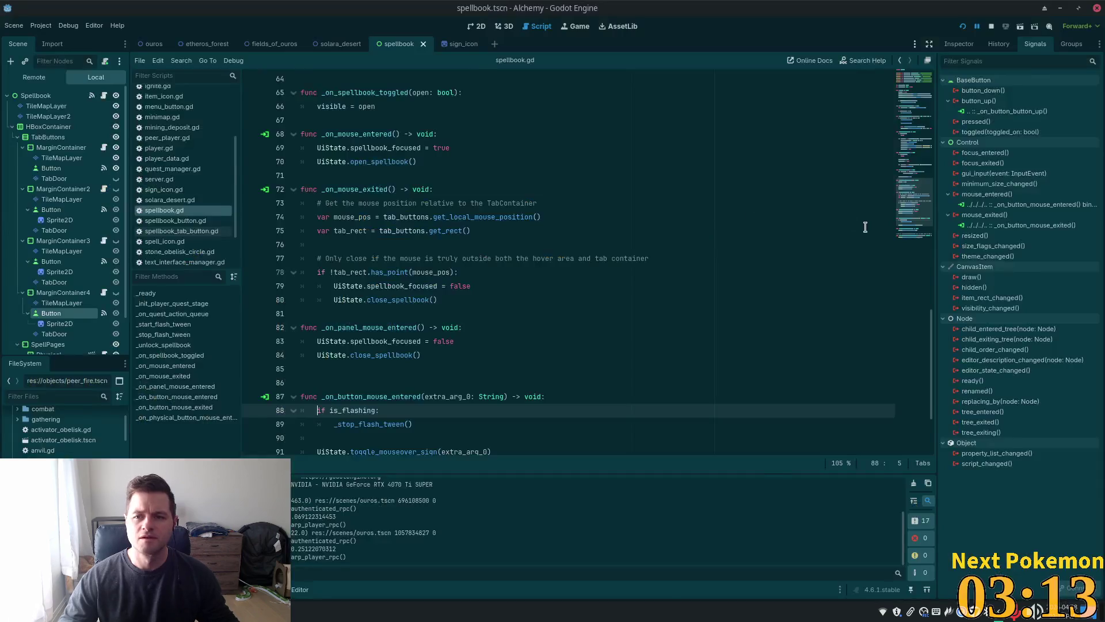
- Relaunch the game, walk into the tavern, and talk through the NPC's dialog
{"action": "key", "text": "F5"}
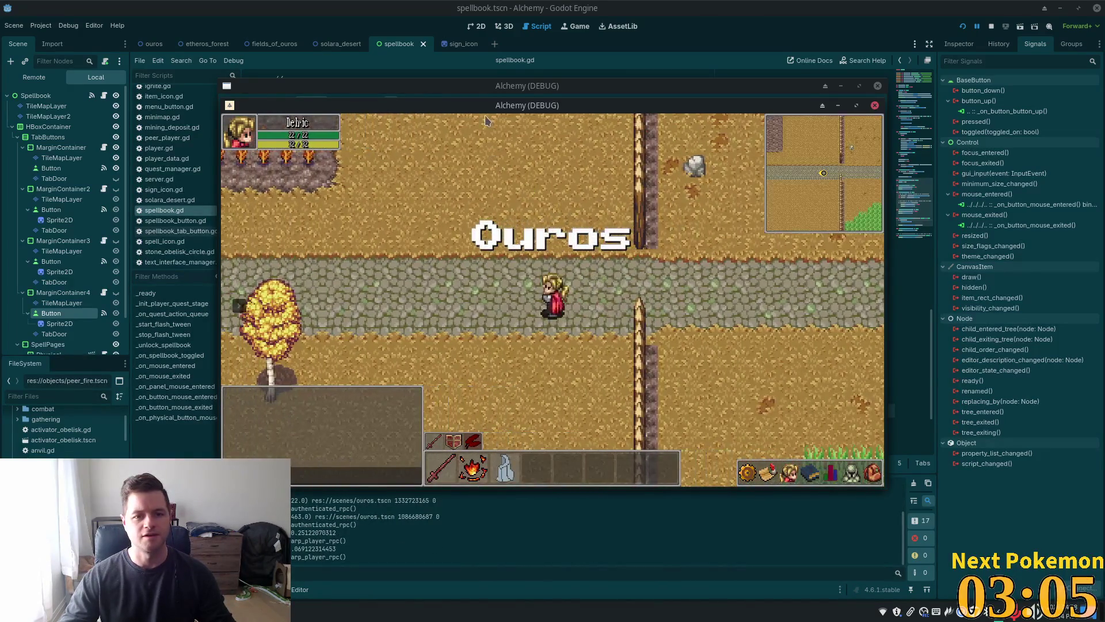
{"action": "key", "text": "s"}
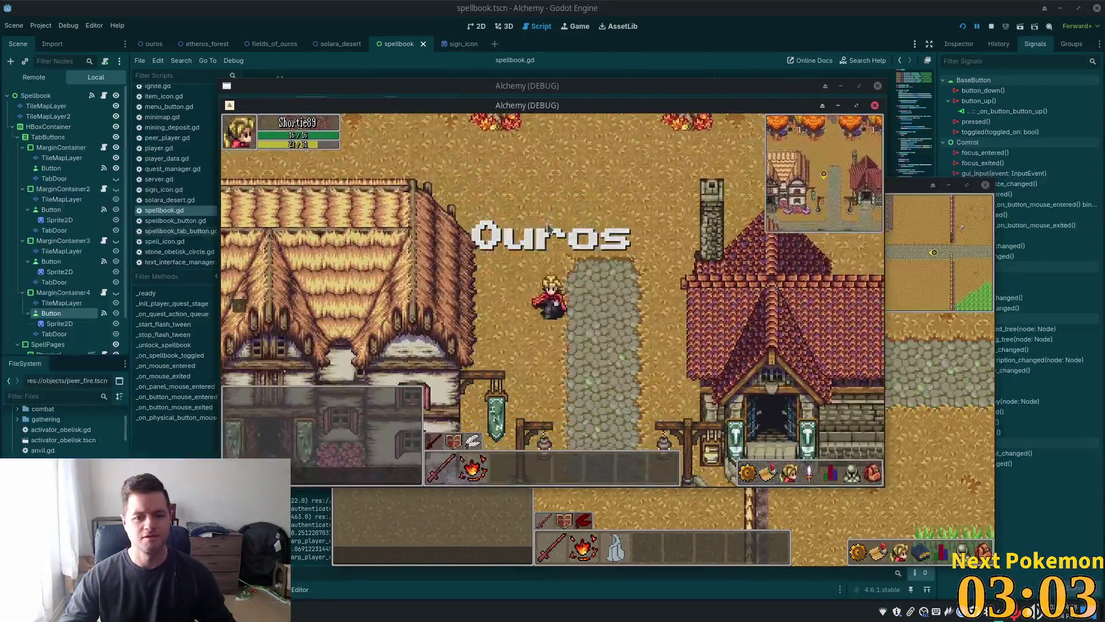
{"action": "key", "text": "a"}
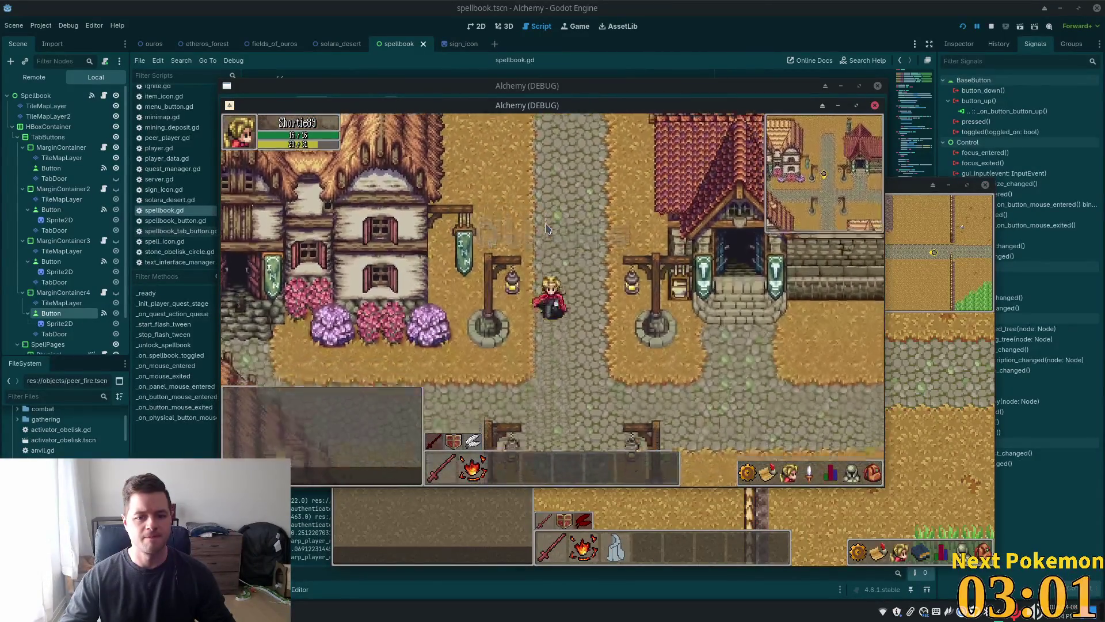
{"action": "key", "text": "w"}
{"action": "key", "text": "w"}
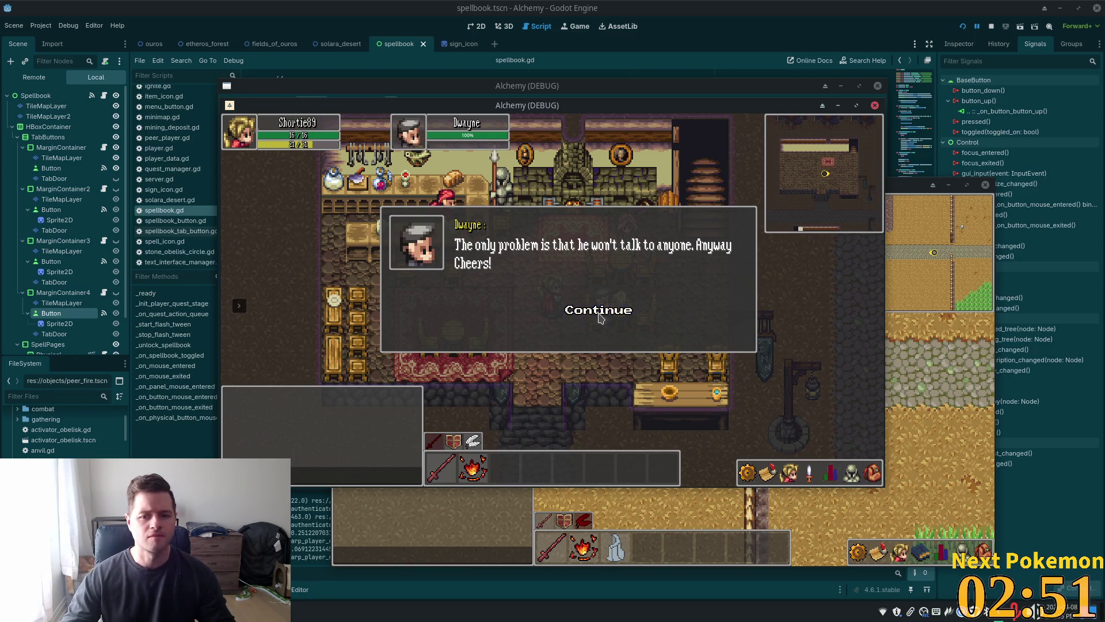
{"action": "left_click", "coordinate": [599, 316]}
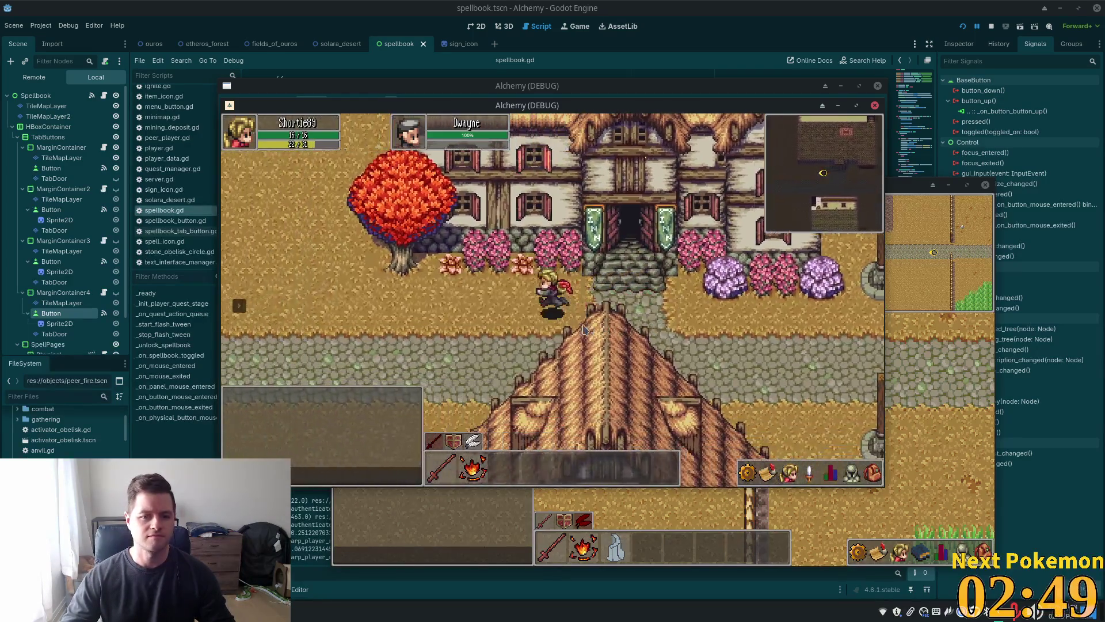
- Cross the bridge into the red-roofed alchemy shop, talk to the Master Alchemist, and open the inventory
{"action": "key", "text": "Down"}
{"action": "key", "text": "Left"}
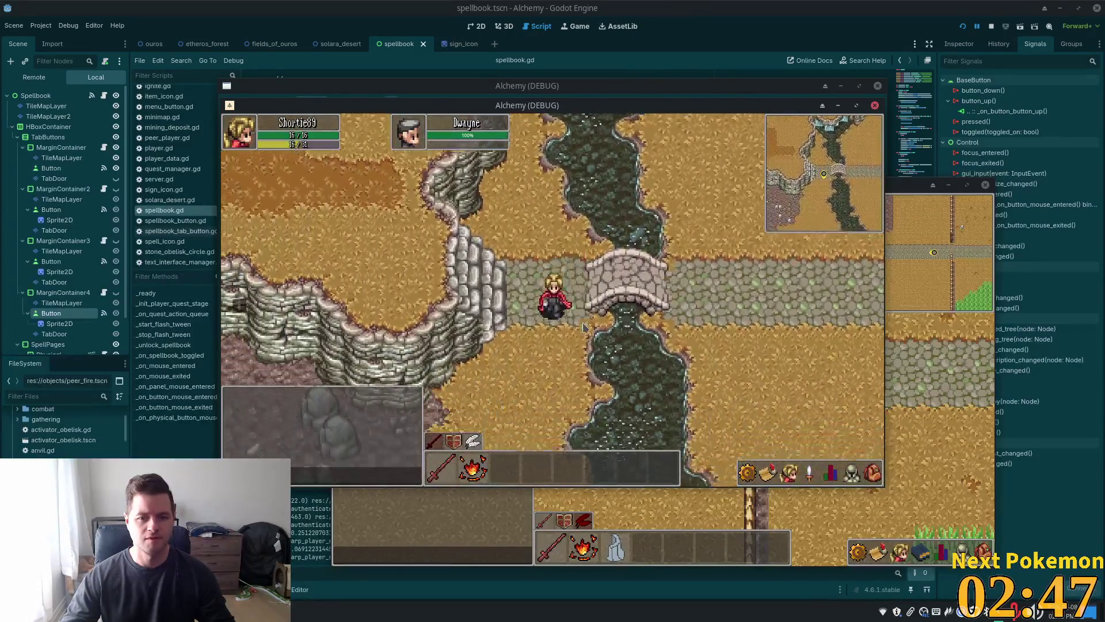
{"action": "key", "text": "Down"}
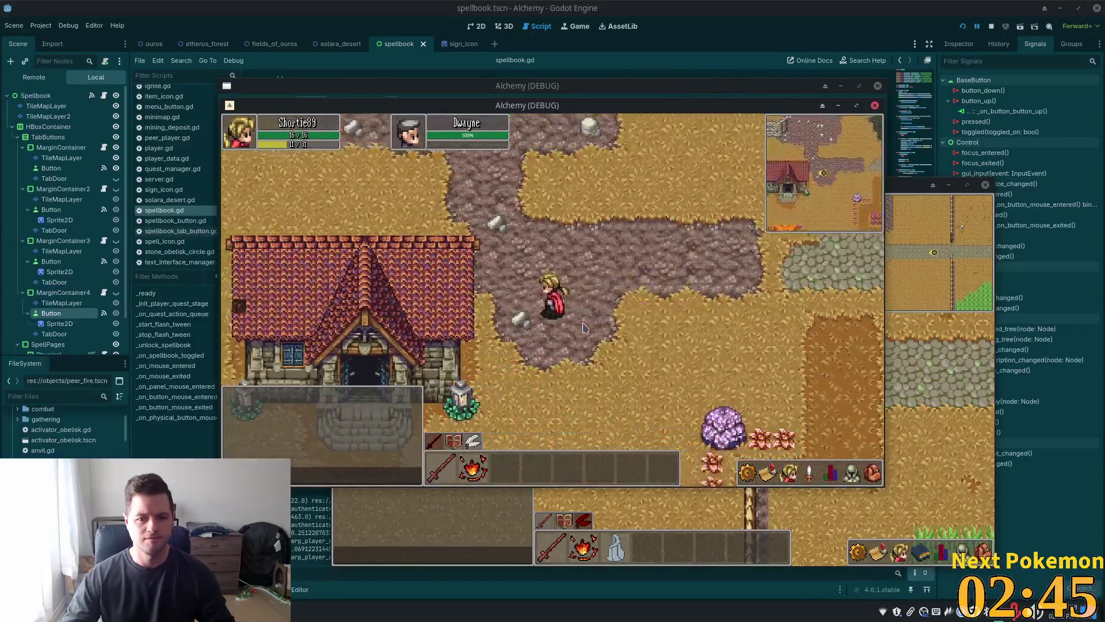
{"action": "key", "text": "Left"}
{"action": "key", "text": "Up"}
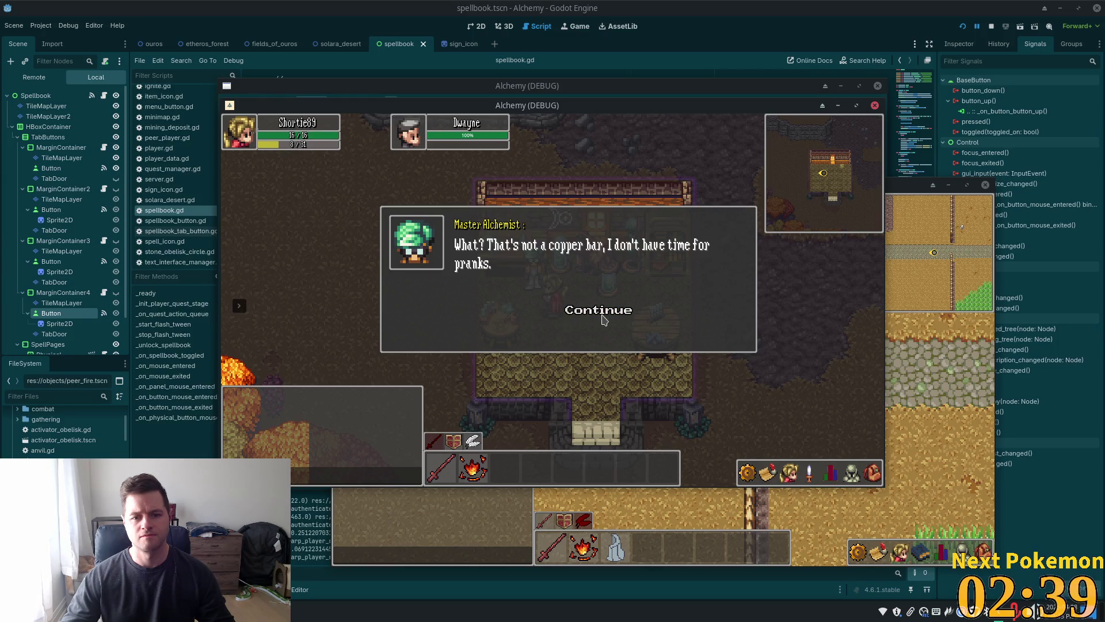
{"action": "left_click", "coordinate": [873, 476]}
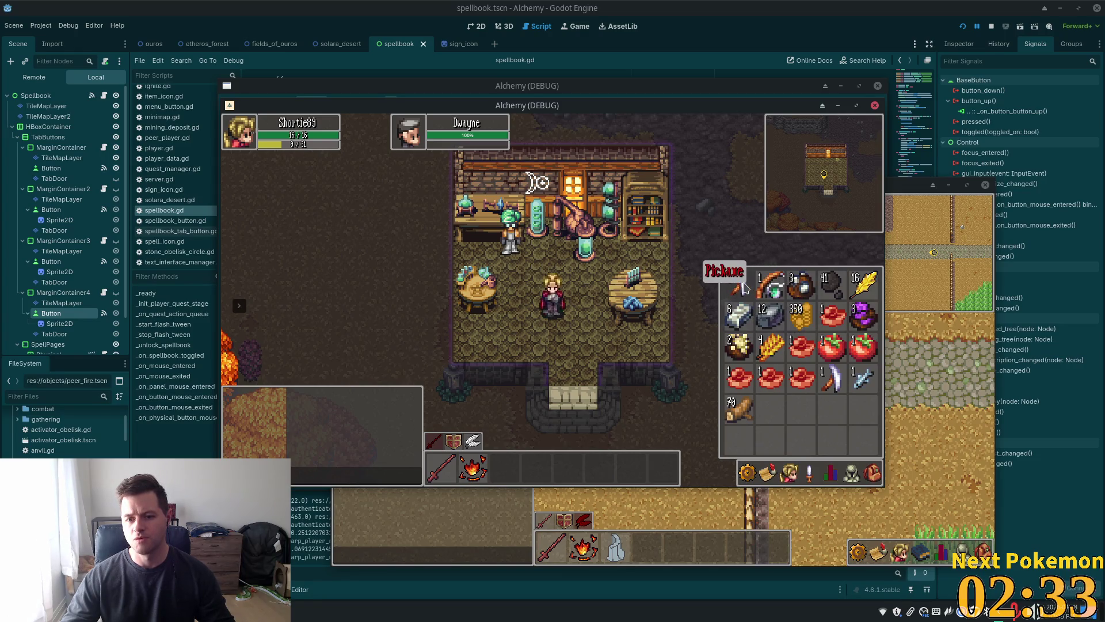
- Walk from the alchemy shop into the rocky quarry and mine the copper deposit
{"action": "key", "text": "s"}
{"action": "key", "text": "w"}
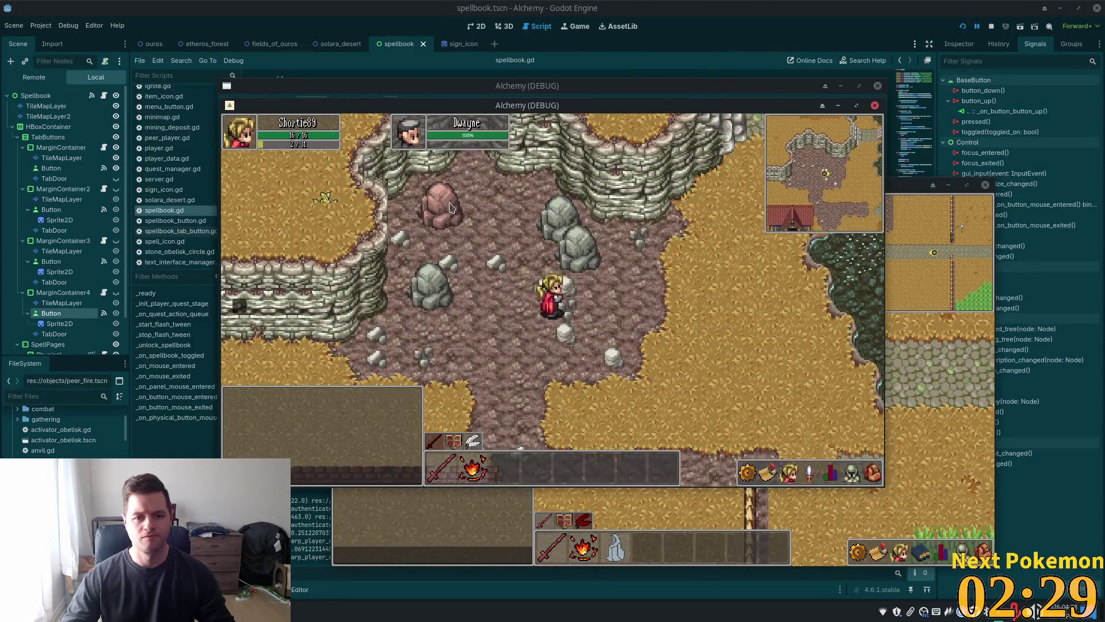
{"action": "key", "text": "a"}
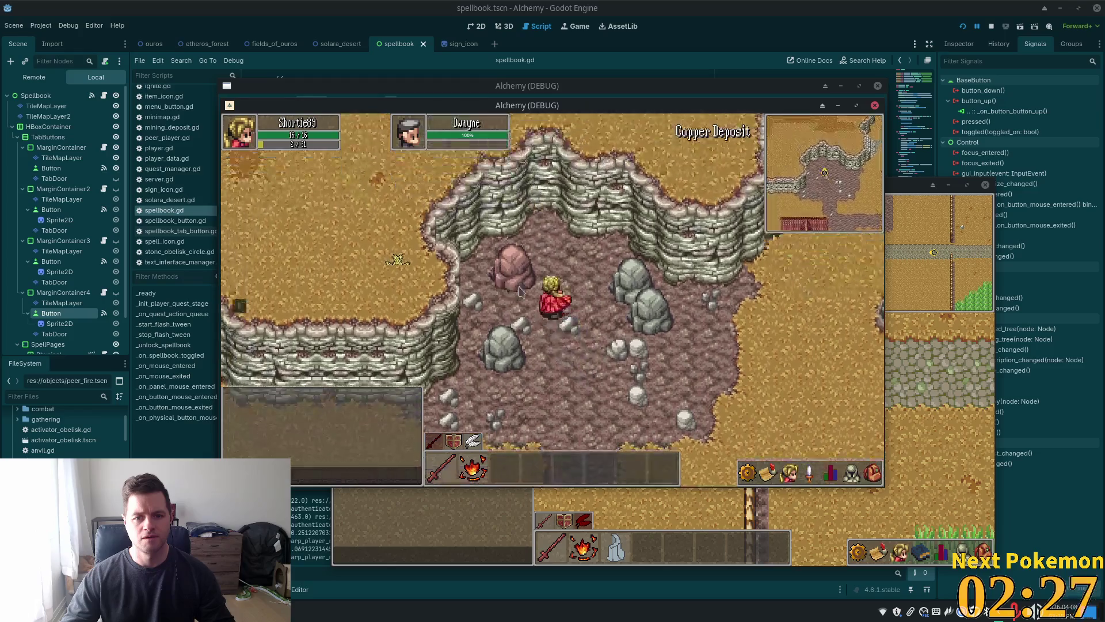
{"action": "left_click", "coordinate": [510, 310]}
{"action": "key", "text": "a"}
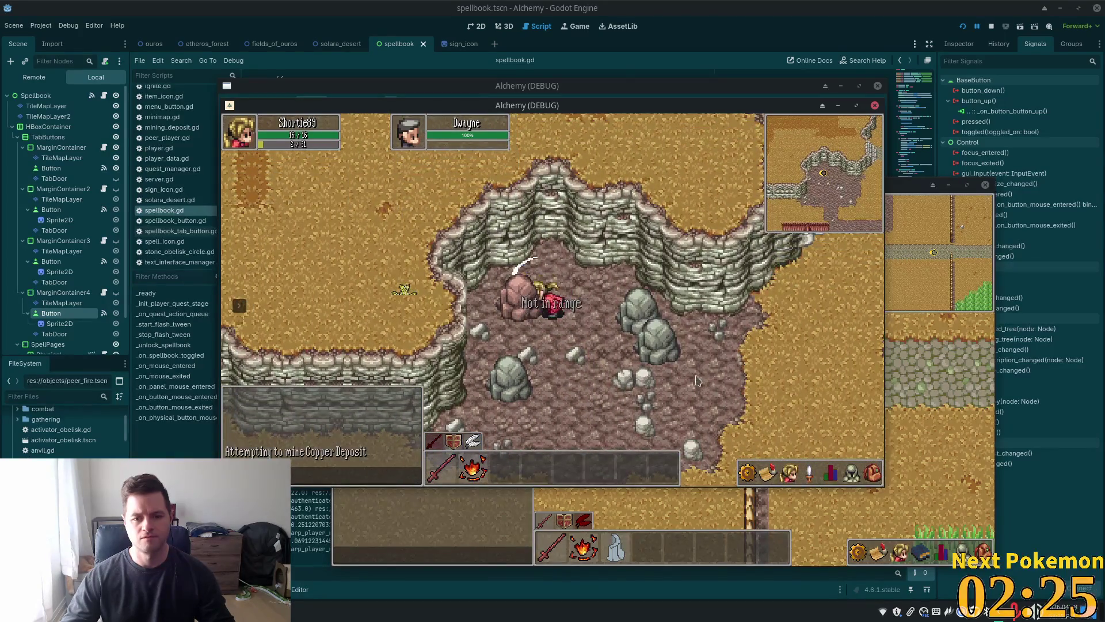
- Carry the copper ore out of the cave, checking the inventory, across the bridge into the blacksmith
{"action": "key", "text": "d"}
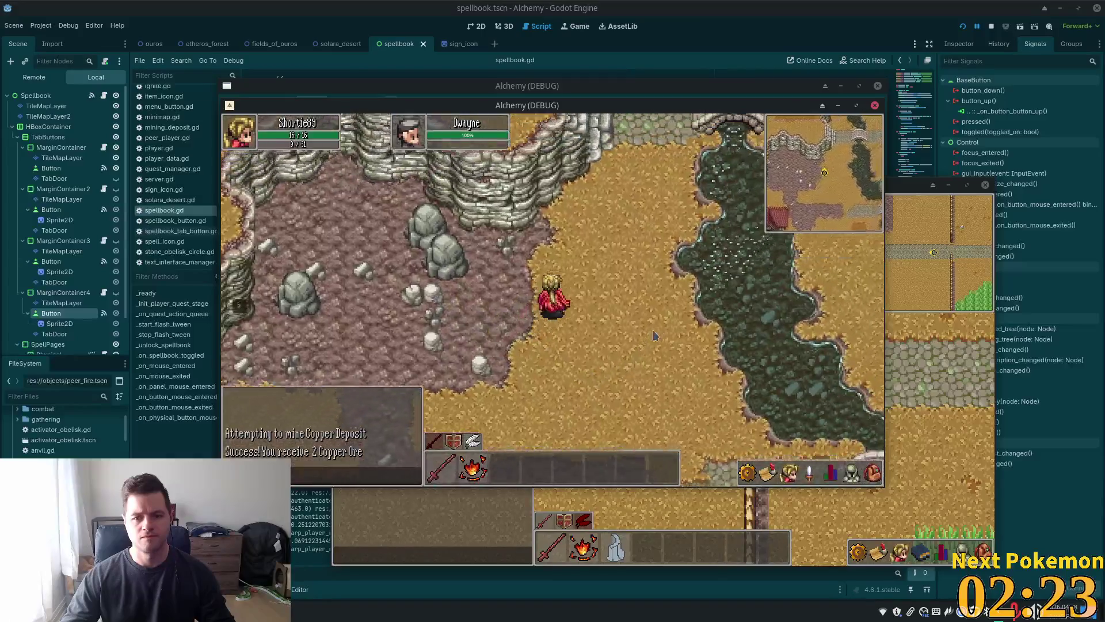
{"action": "key", "text": "w"}
{"action": "left_click", "coordinate": [869, 476]}
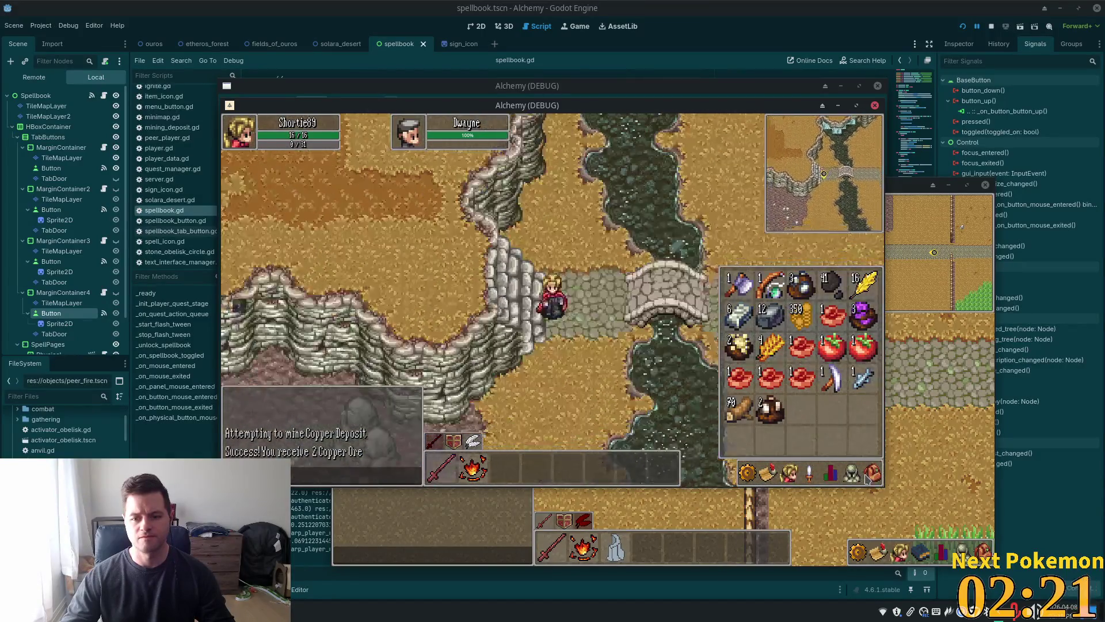
{"action": "left_click", "coordinate": [867, 477]}
{"action": "key", "text": "d"}
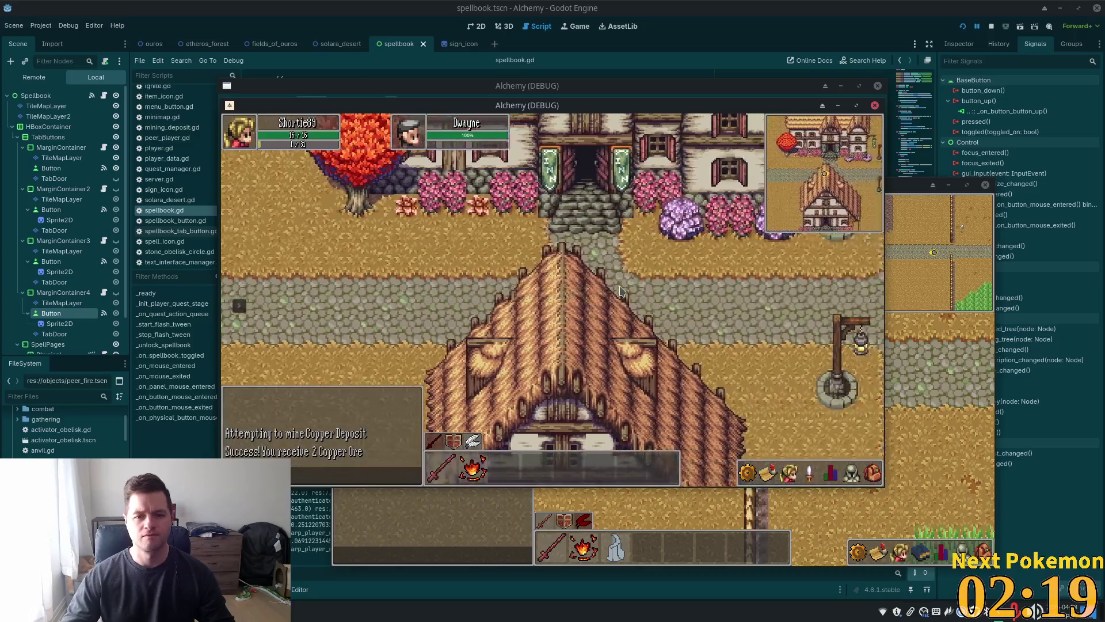
{"action": "key", "text": "w"}
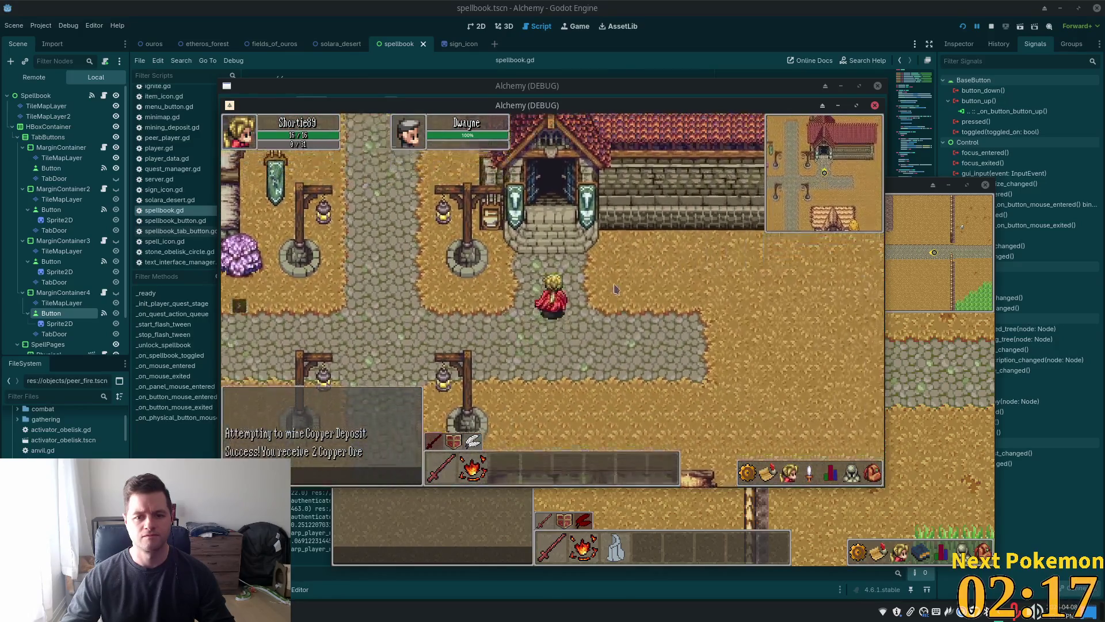
{"action": "key", "text": "w"}
- Smelt the Copper Ore at the blacksmith's furnace
{"action": "key", "text": "e"}
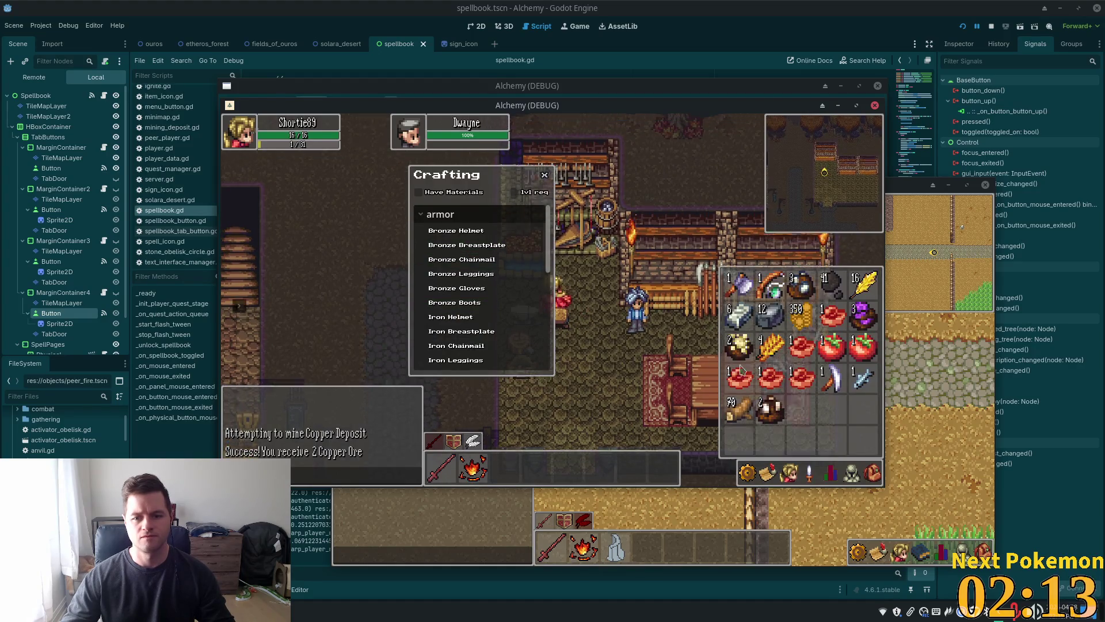
{"action": "key", "text": "e"}
{"action": "key", "text": "e"}
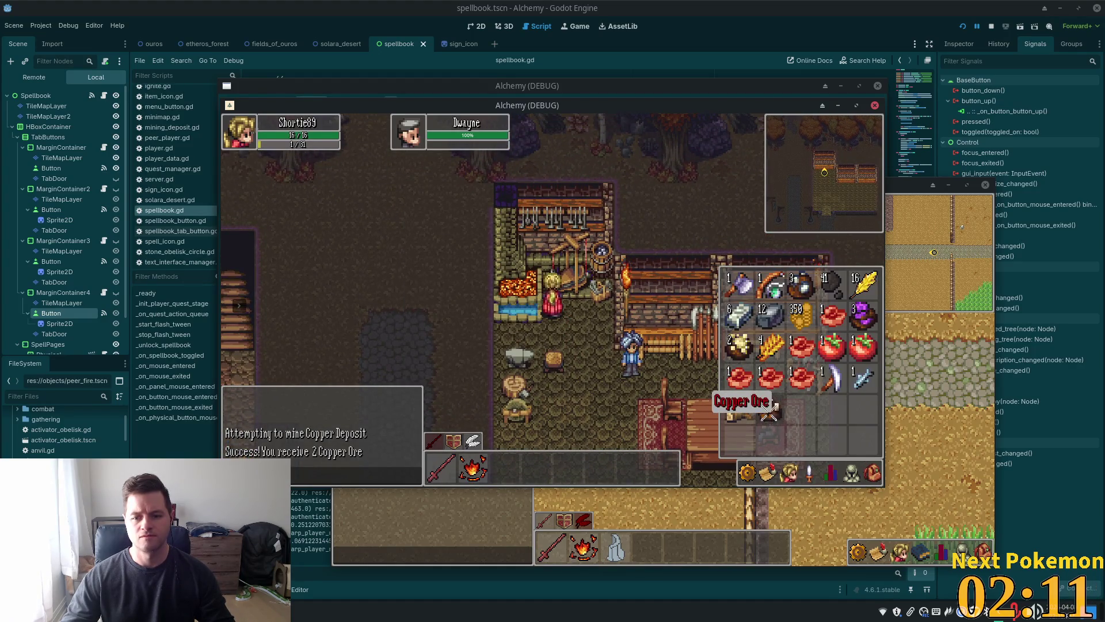
{"action": "key", "text": "e"}
{"action": "left_click", "coordinate": [520, 285]}
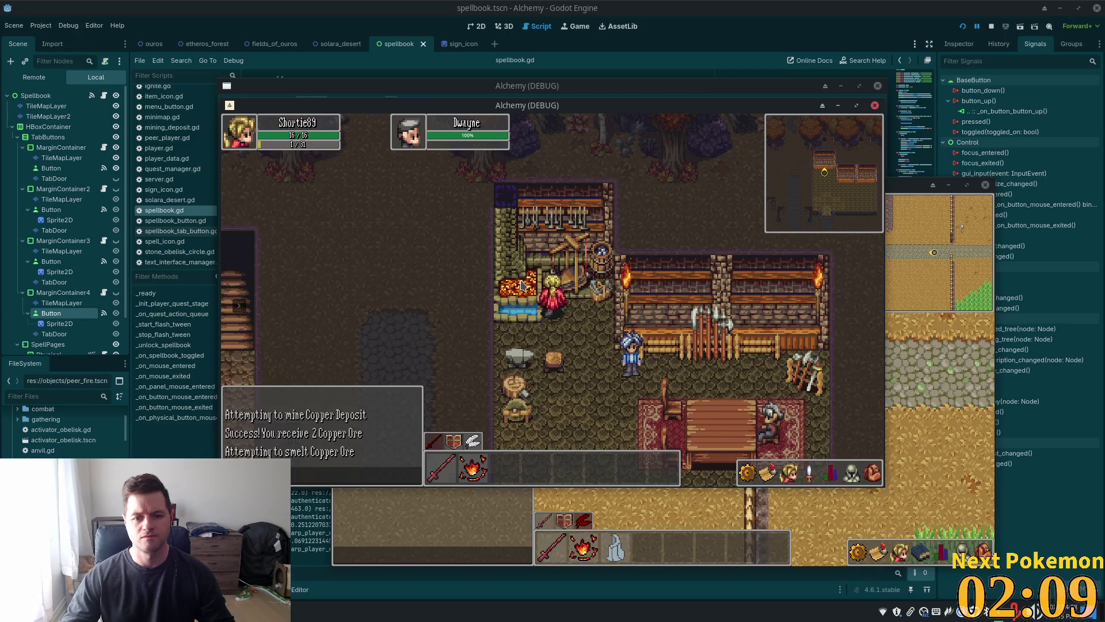
{"action": "key", "text": "s"}
{"action": "key", "text": "w"}
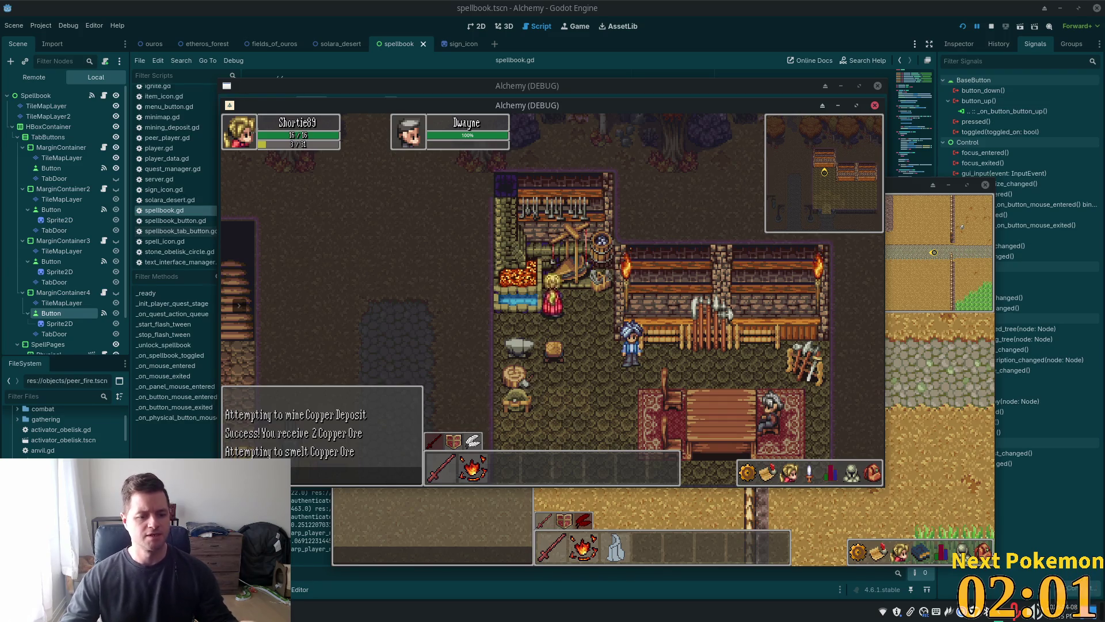
{"action": "key", "text": "alt+Tab"}
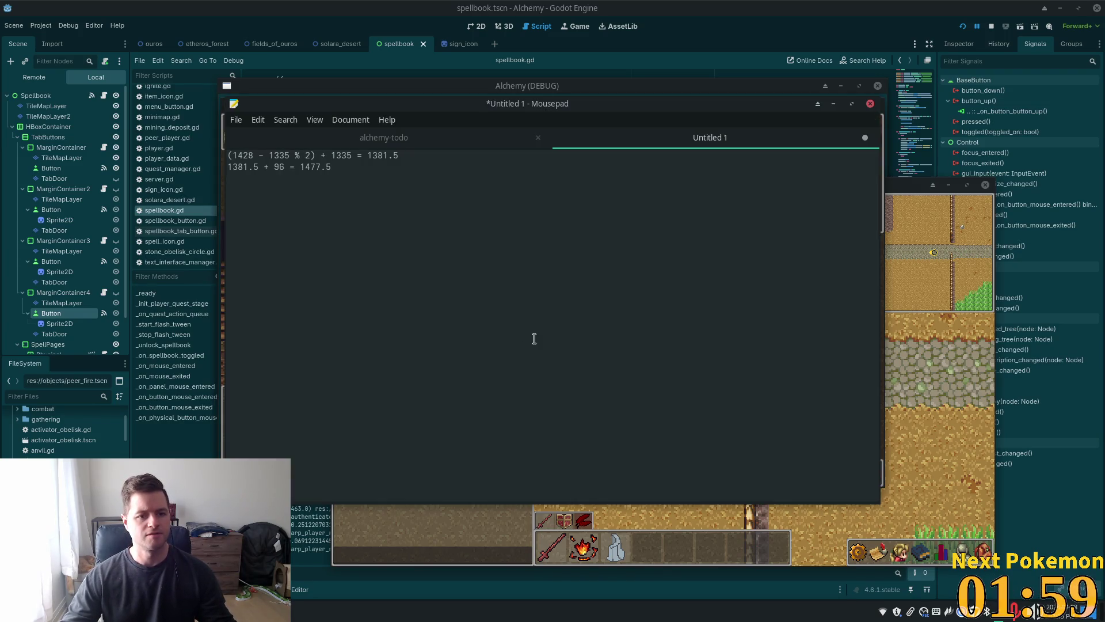
- Replace the Mousepad notes with 'mouseover TT on forge and anvil' and return to the Godot editor
{"action": "key", "text": "ctrl+a"}
{"action": "type", "text": "m"}
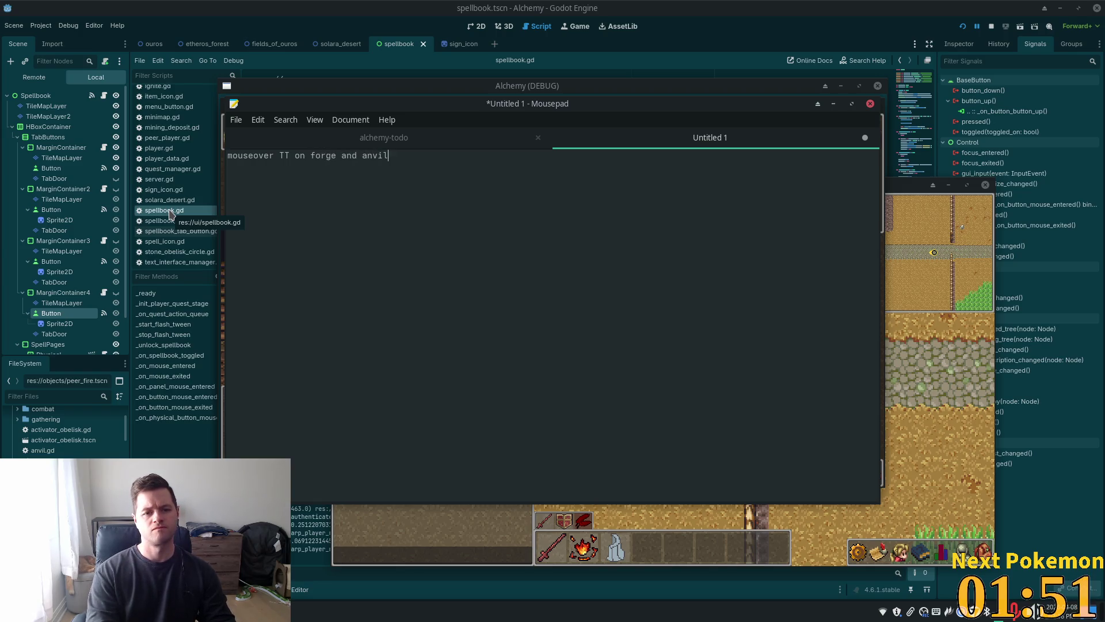
{"action": "left_click", "coordinate": [741, 7]}
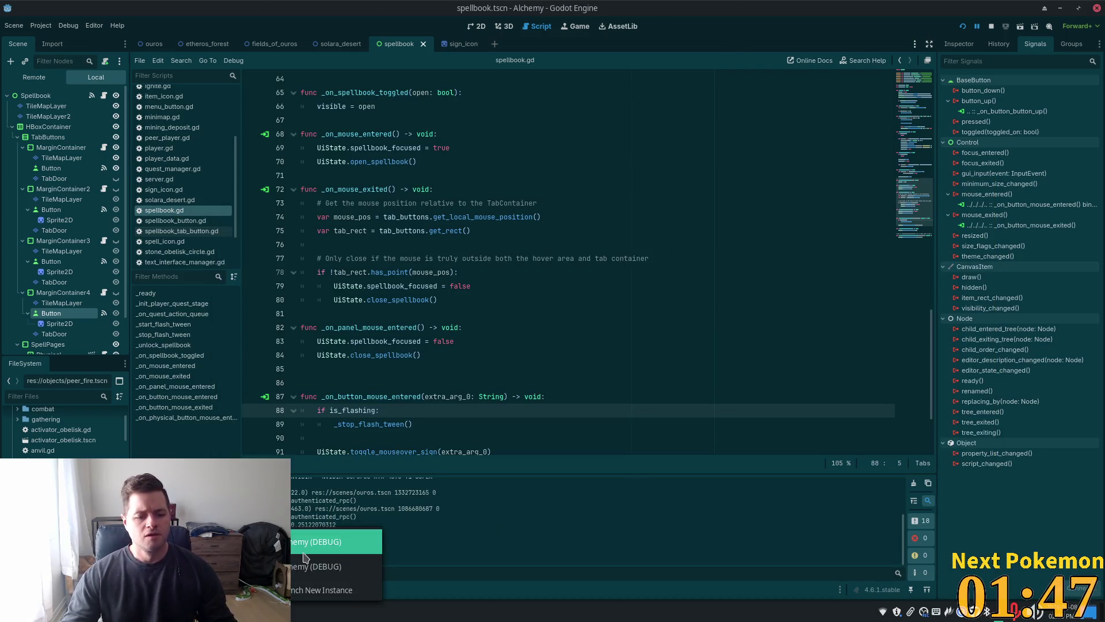
- Switch to the blacksmith character's Alchemy (DEBUG) game window
{"action": "left_click", "coordinate": [303, 553]}
{"action": "left_click", "coordinate": [242, 611]}
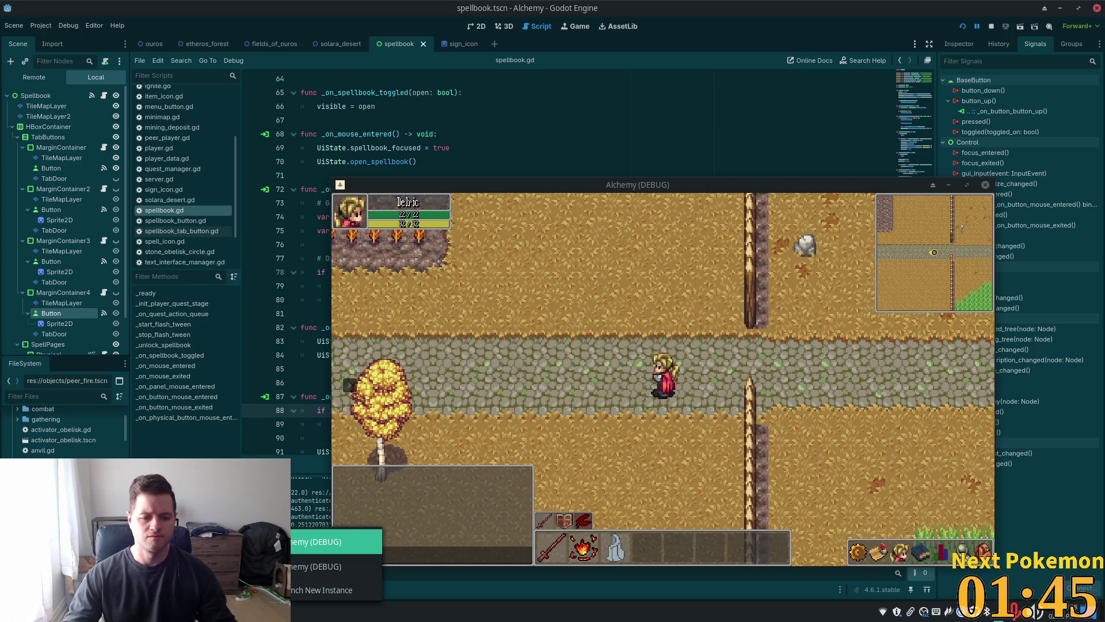
{"action": "left_click", "coordinate": [336, 541]}
- Walk across the bridge to the Master Alchemist's house and hand over the copper bar
{"action": "left_click", "coordinate": [607, 397]}
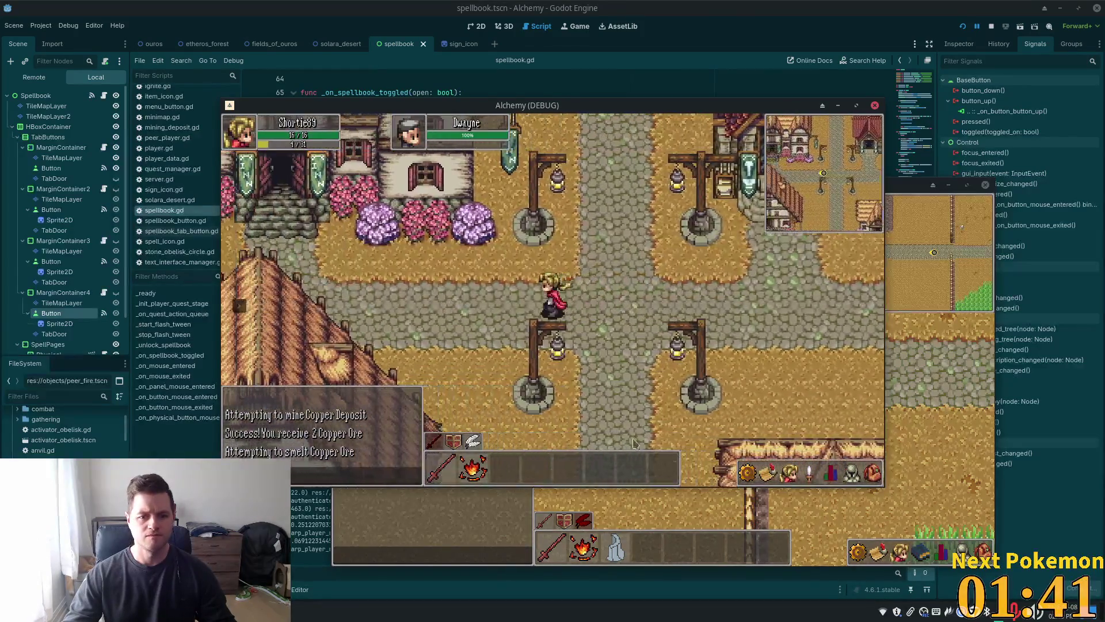
{"action": "mouse_move", "coordinate": [805, 469]}
{"action": "left_click", "coordinate": [502, 334]}
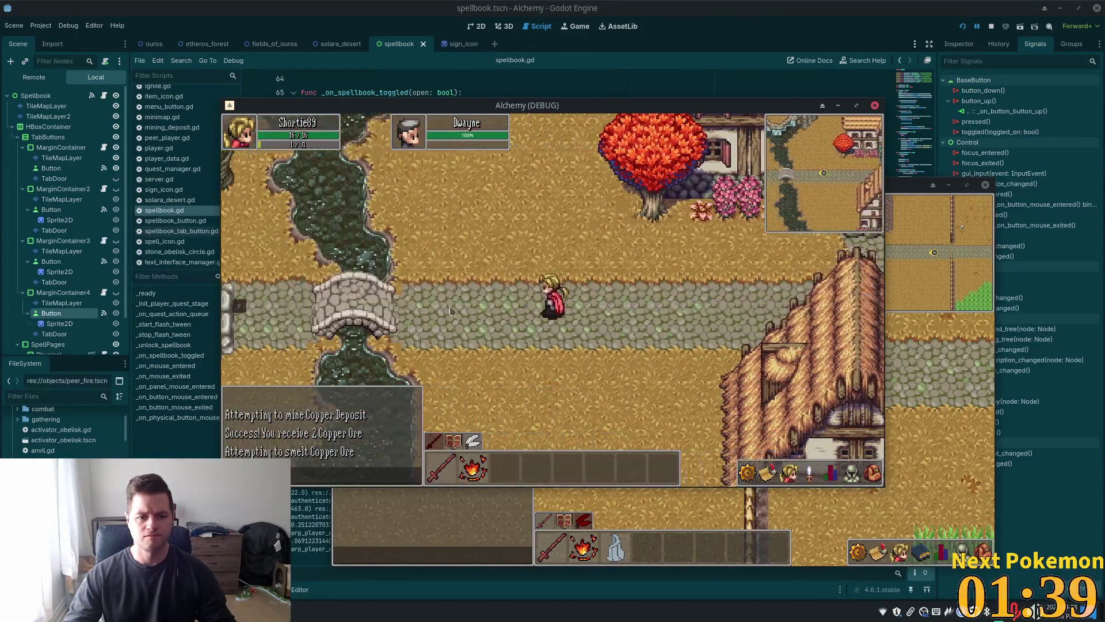
{"action": "left_click_drag", "start_coordinate": [502, 334], "coordinate": [516, 338]}
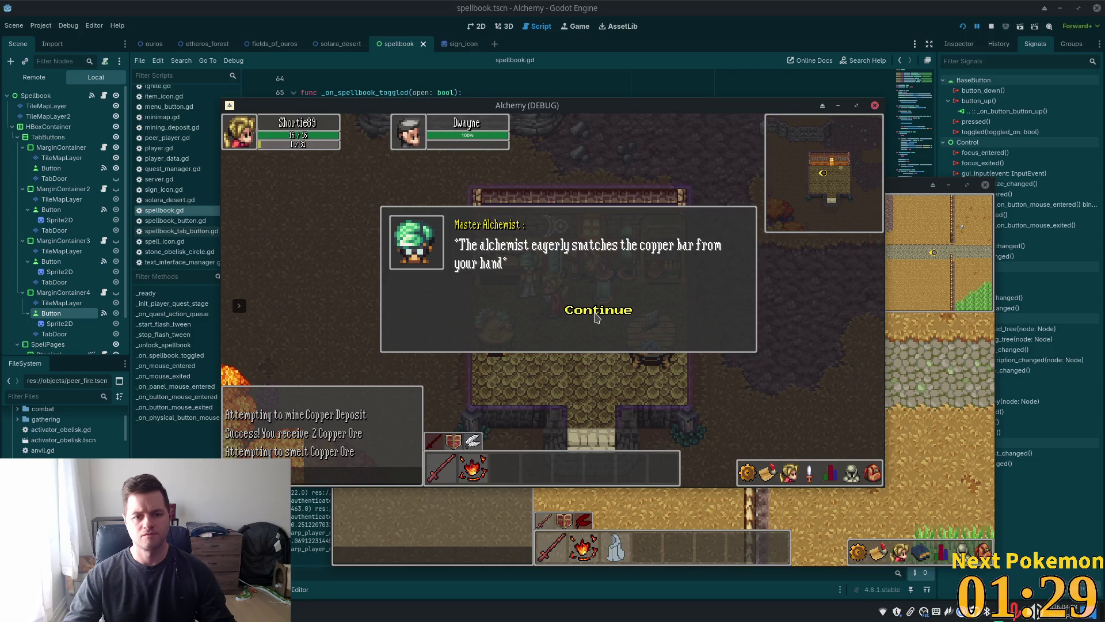
{"action": "left_click", "coordinate": [596, 317]}
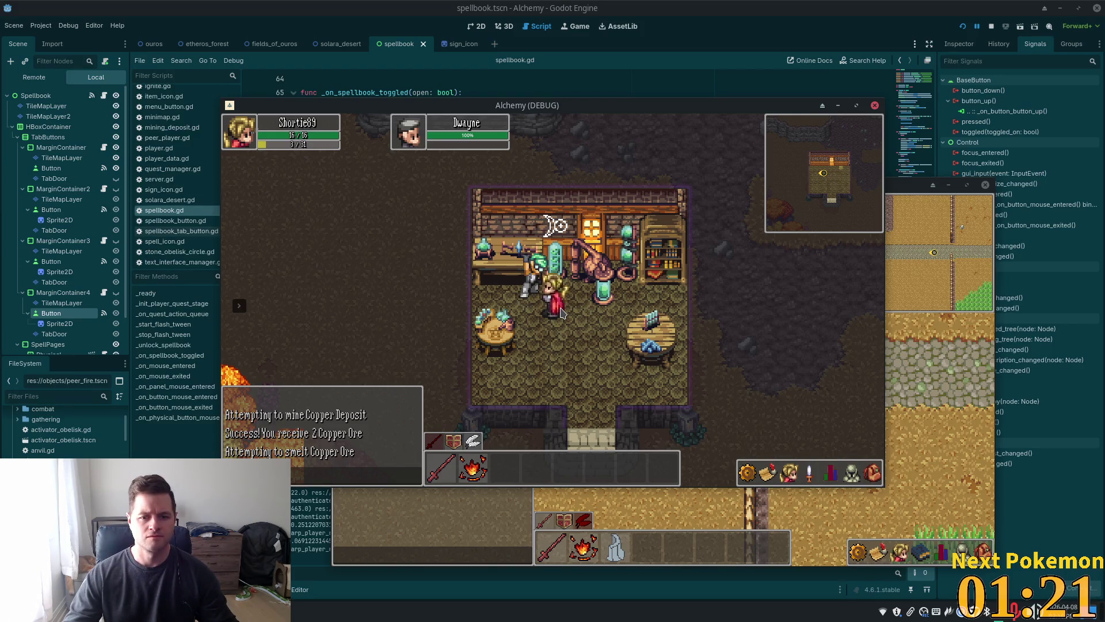
{"action": "left_click", "coordinate": [531, 297]}
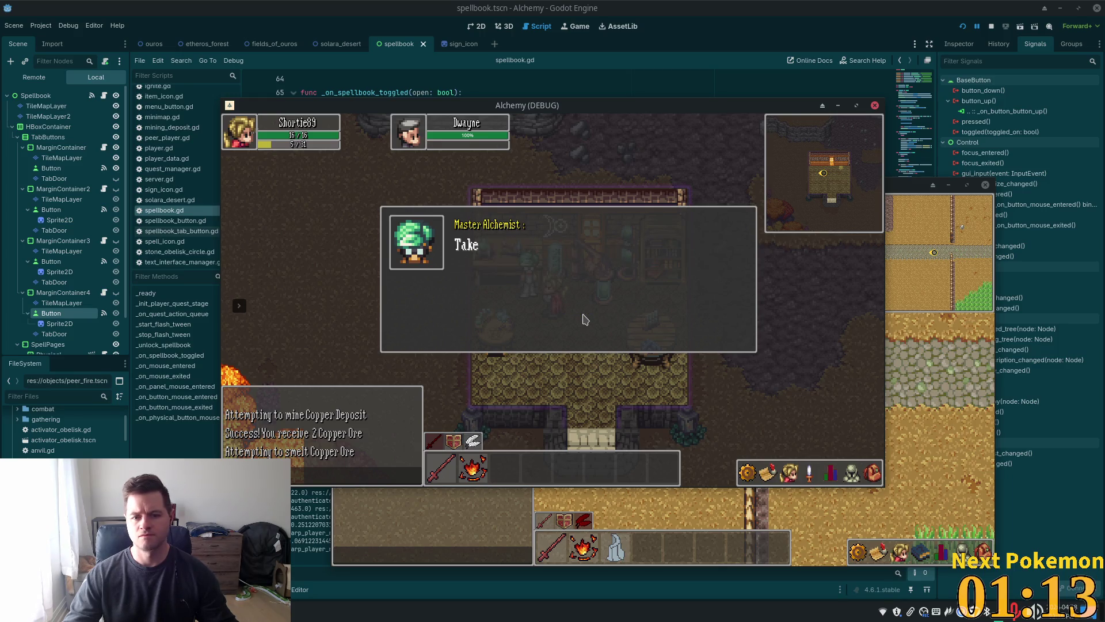
{"action": "left_click", "coordinate": [585, 318]}
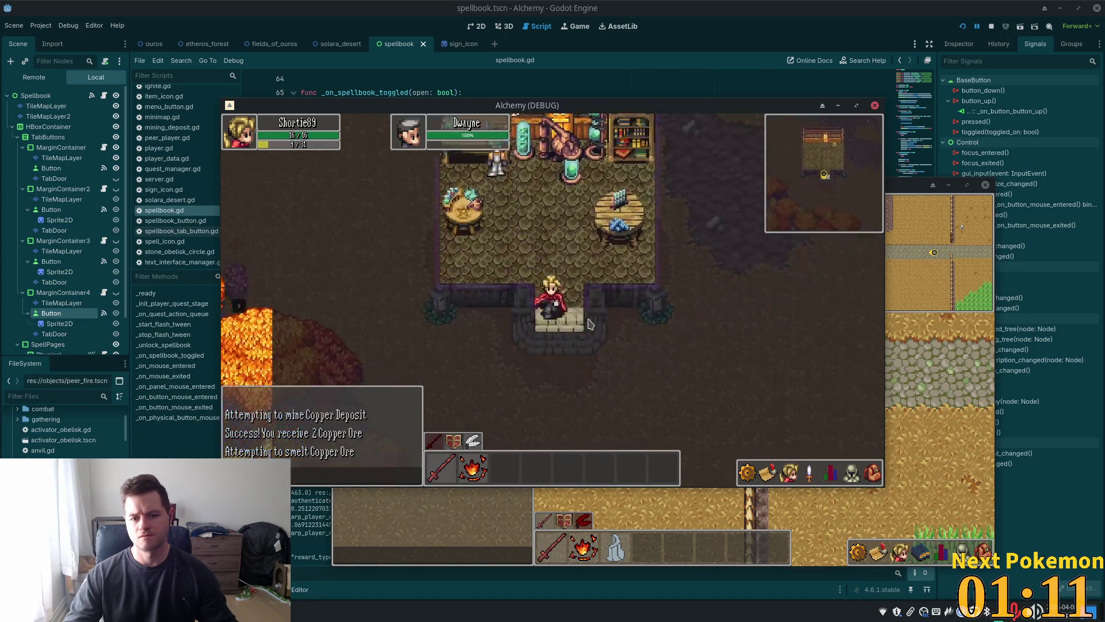
- Walk east over the stone bridge and north through the village into Etheros Forest
{"action": "key", "text": "d"}
{"action": "key", "text": "w"}
{"action": "key", "text": "d"}
{"action": "key", "text": "w"}
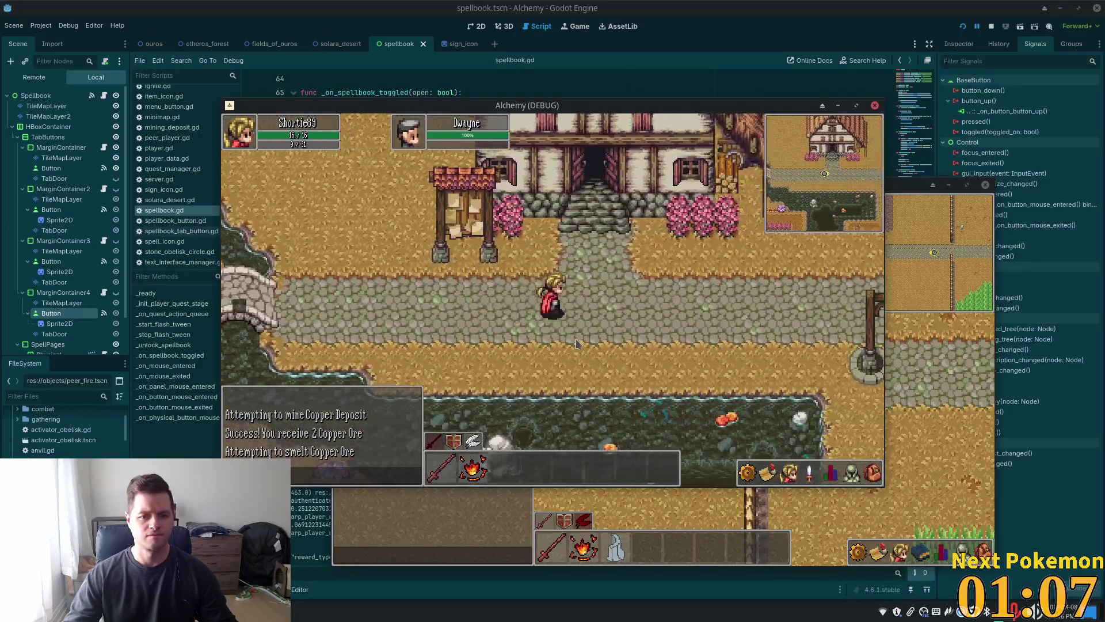
{"action": "key", "text": "w"}
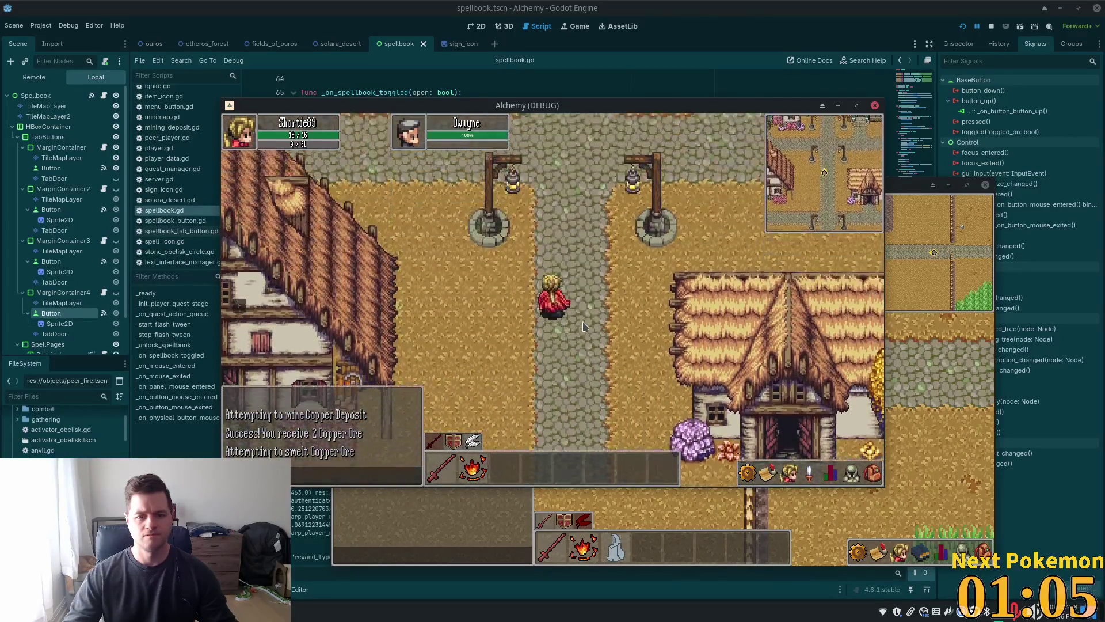
{"action": "key", "text": "w"}
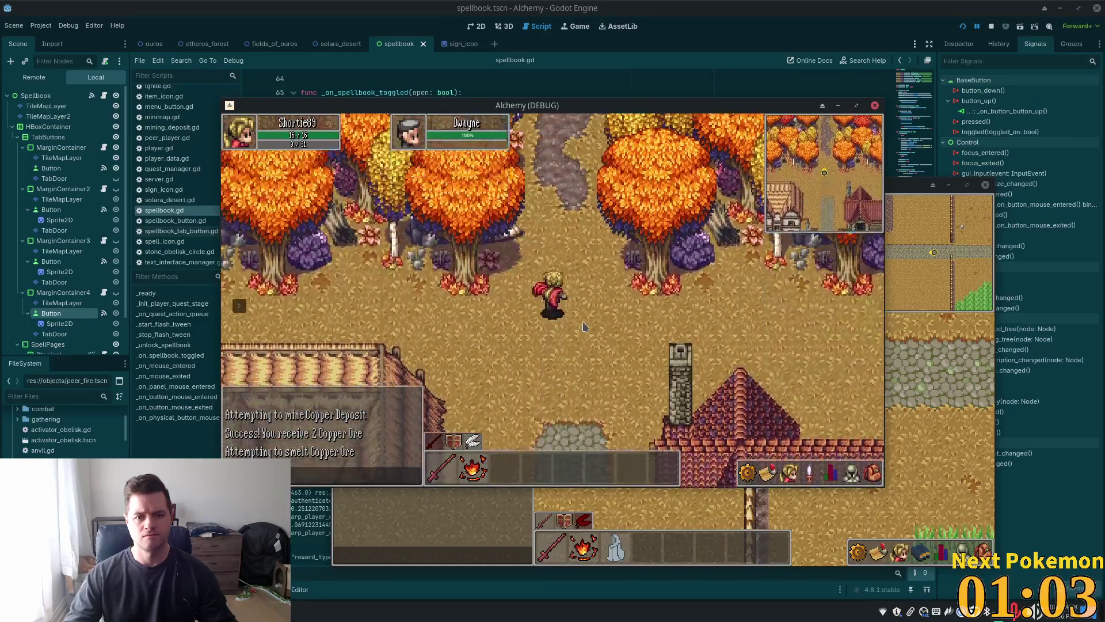
- Walk through Etheros Forest east to Amira to start her dialog
{"action": "key", "text": "w"}
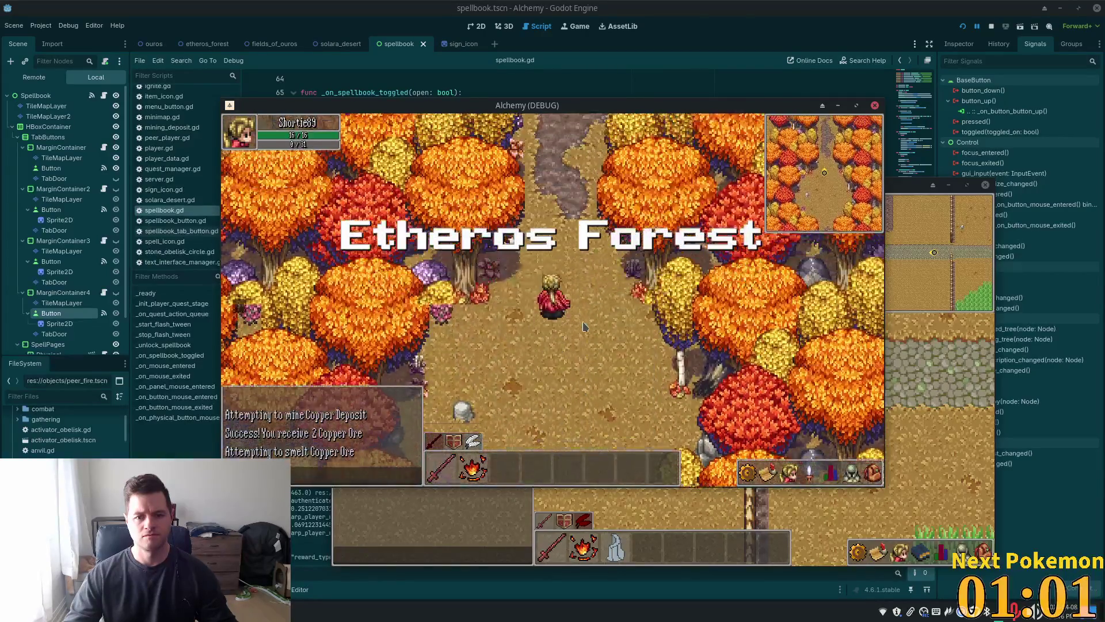
{"action": "key", "text": "w"}
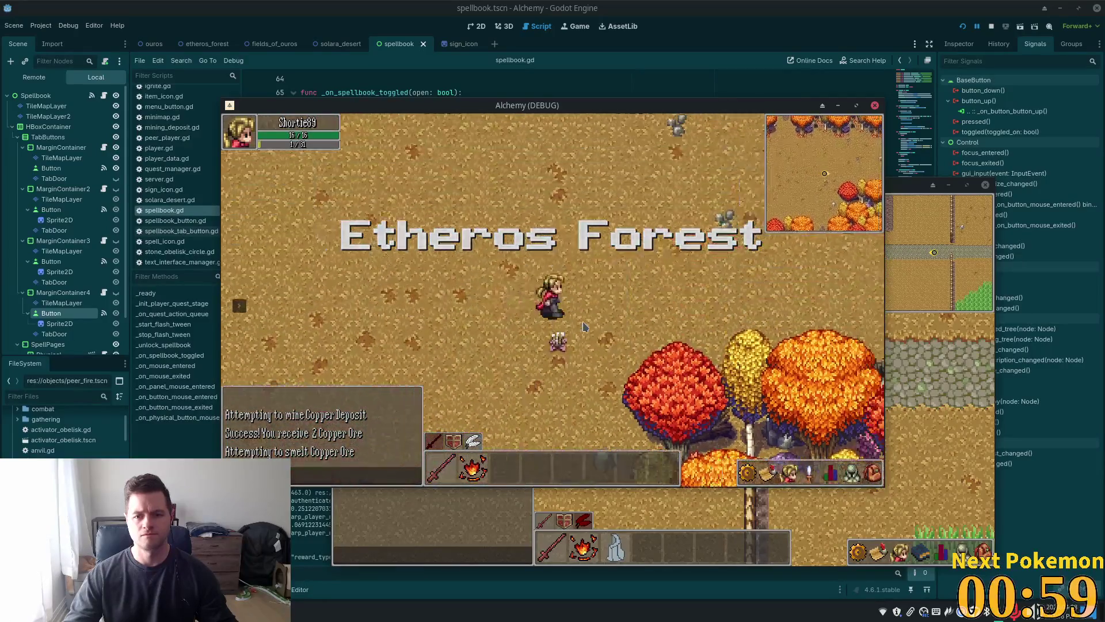
{"action": "key", "text": "s"}
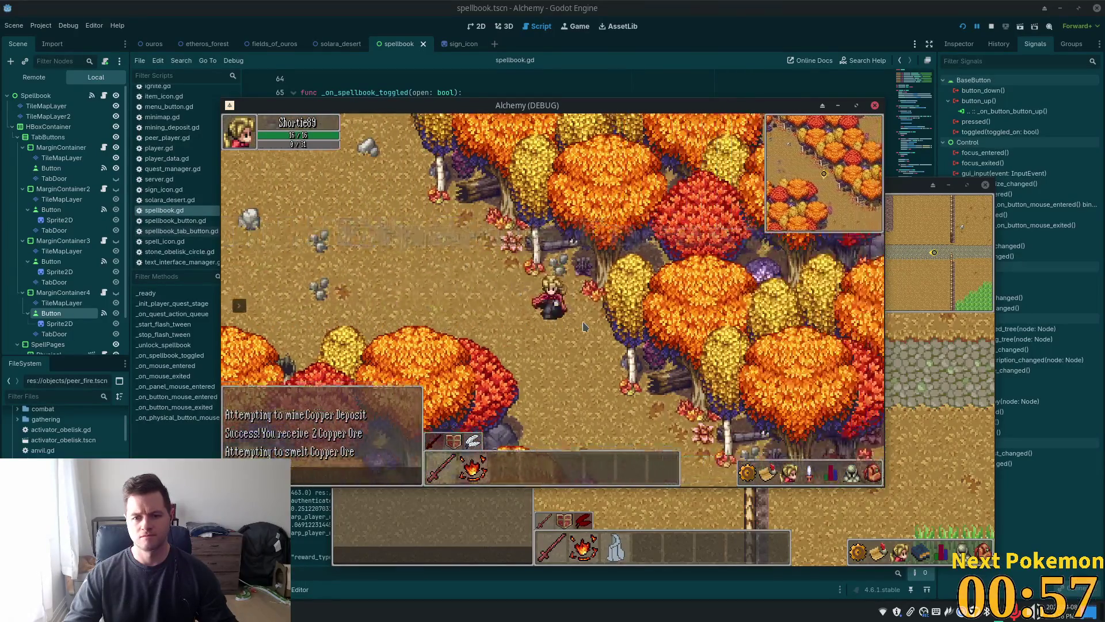
{"action": "key", "text": "d"}
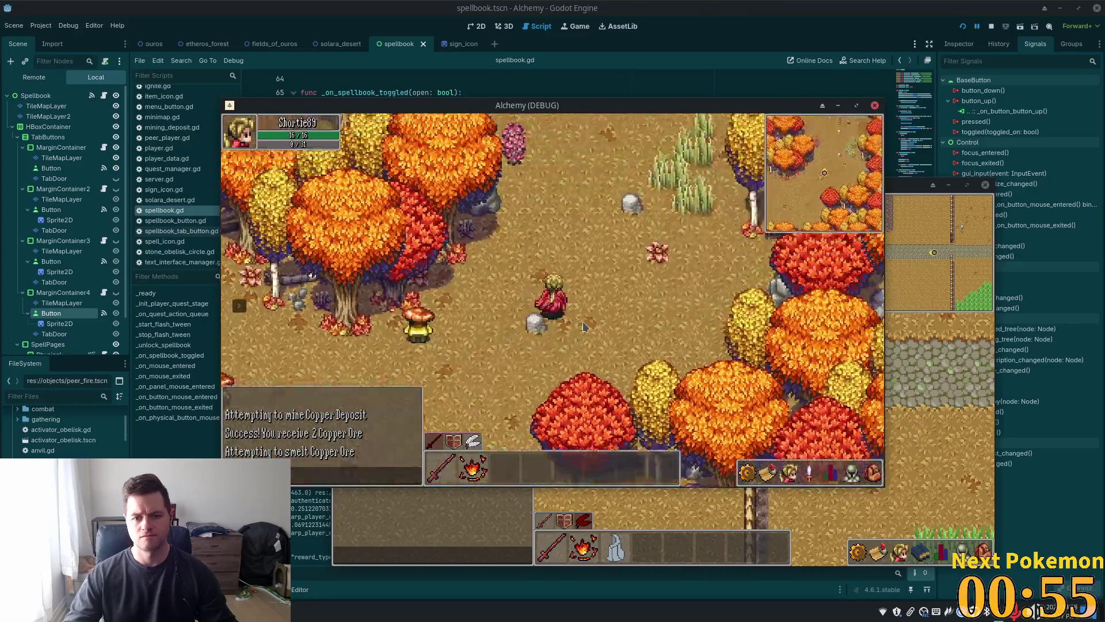
{"action": "key", "text": "d"}
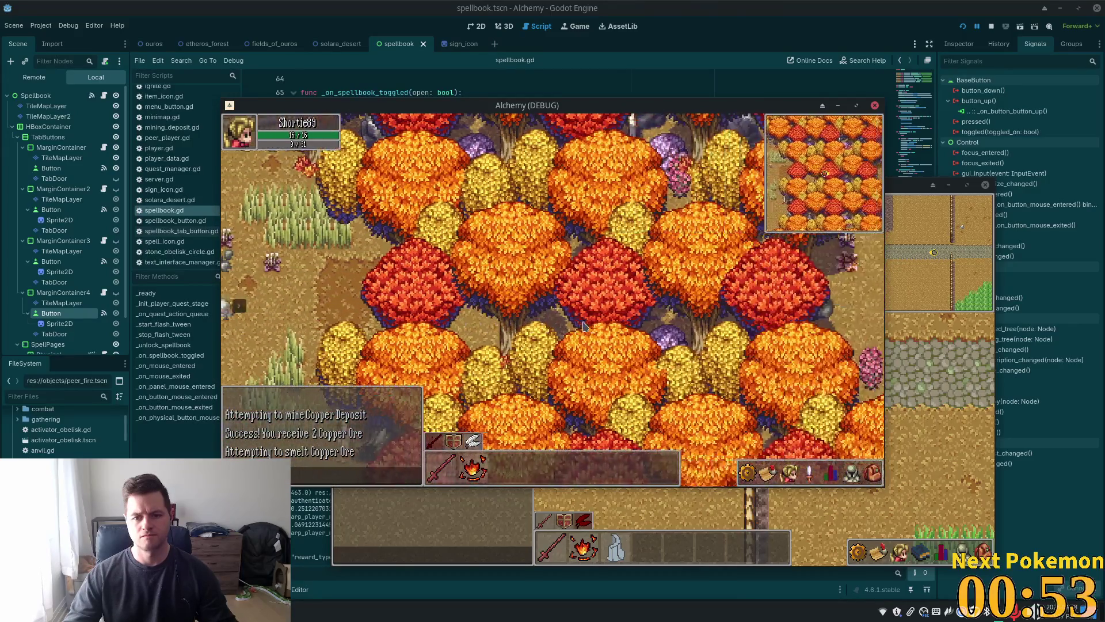
{"action": "key", "text": "d"}
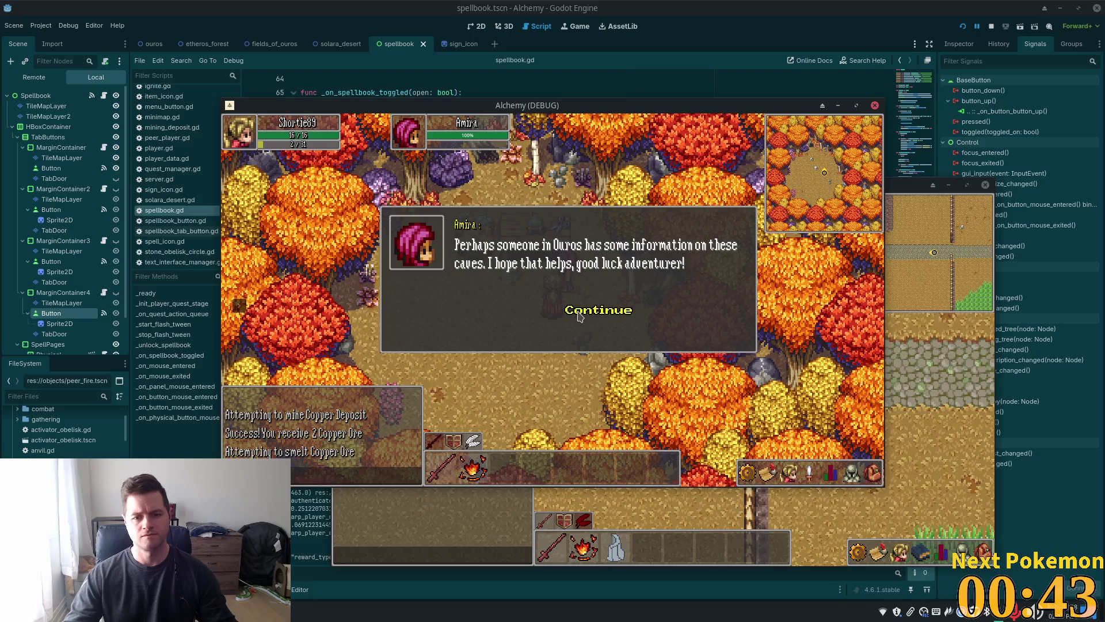
- Leave Amira and walk south through the forest into Ouros town toward the Old Man
{"action": "key", "text": "a"}
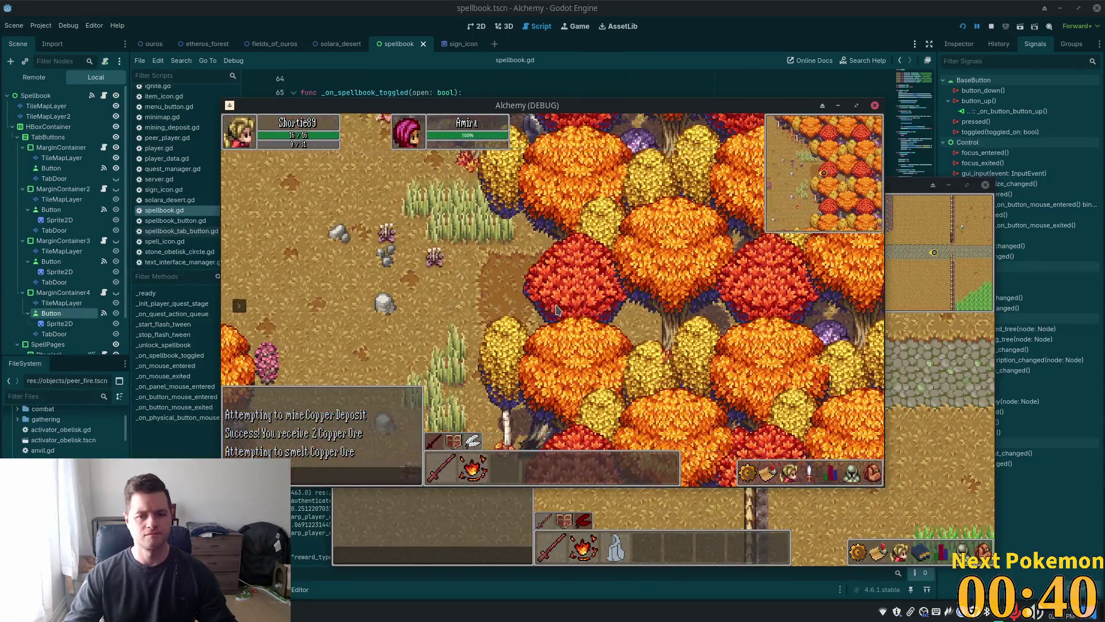
{"action": "key", "text": "s"}
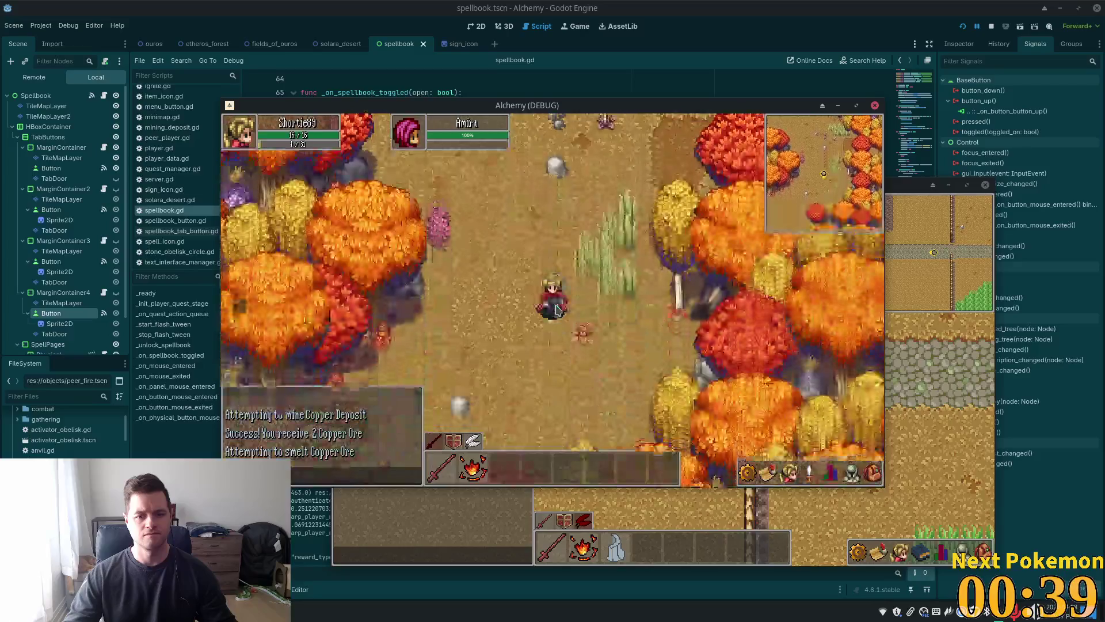
{"action": "key", "text": "a"}
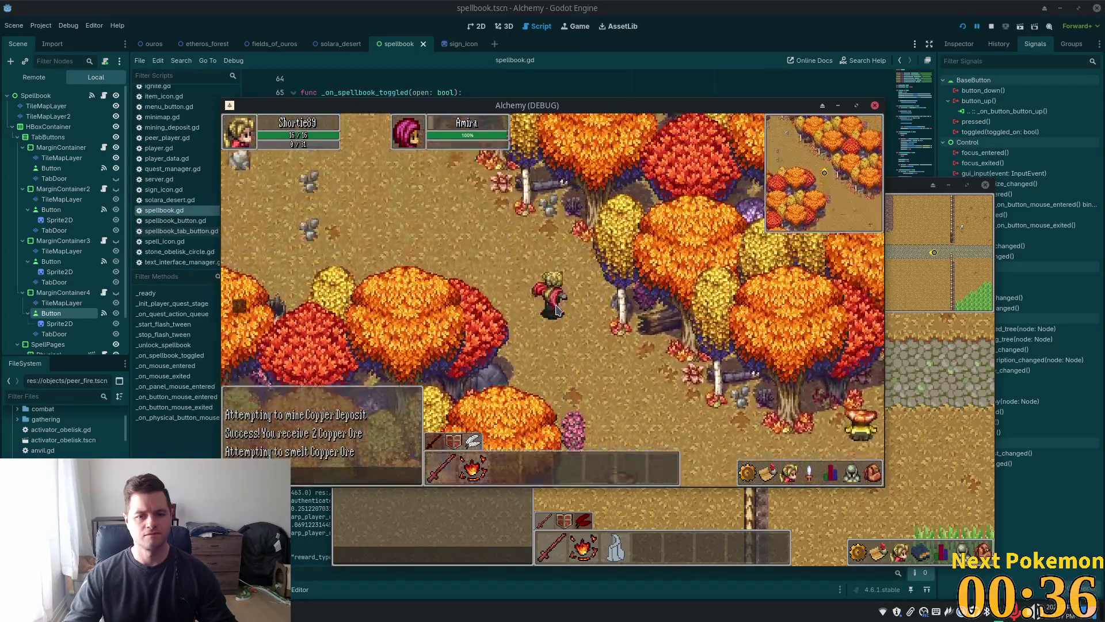
{"action": "key", "text": "w"}
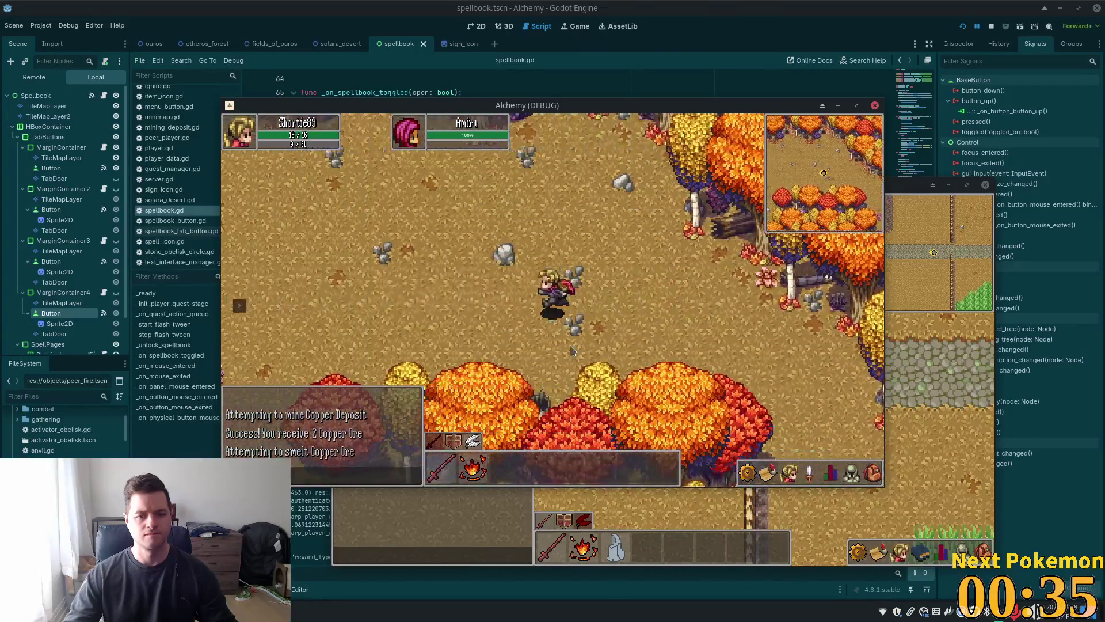
{"action": "key", "text": "s"}
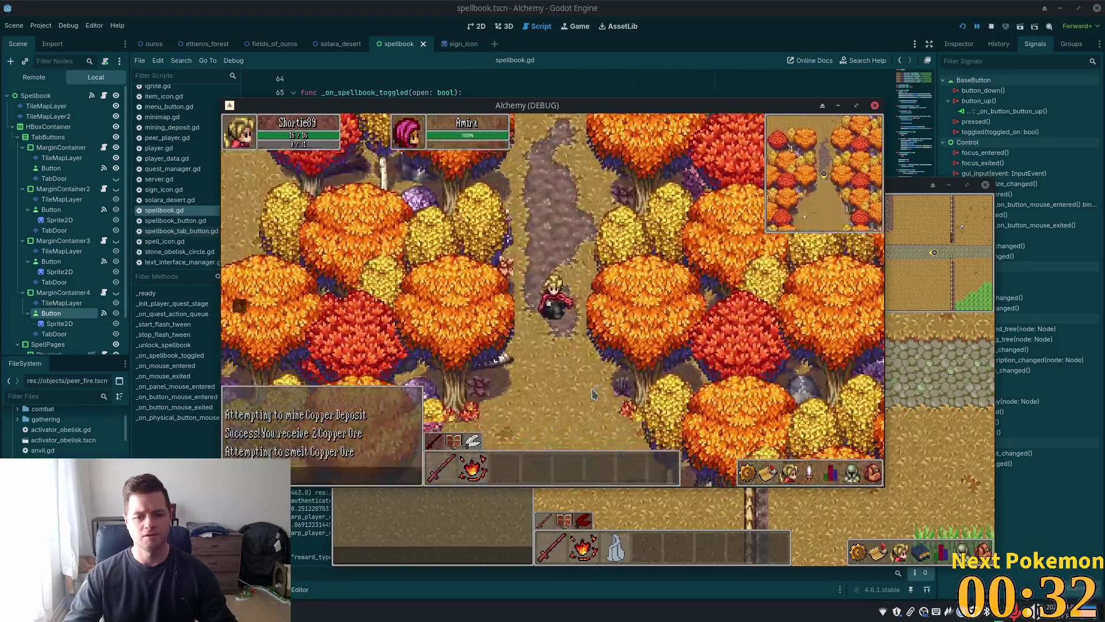
{"action": "key", "text": "s"}
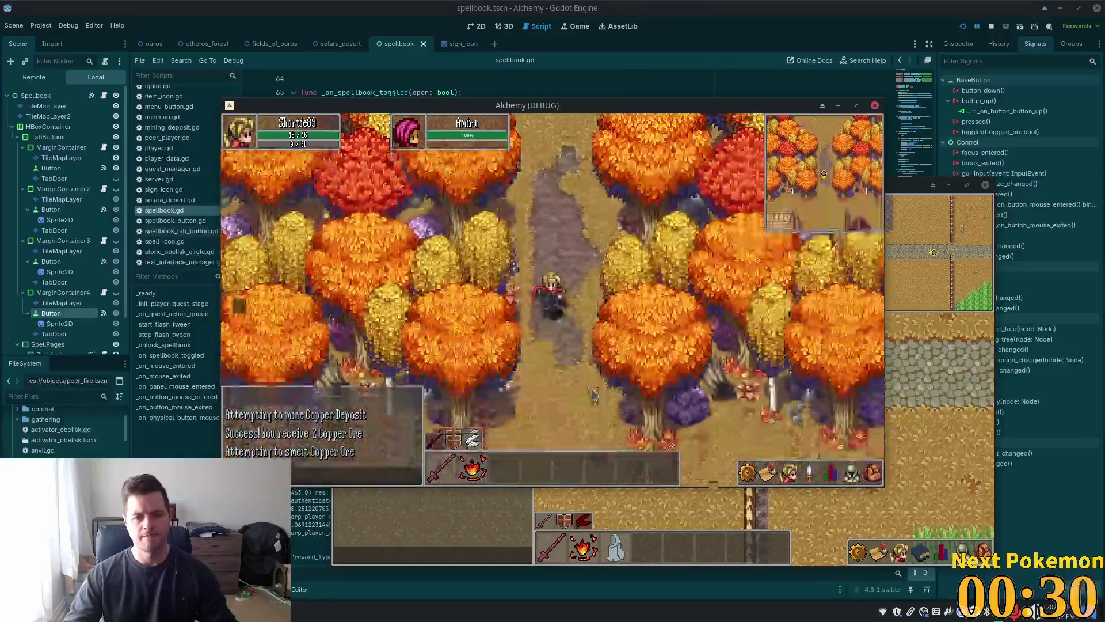
{"action": "key", "text": "s"}
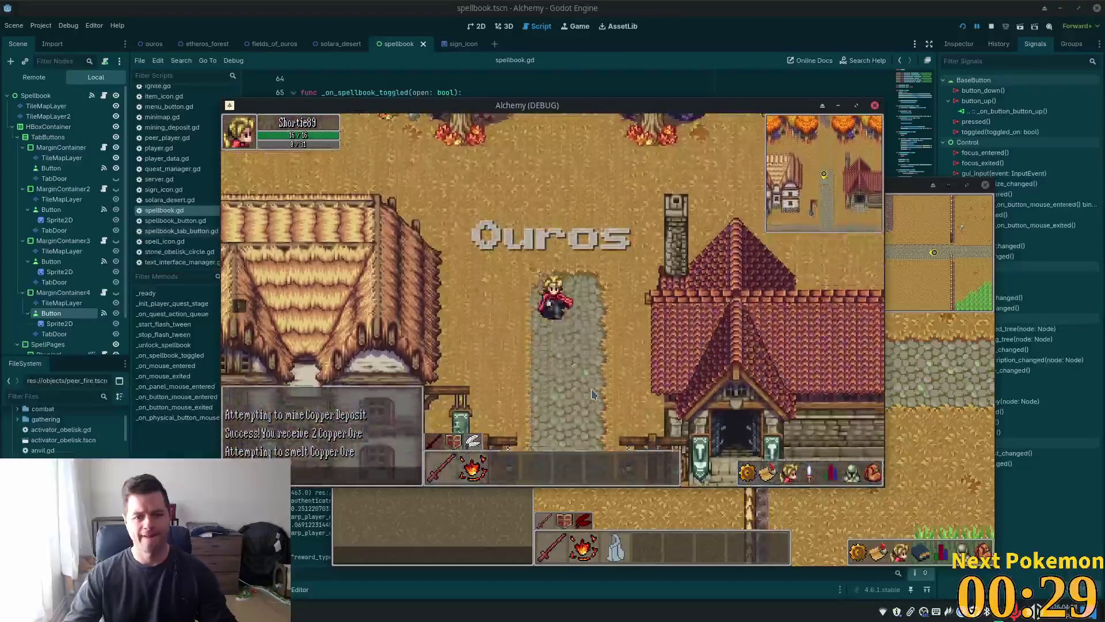
{"action": "key", "text": "s"}
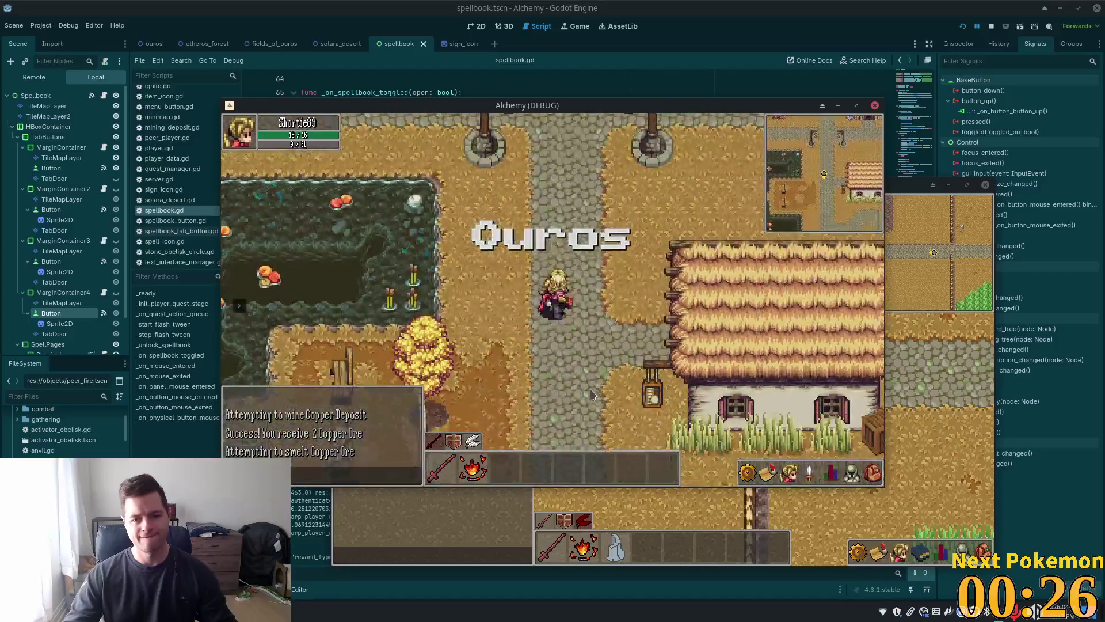
{"action": "key", "text": "w"}
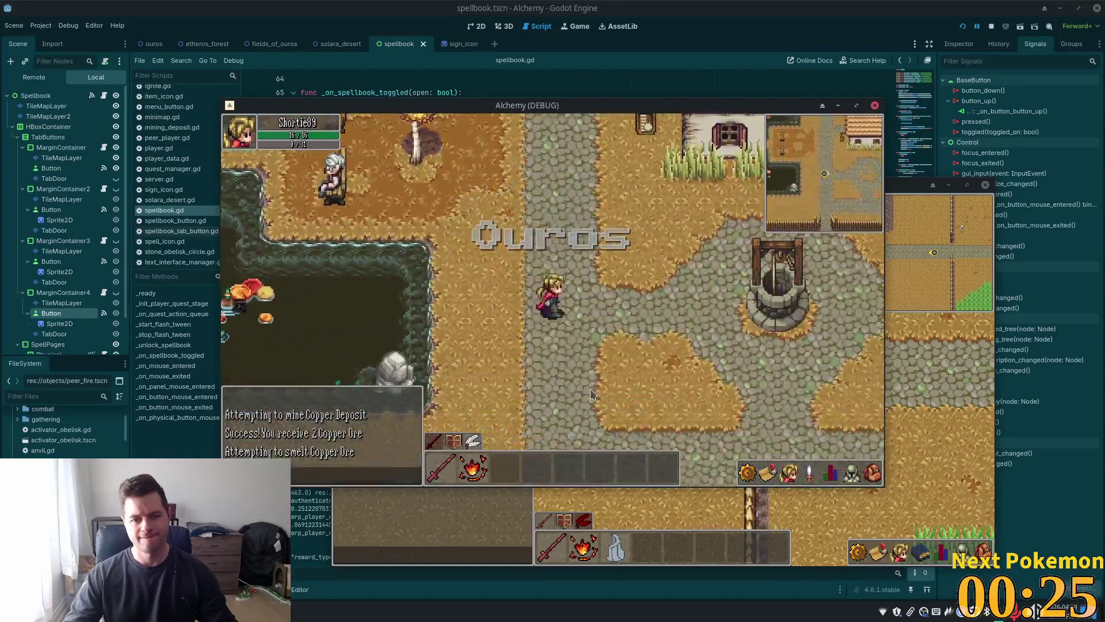
- Hear the Old Man's hint, then walk to the Ouros well and climb down
{"action": "left_click", "coordinate": [514, 291]}
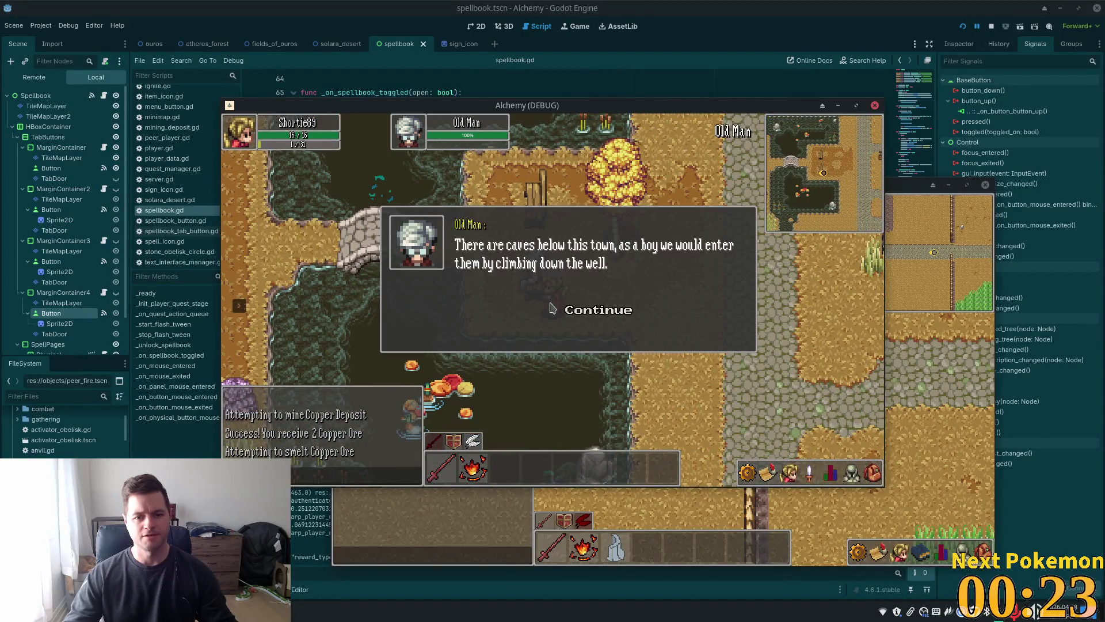
{"action": "left_click", "coordinate": [585, 316]}
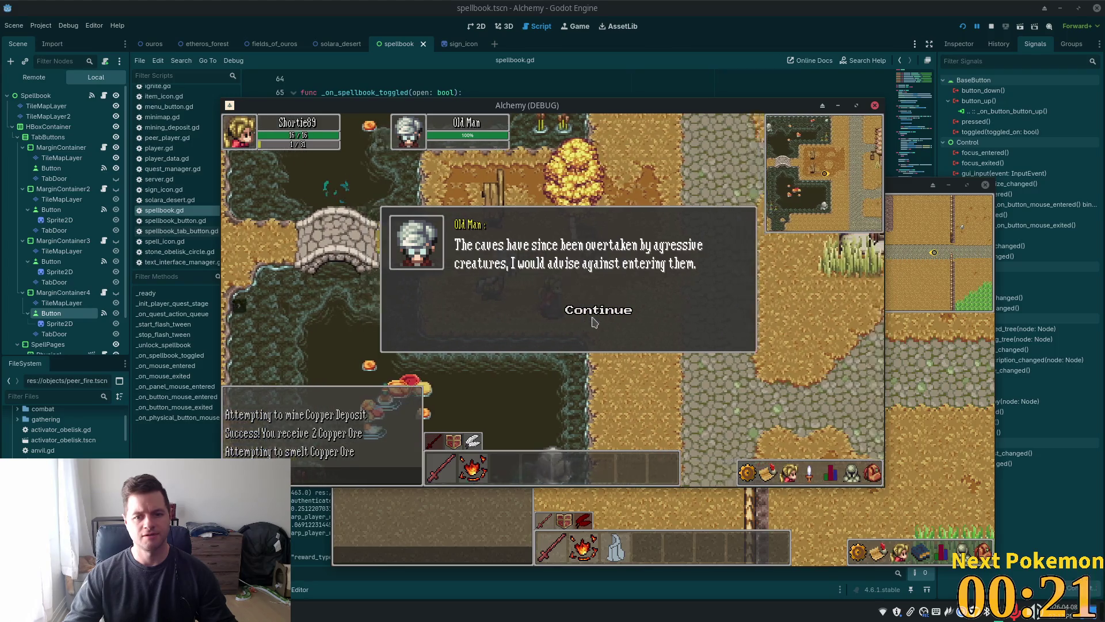
{"action": "left_click", "coordinate": [595, 319]}
{"action": "key", "text": "d"}
{"action": "key", "text": "s"}
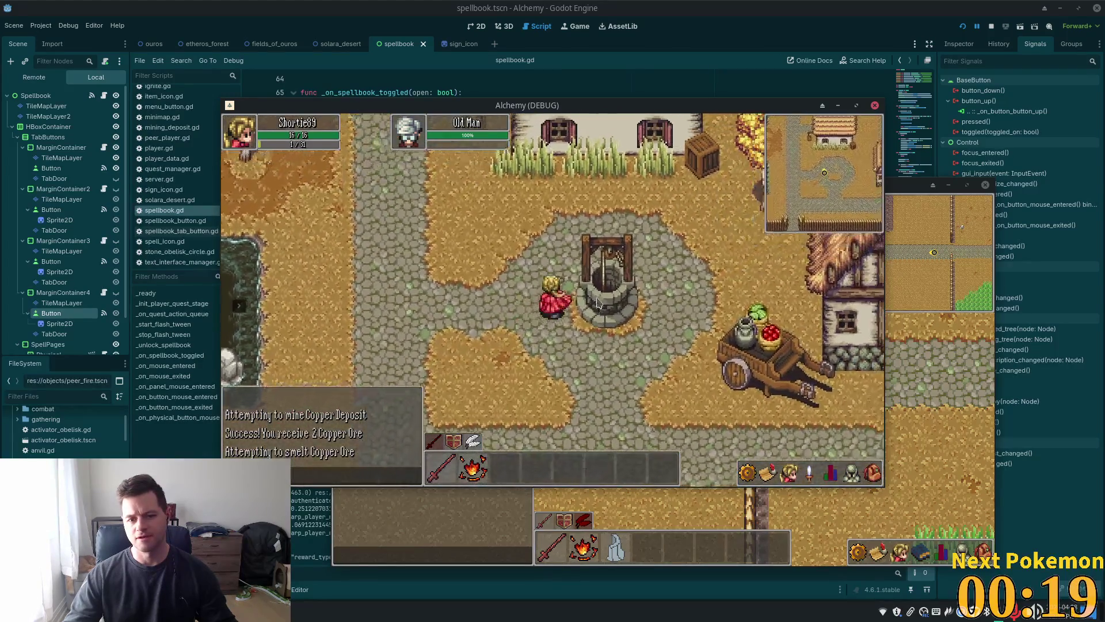
- Explore Ouros Caves, find Monolithic Texts in a clay pot, and open the inventory
{"action": "key", "text": "a"}
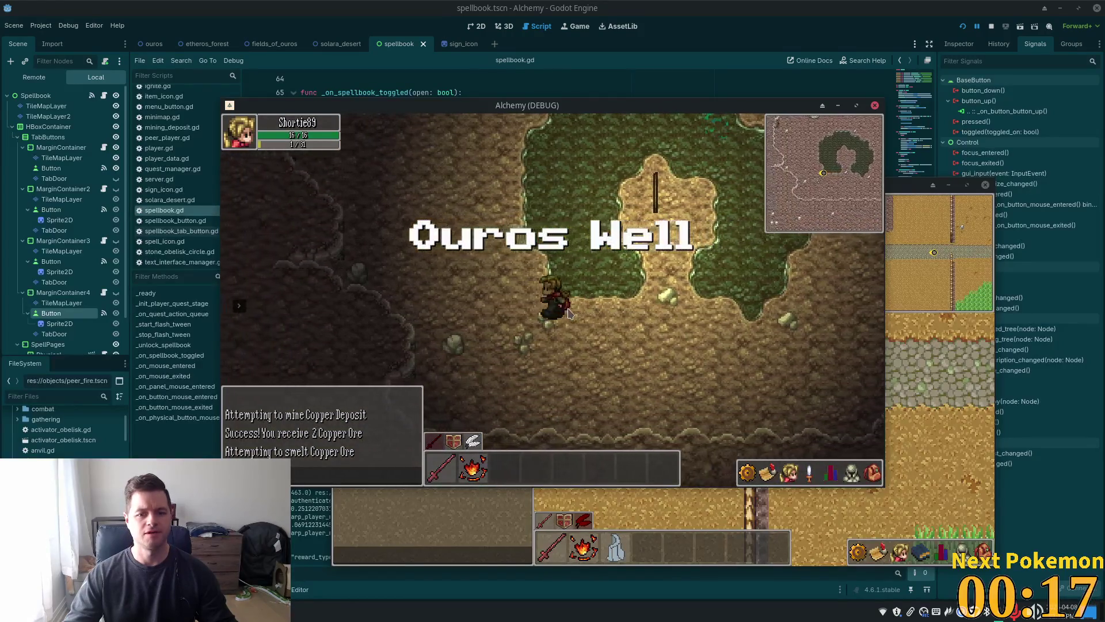
{"action": "key", "text": "w"}
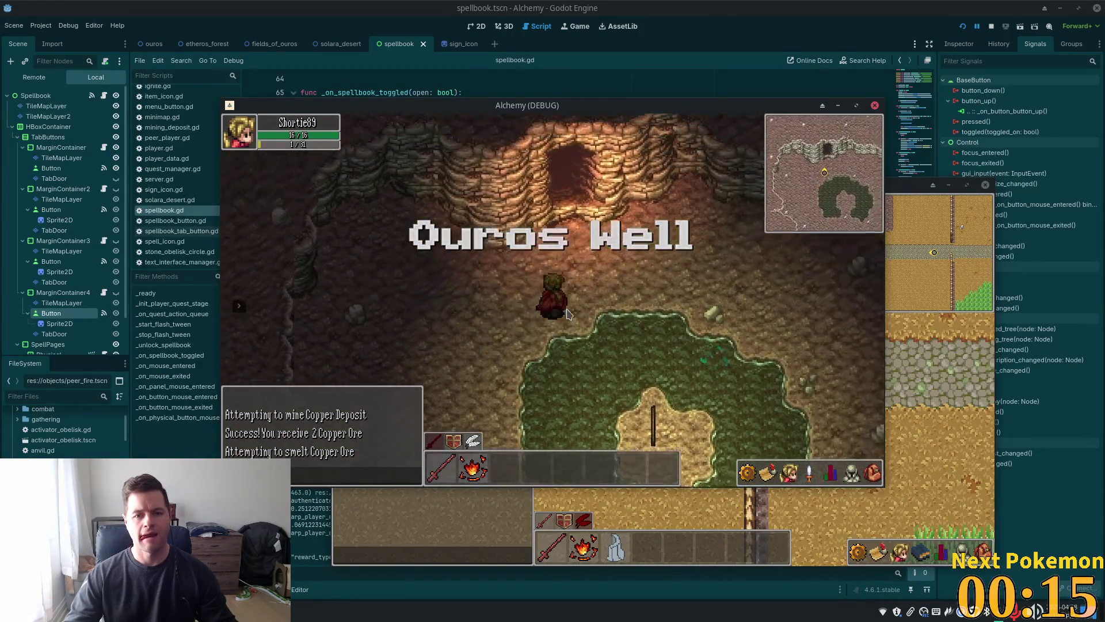
{"action": "key", "text": "w"}
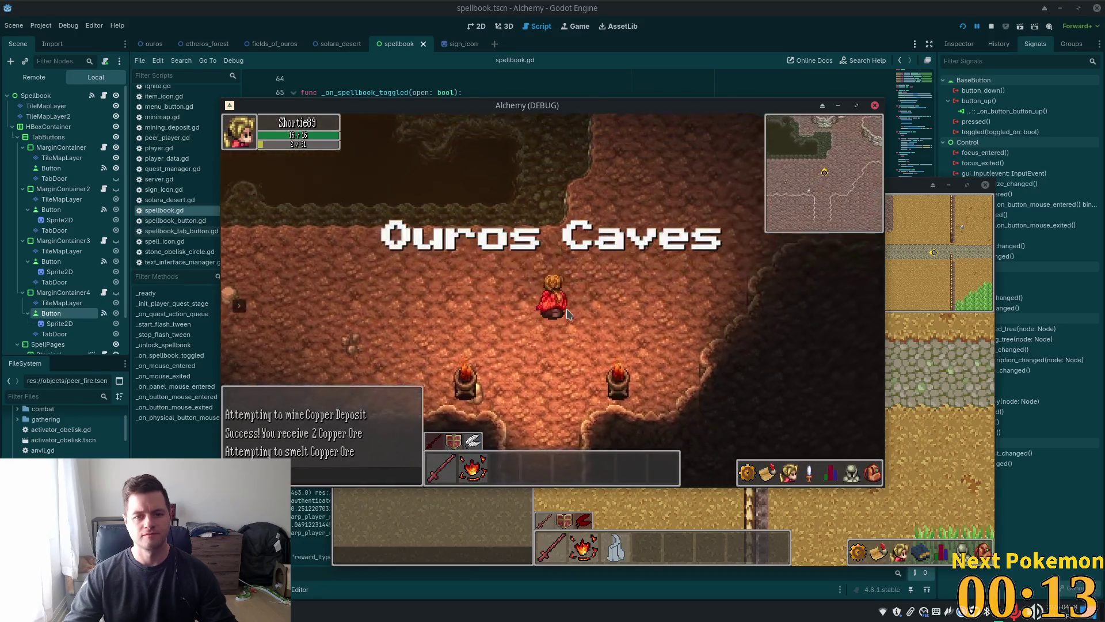
{"action": "key", "text": "w"}
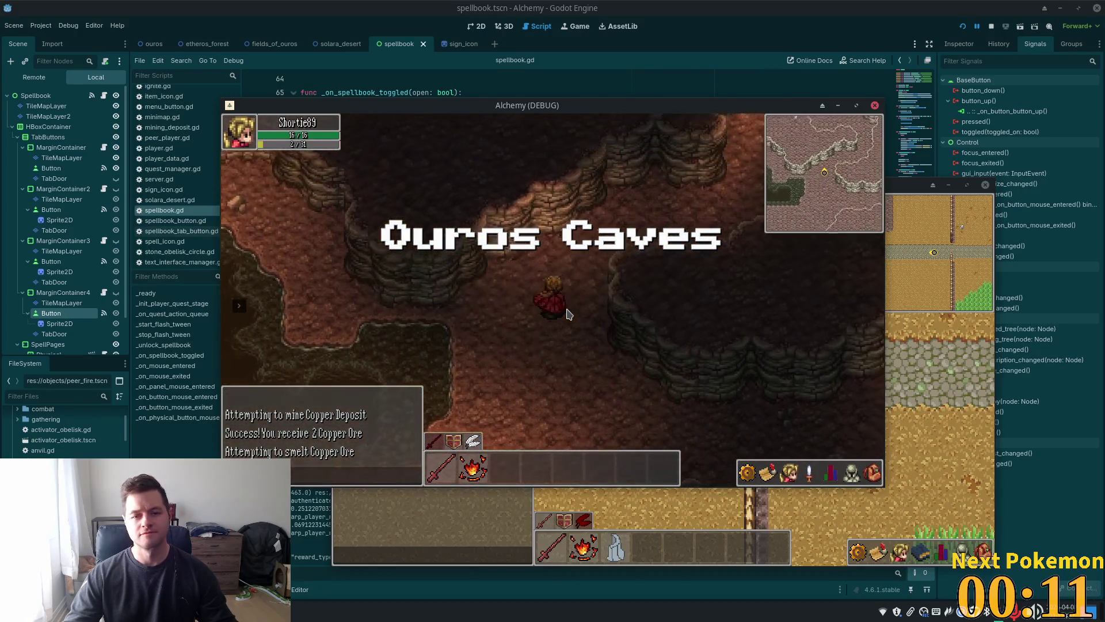
{"action": "key", "text": "w"}
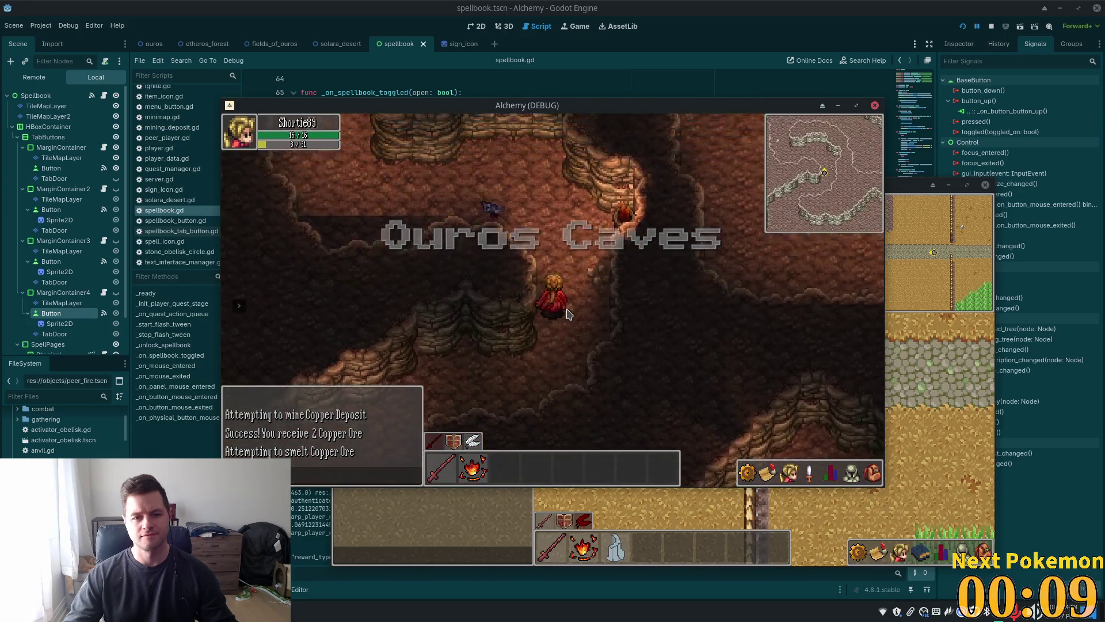
{"action": "key", "text": "a"}
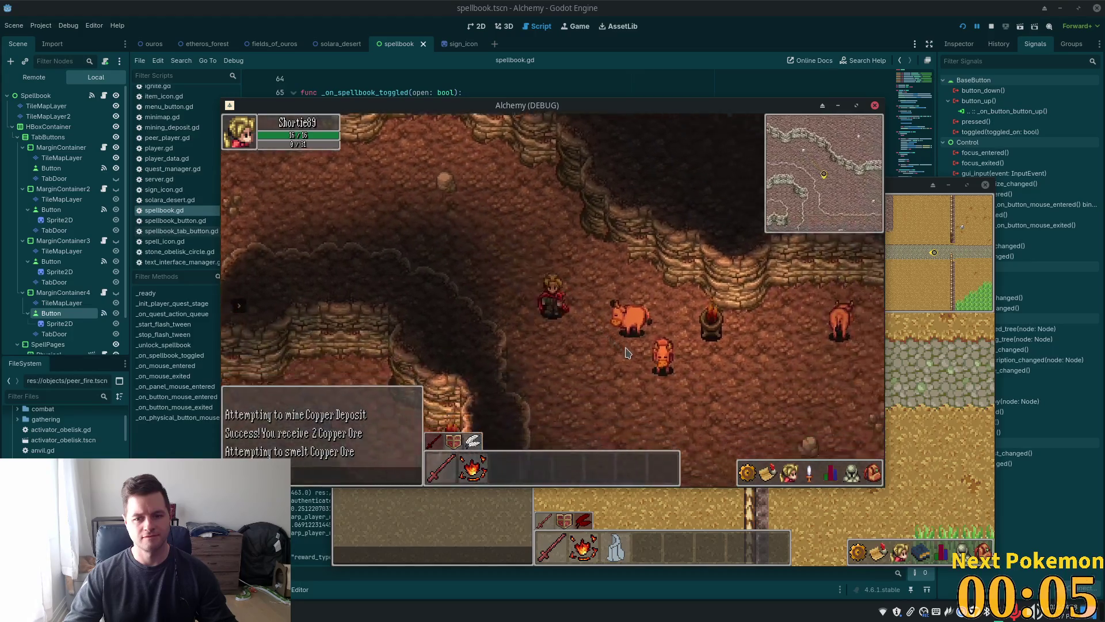
{"action": "left_click", "coordinate": [627, 353]}
{"action": "left_click", "coordinate": [679, 287]}
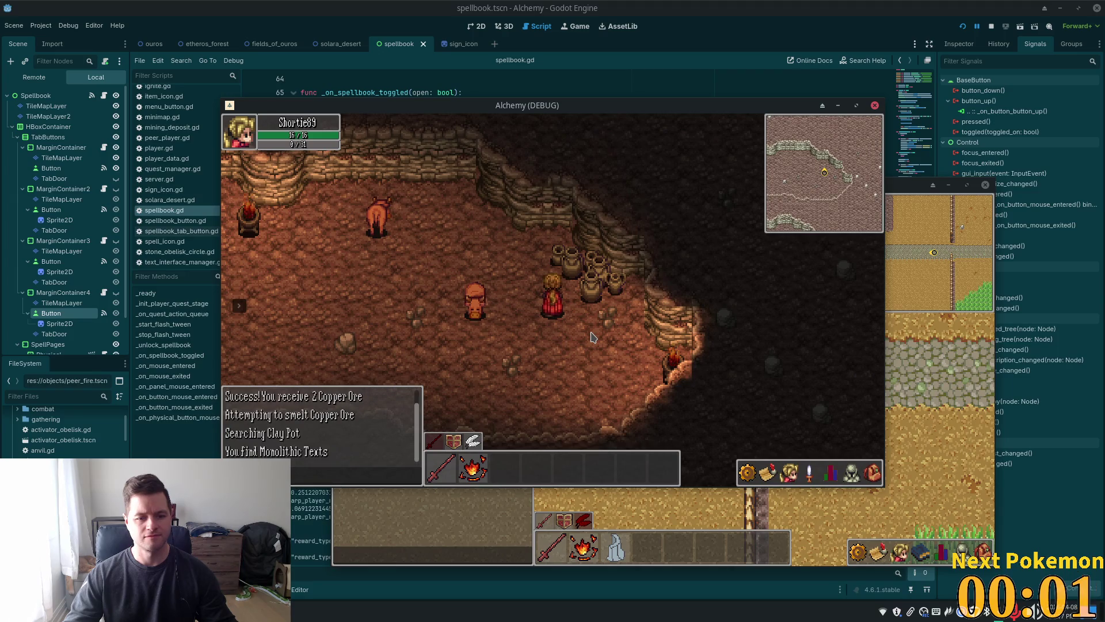
{"action": "left_click", "coordinate": [871, 473]}
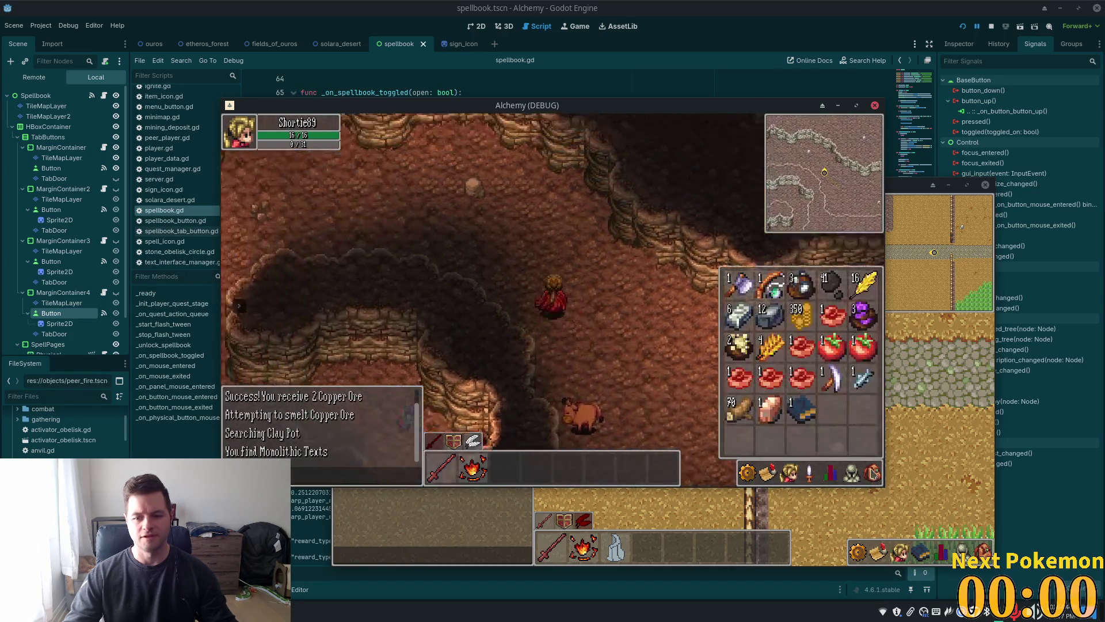
- Read the Monolithic Texts' six alchemical symbols, then close the inventory and the Texts panel
{"action": "left_click", "coordinate": [803, 411]}
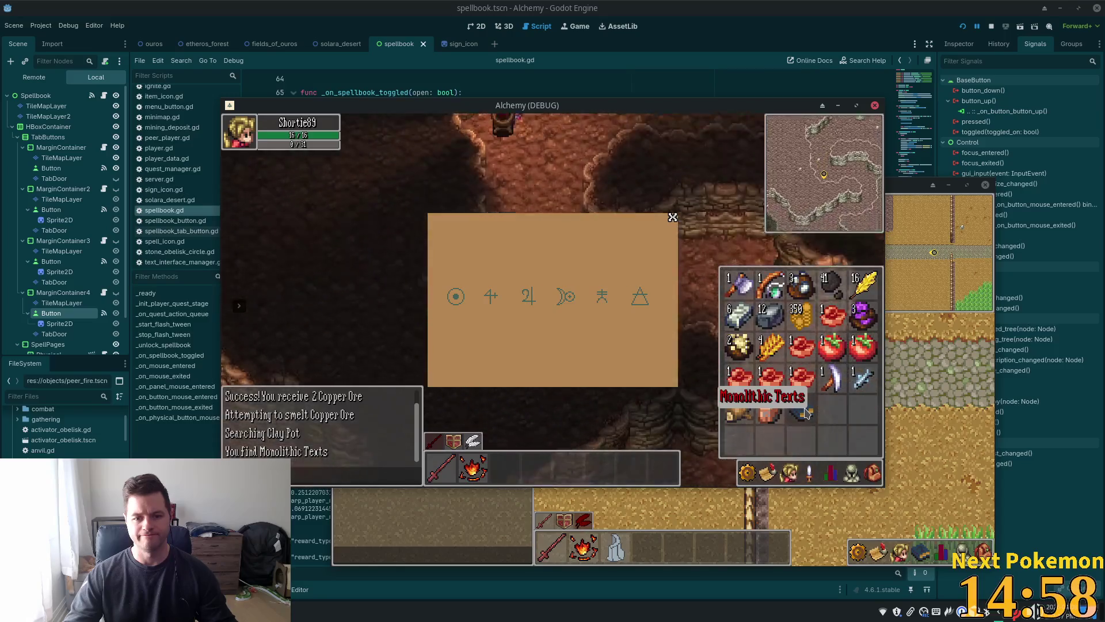
{"action": "key", "text": "i"}
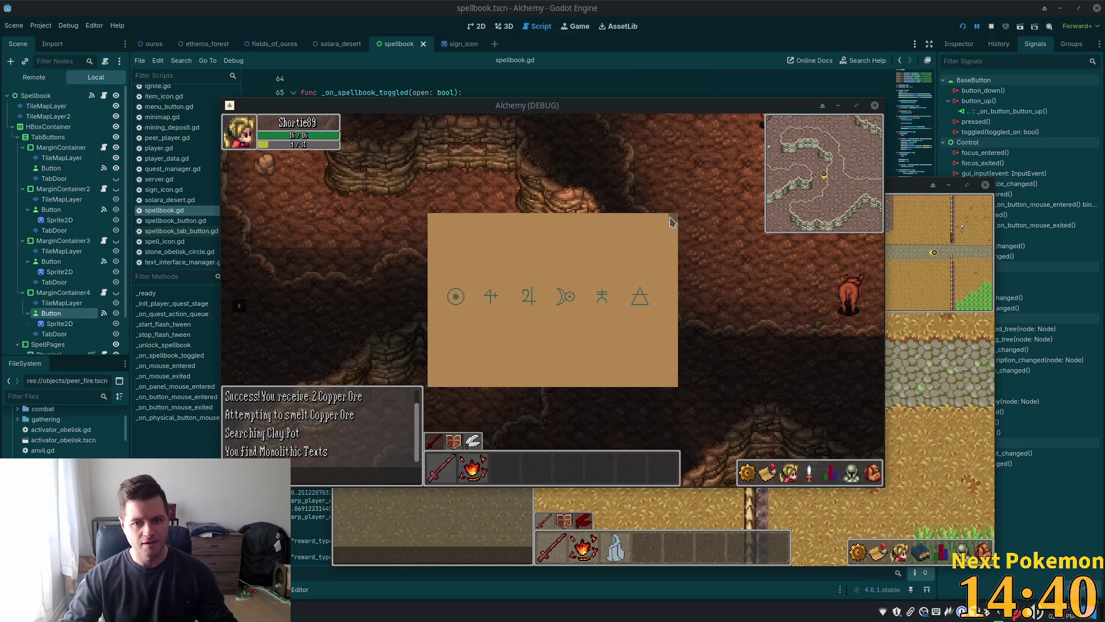
{"action": "left_click", "coordinate": [671, 222]}
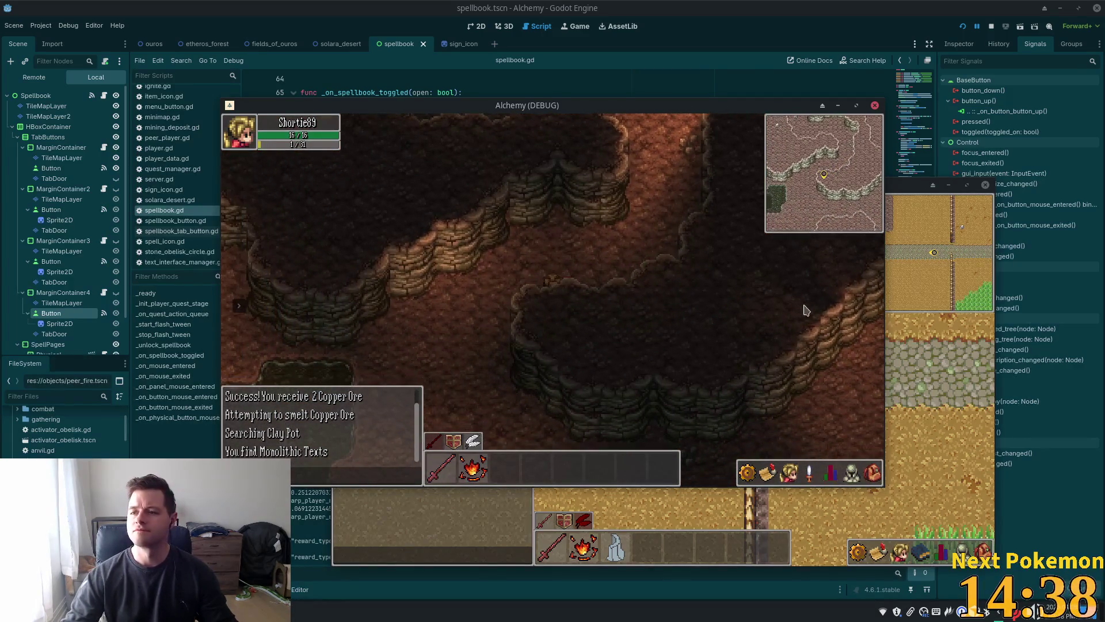
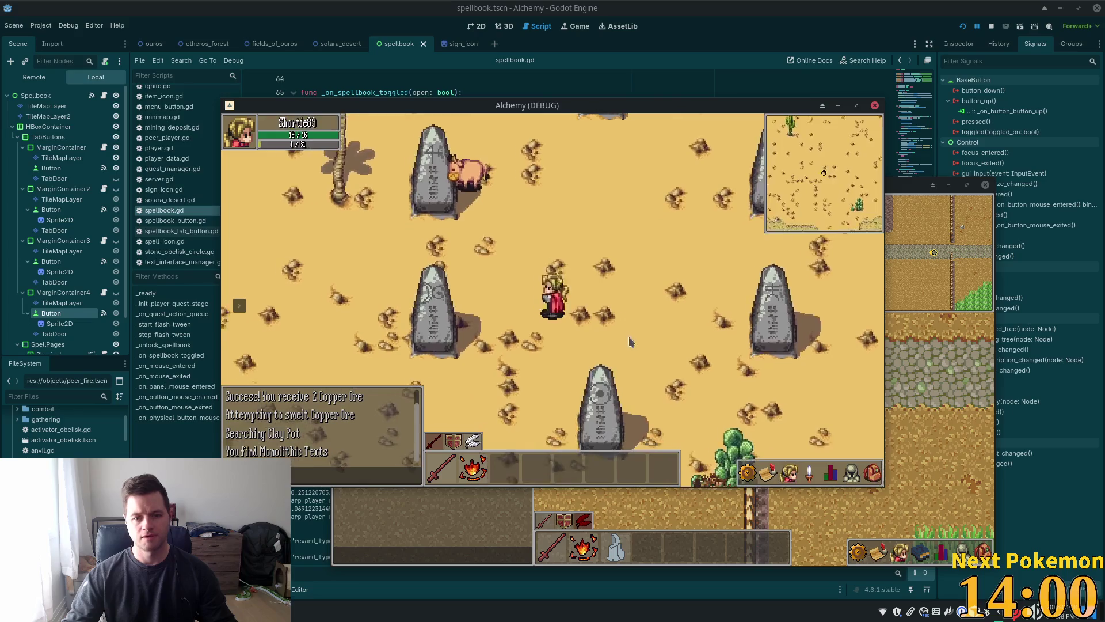
- Read the Monolithic Texts in the inventory for the glyph order, then walk up to the obelisks
{"action": "left_click", "coordinate": [873, 473]}
{"action": "left_click", "coordinate": [807, 417]}
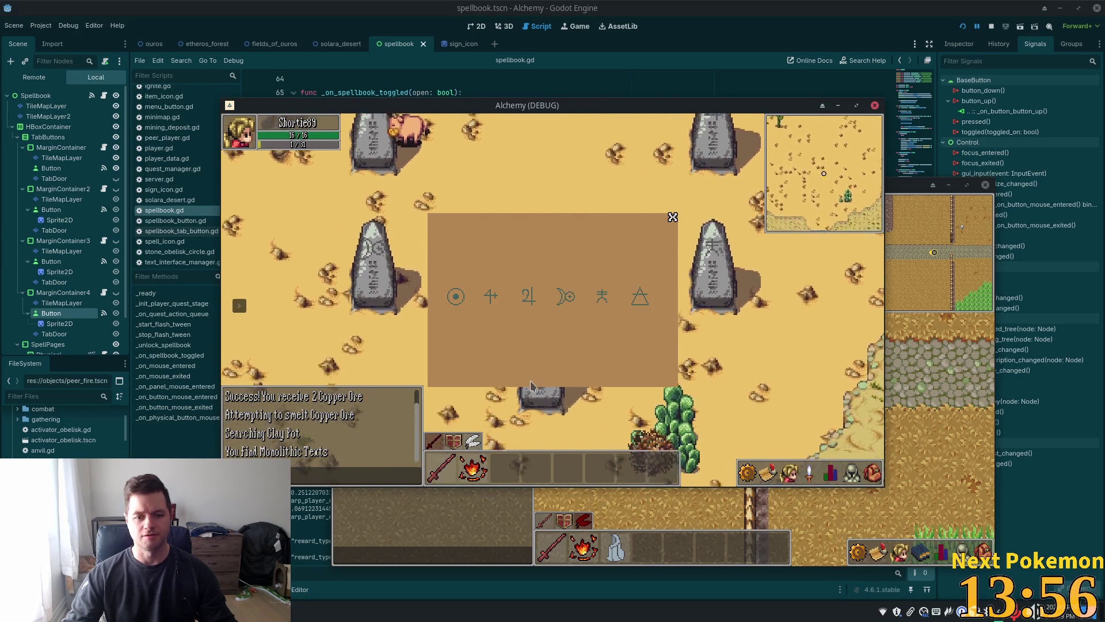
{"action": "left_click", "coordinate": [564, 186]}
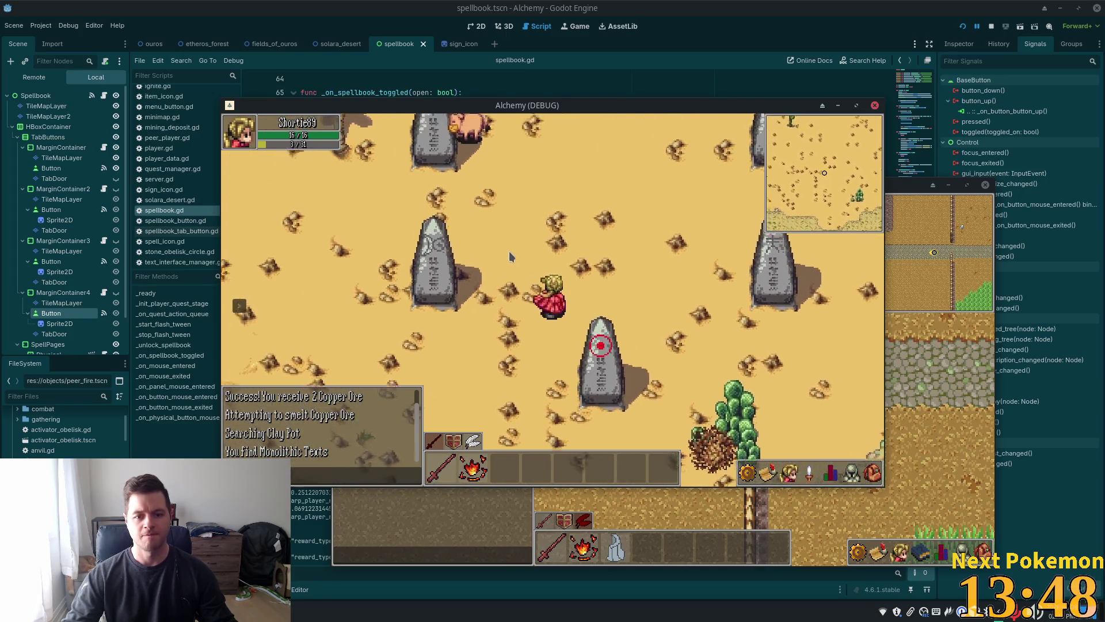
- Activate the six outer obelisks in glyph order
{"action": "left_click", "coordinate": [438, 256]}
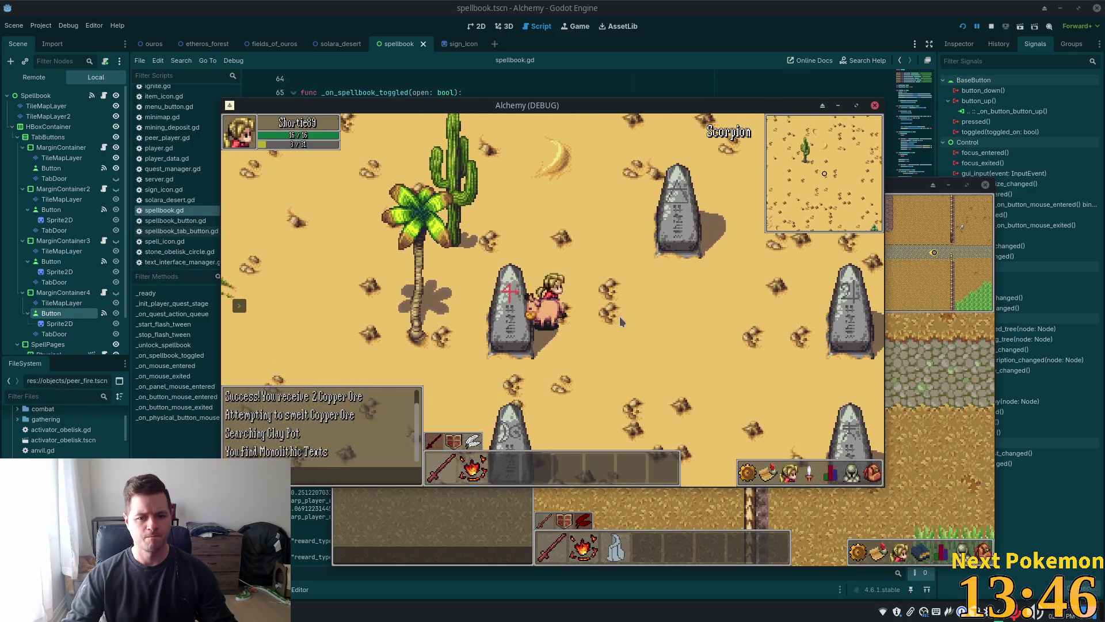
{"action": "left_click", "coordinate": [692, 320]}
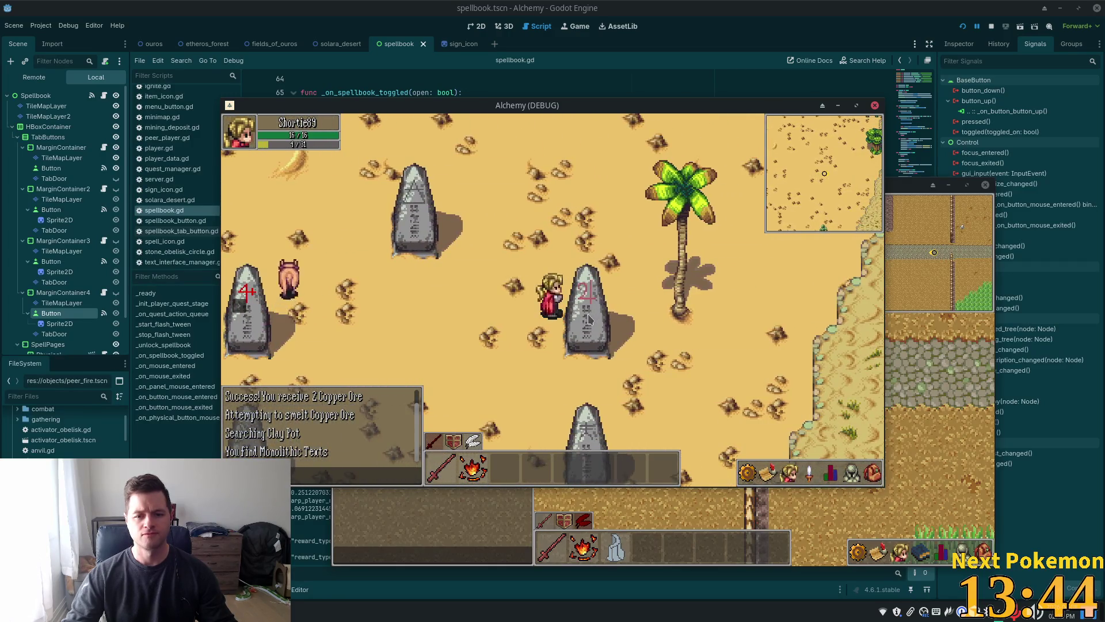
{"action": "left_click", "coordinate": [483, 337]}
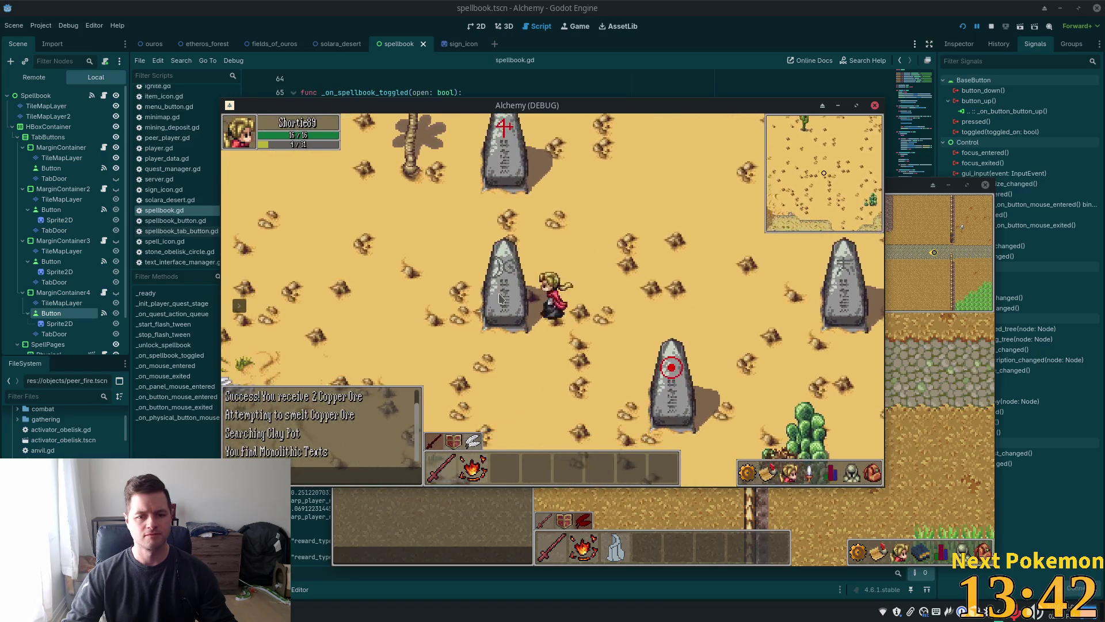
{"action": "left_click", "coordinate": [597, 311]}
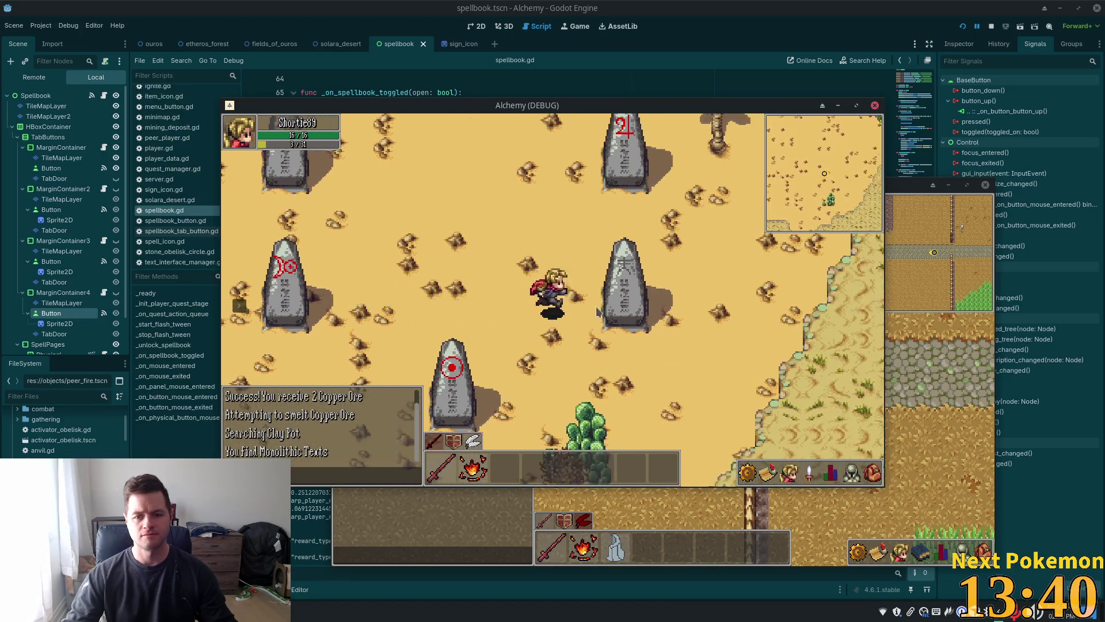
{"action": "left_click", "coordinate": [511, 143]}
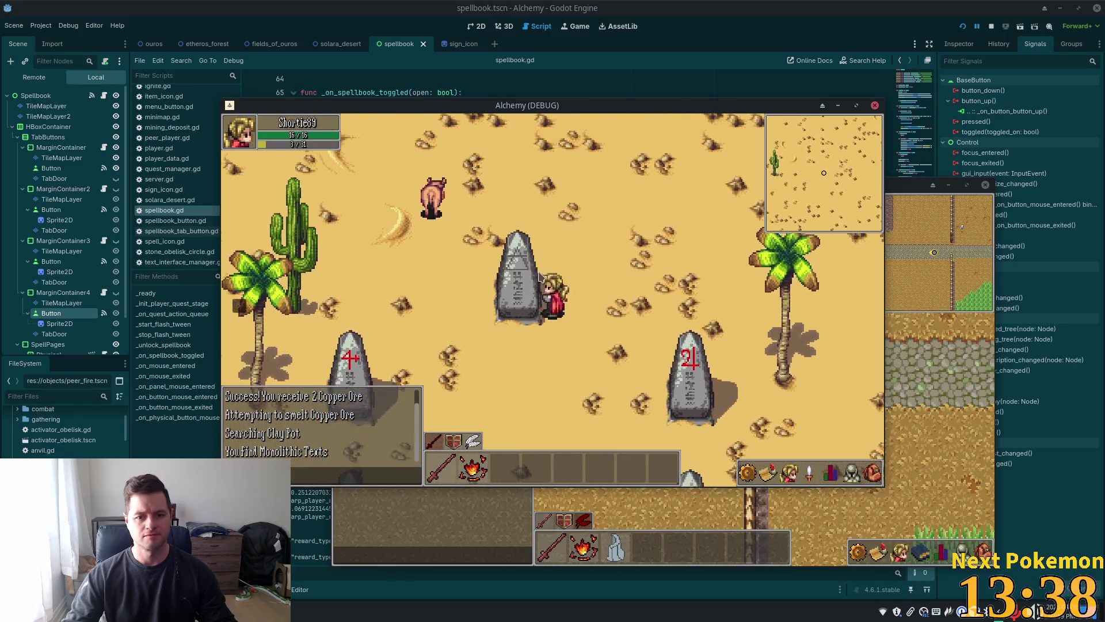
{"action": "left_click", "coordinate": [579, 316]}
- Walk down to the centre and activate the central Activator Obelisk
{"action": "key", "text": "Down"}
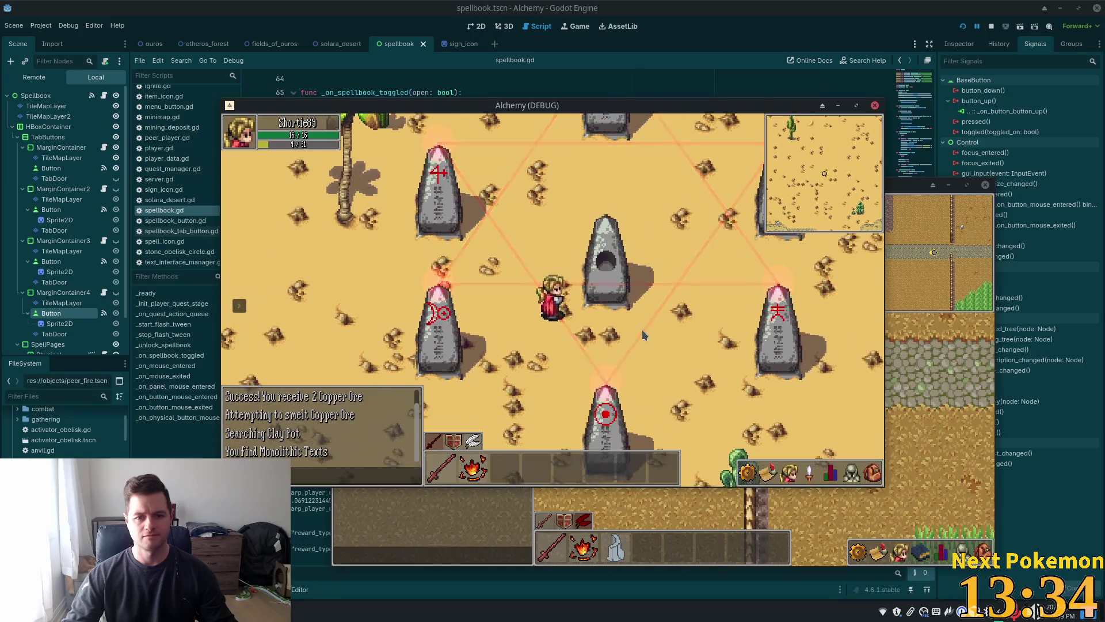
{"action": "left_click", "coordinate": [873, 473]}
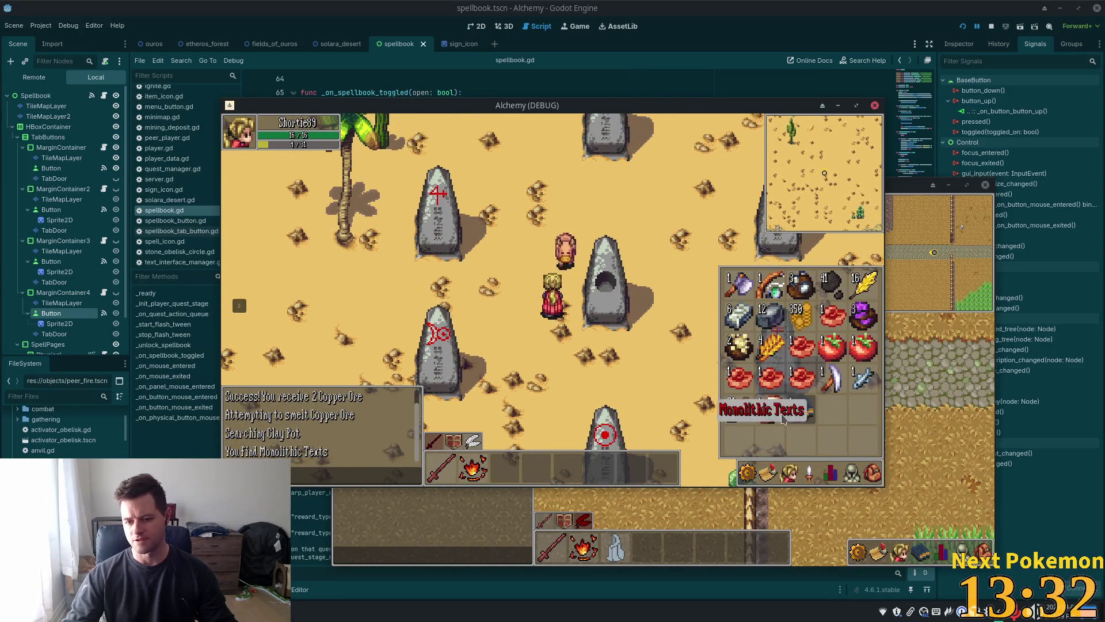
{"action": "key", "text": "Escape"}
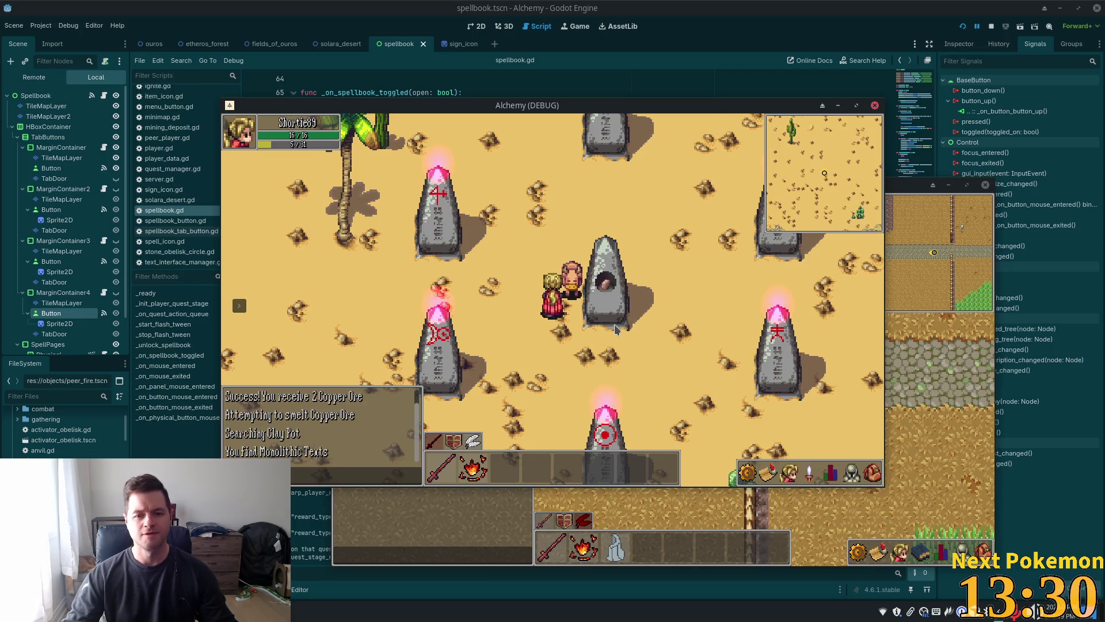
{"action": "left_click", "coordinate": [619, 330]}
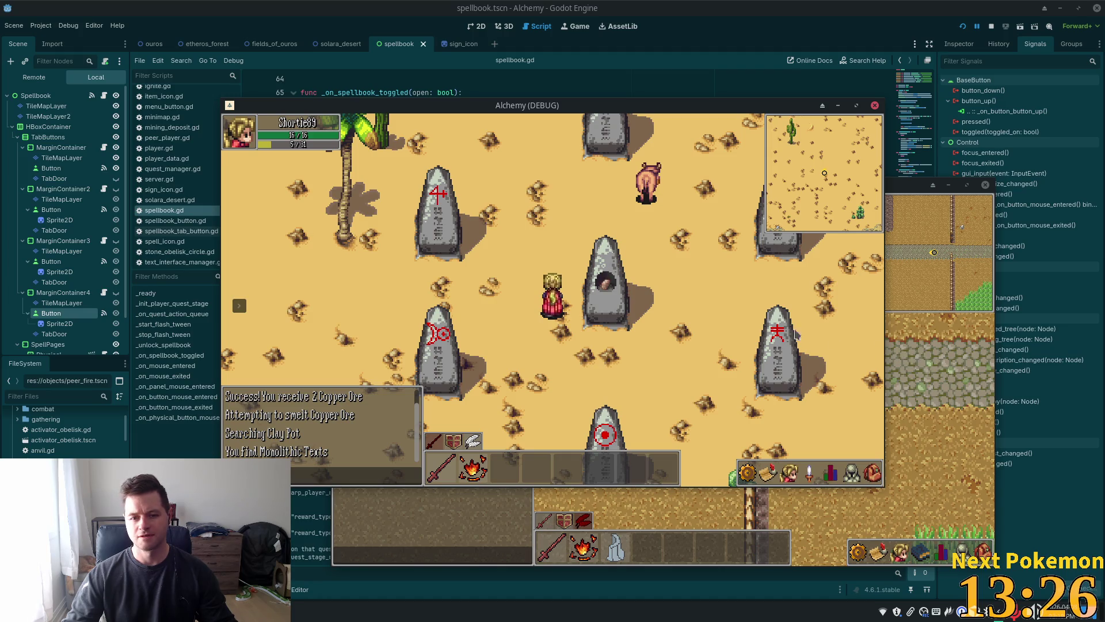
- Walk left out of the obelisk field, past the lake and through the cactus desert
{"action": "key", "text": "a"}
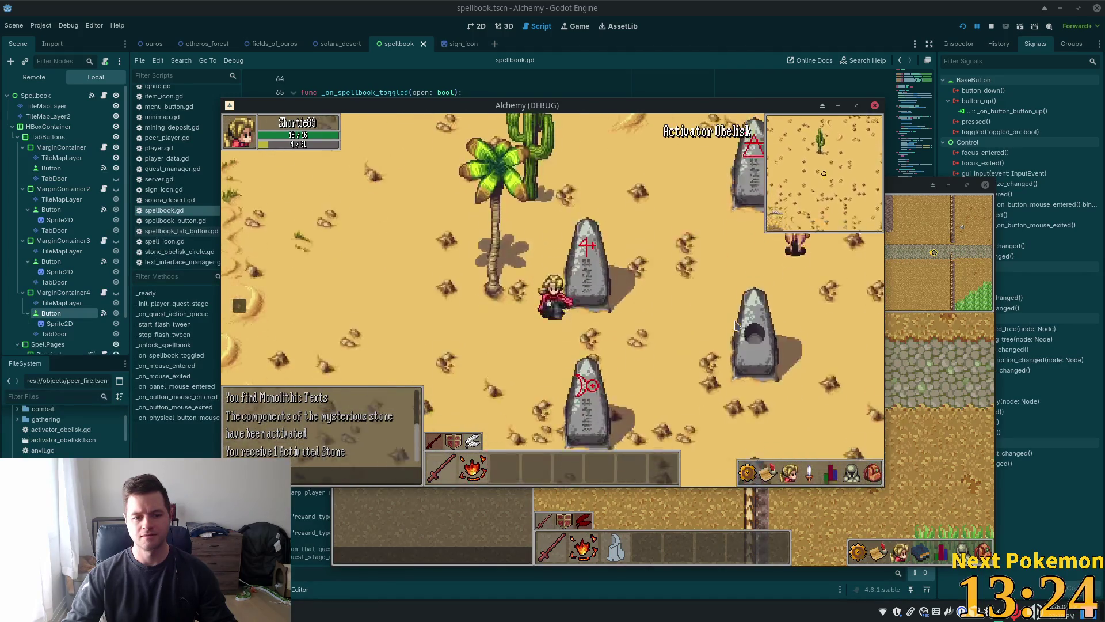
{"action": "key", "text": "a"}
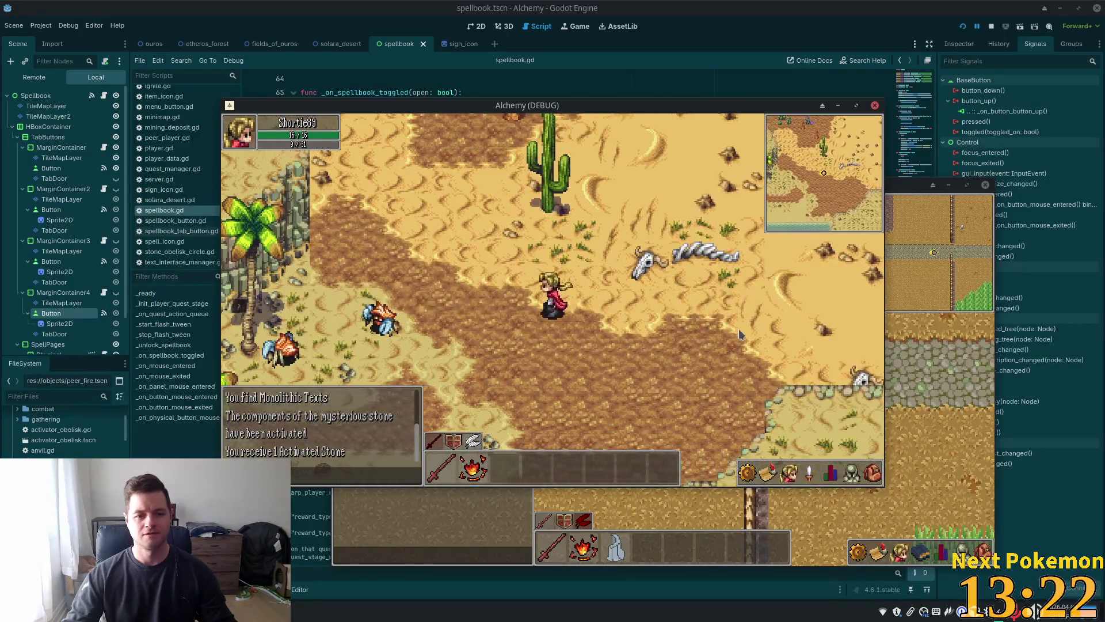
{"action": "key", "text": "a"}
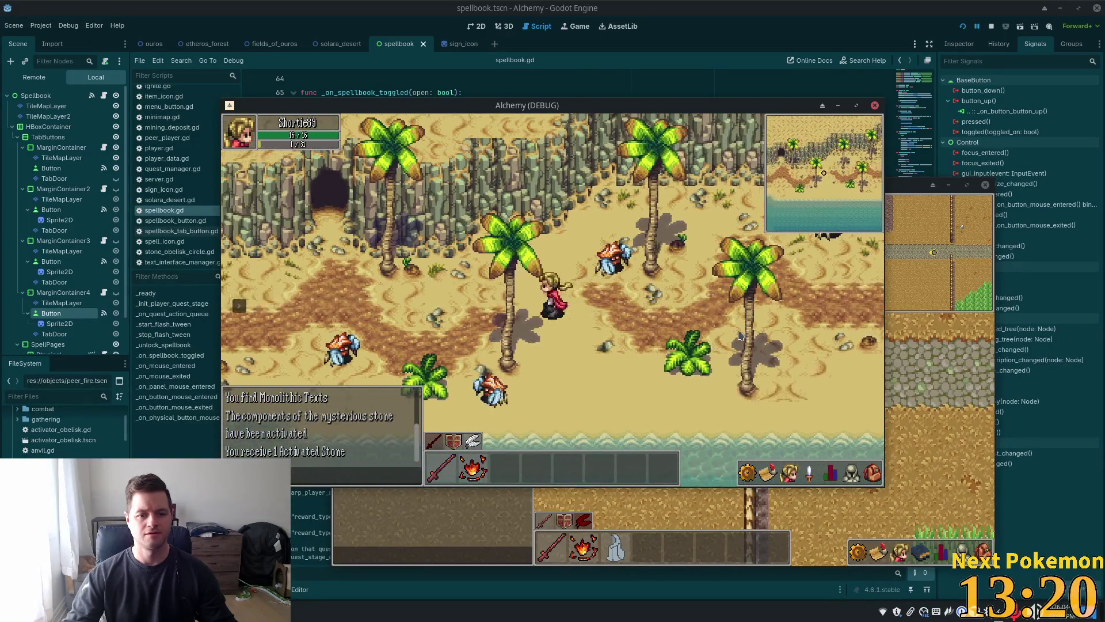
{"action": "key", "text": "a"}
{"action": "key", "text": "w"}
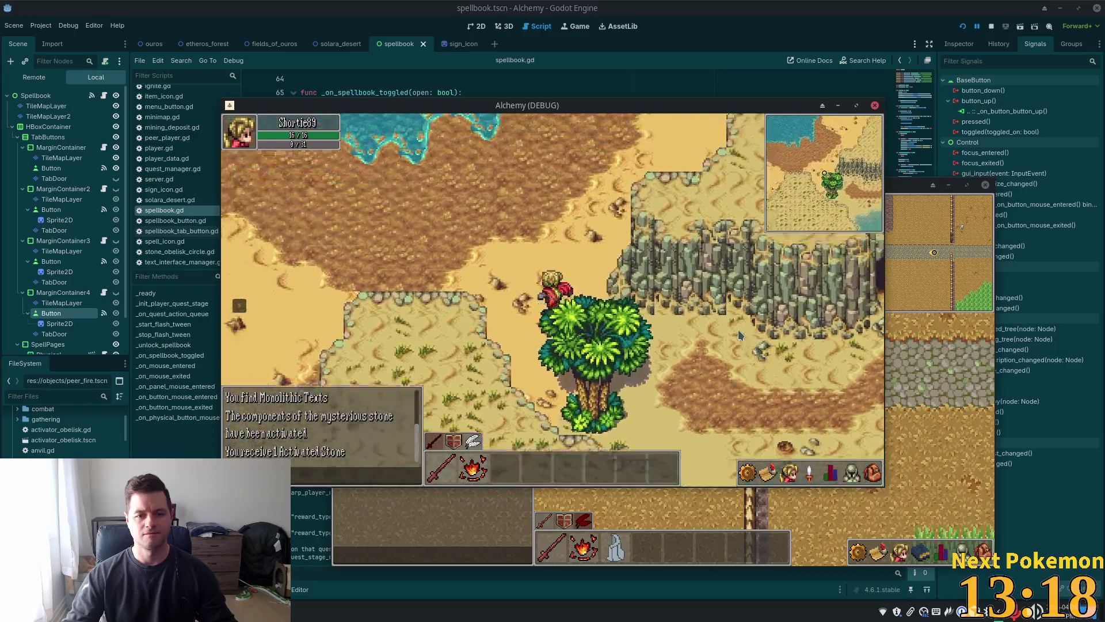
{"action": "key", "text": "w"}
{"action": "key", "text": "a"}
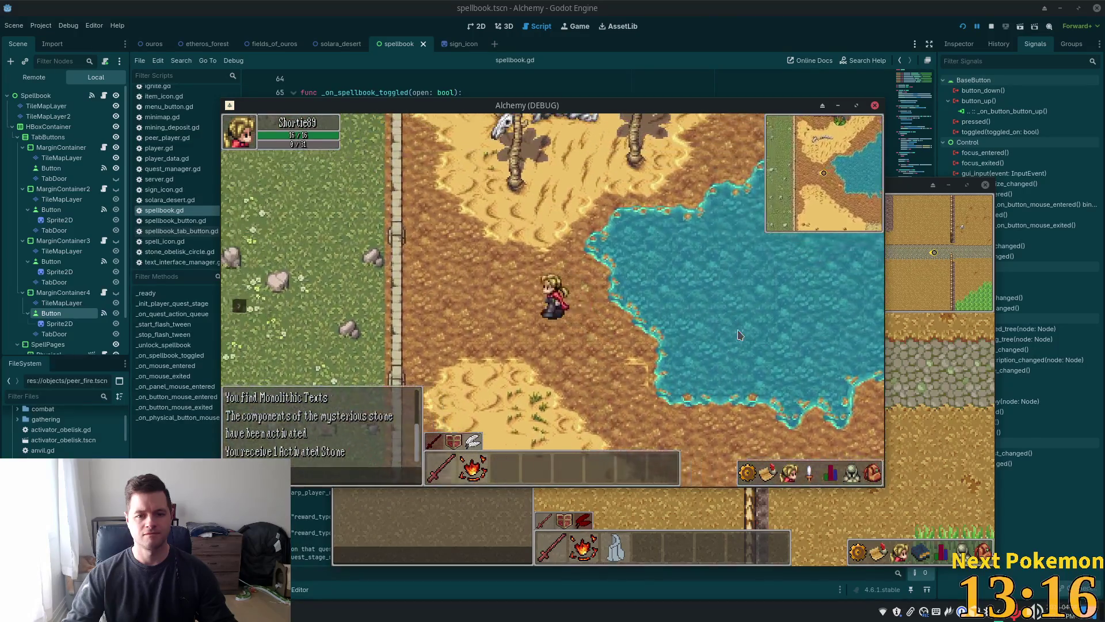
{"action": "key", "text": "w"}
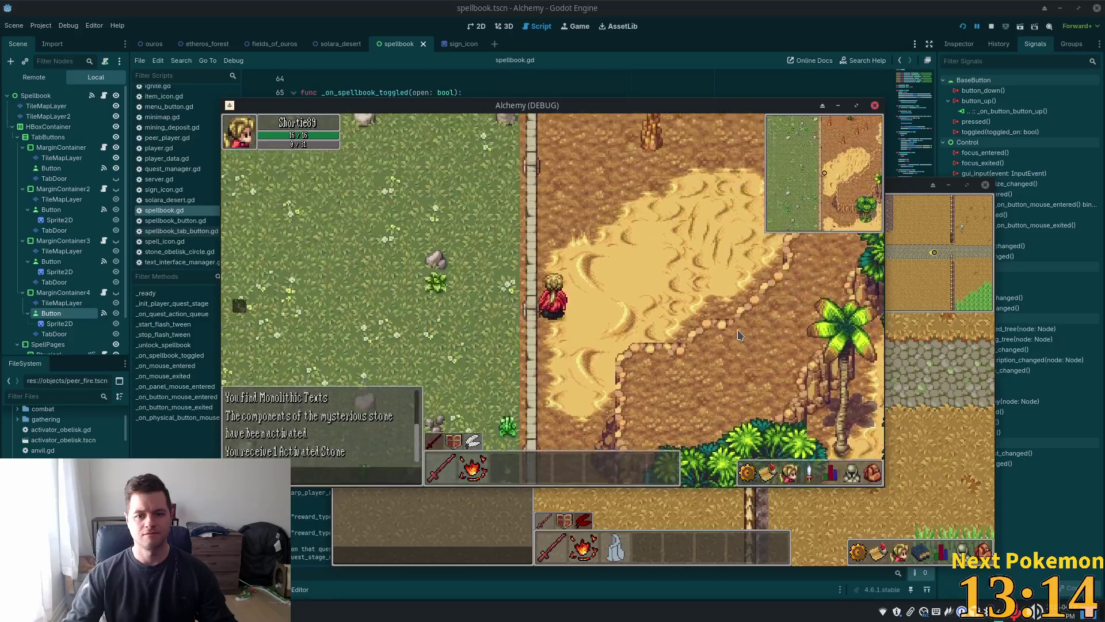
{"action": "key", "text": "d"}
{"action": "key", "text": "w"}
{"action": "key", "text": "a"}
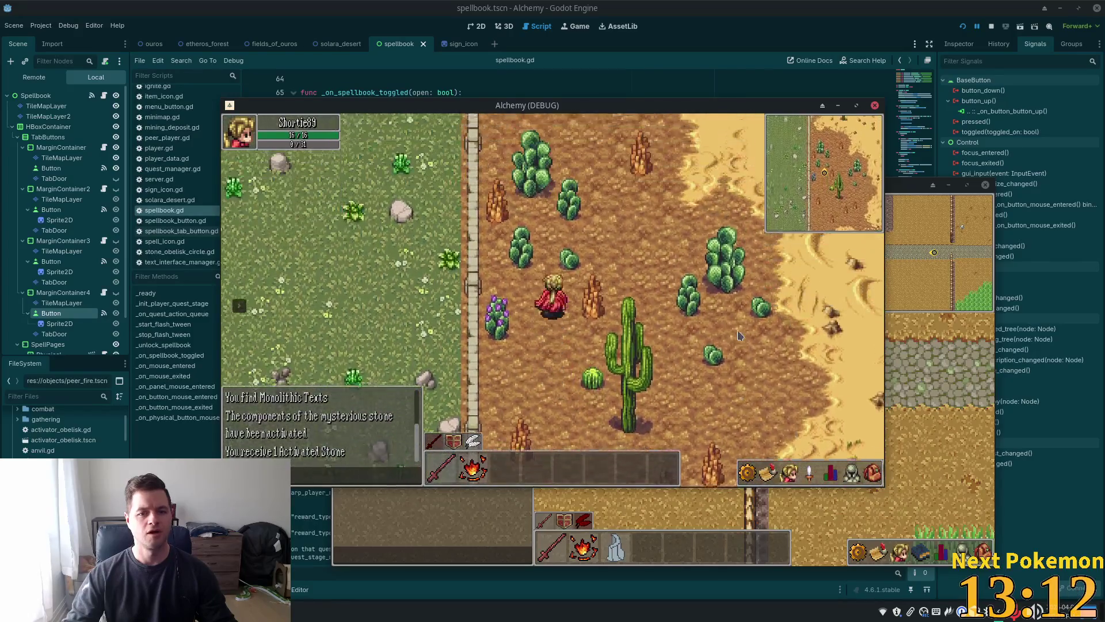
{"action": "key", "text": "s"}
{"action": "key", "text": "d"}
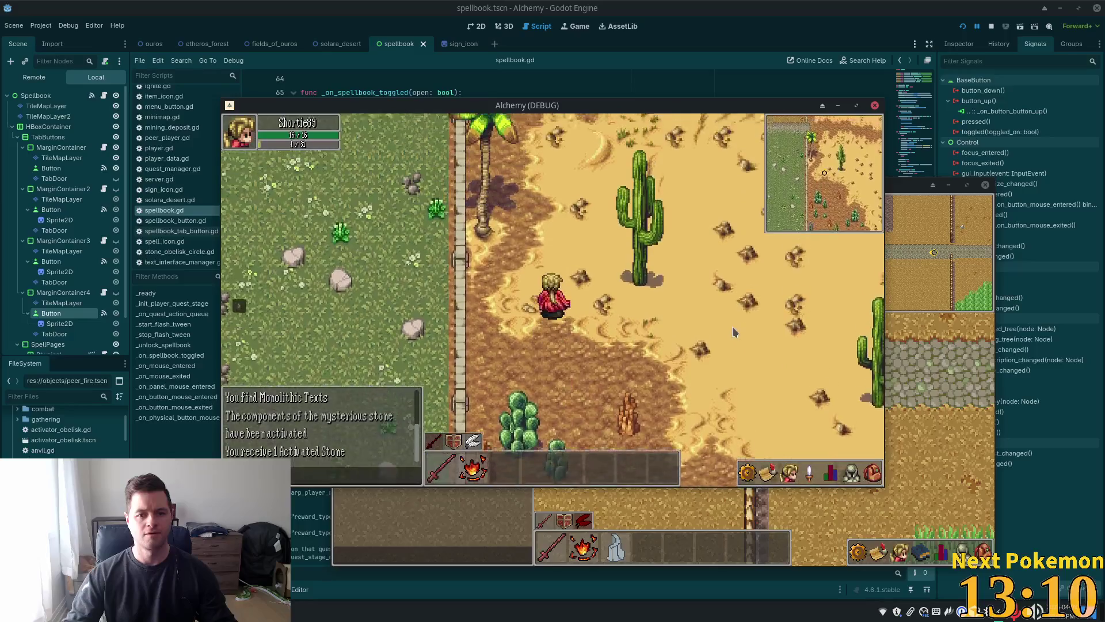
- Cross Fields of Ouros over the wooden bridge and follow the cobblestone path into Ouros
{"action": "key", "text": "a"}
{"action": "key", "text": "w"}
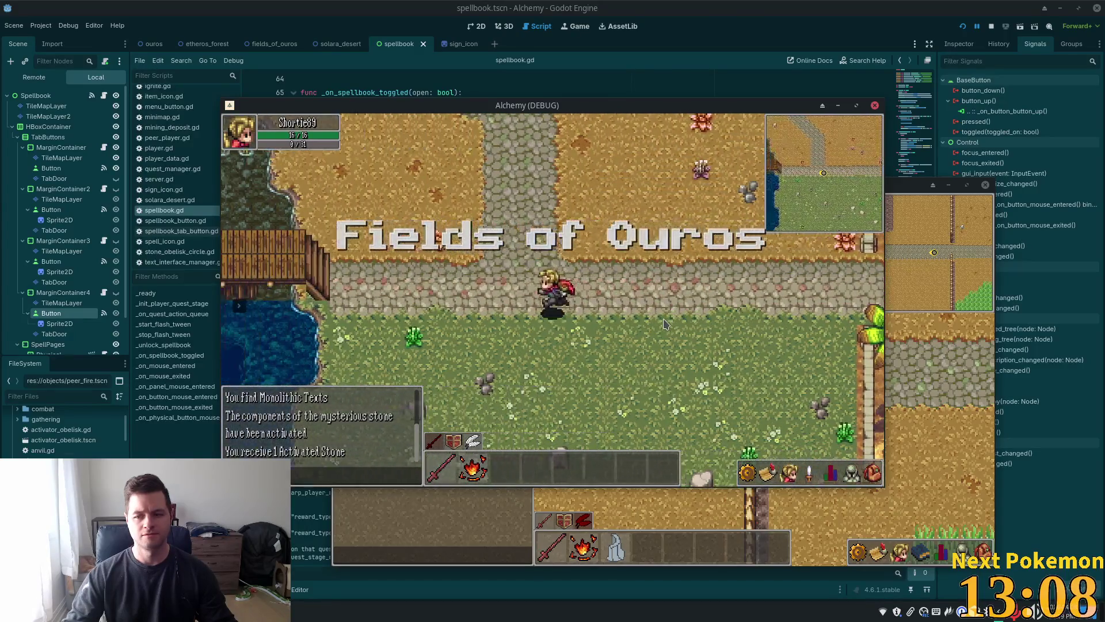
{"action": "key", "text": "w"}
{"action": "key", "text": "a"}
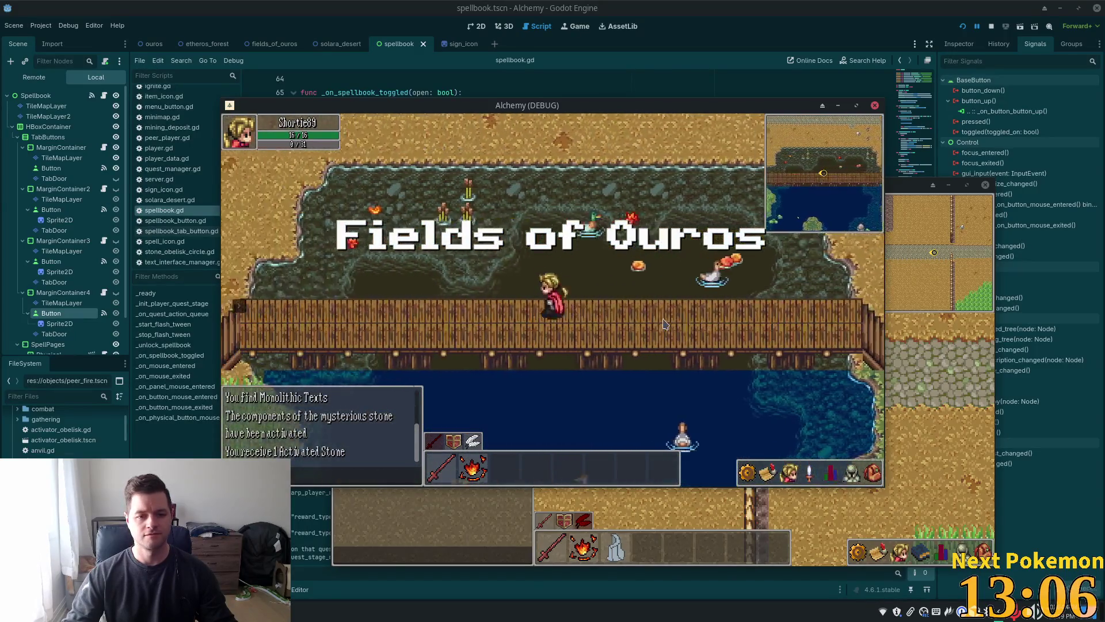
{"action": "key", "text": "a"}
{"action": "key", "text": "w"}
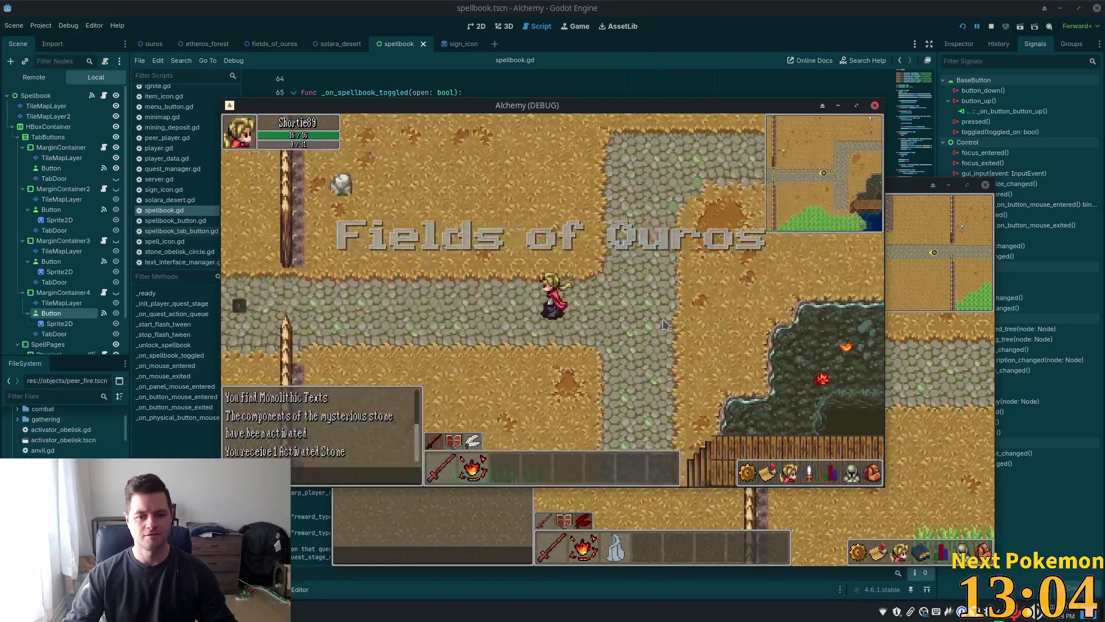
{"action": "key", "text": "a"}
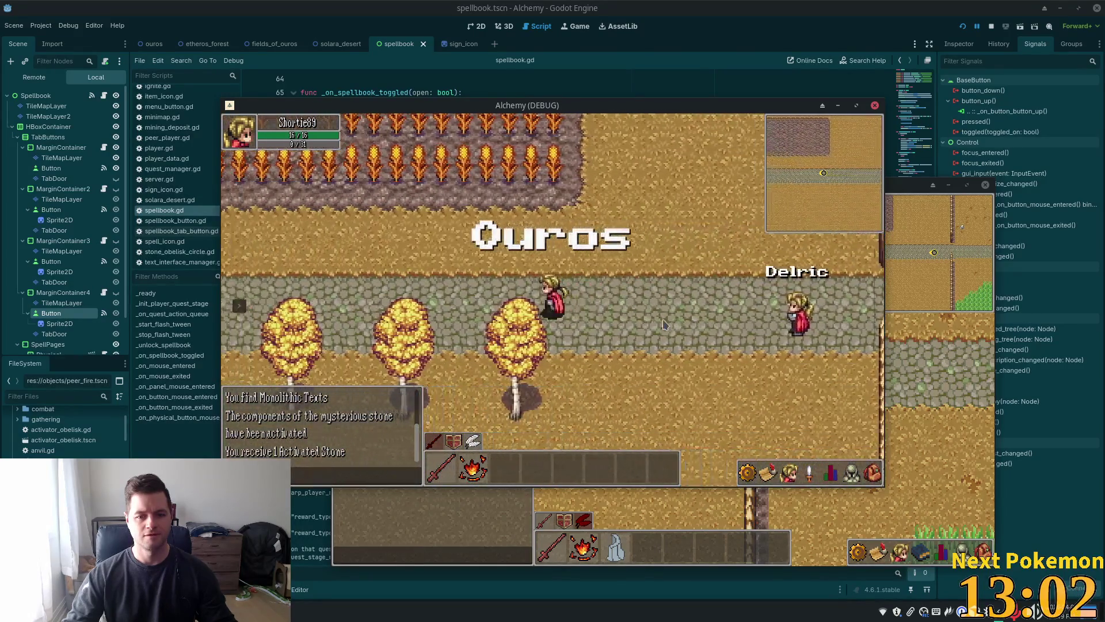
{"action": "key", "text": "a"}
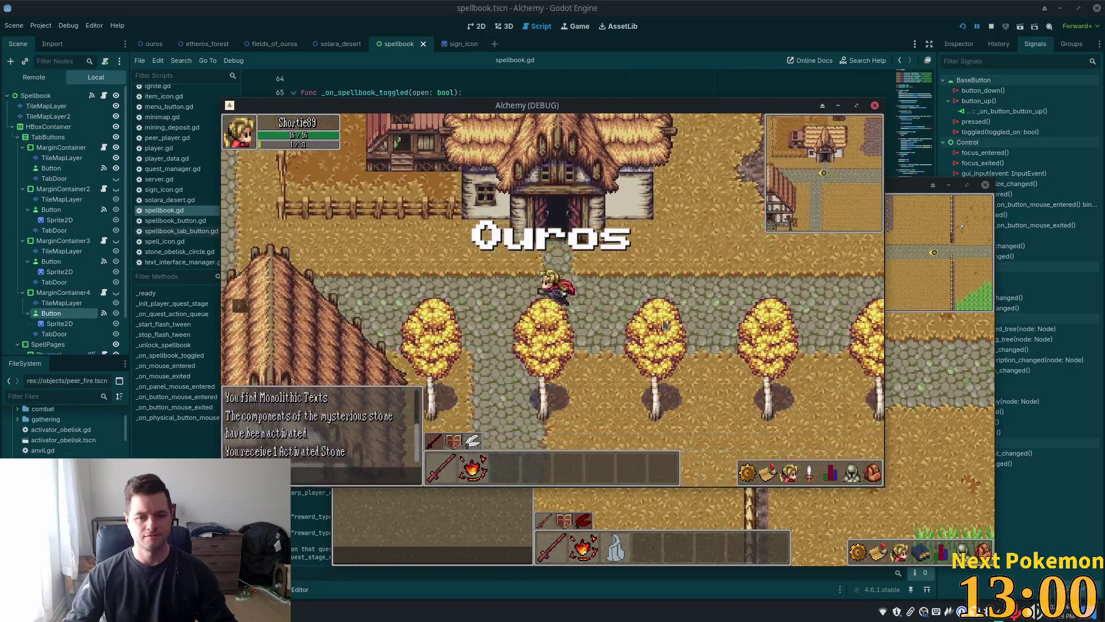
{"action": "key", "text": "w"}
{"action": "key", "text": "w"}
- Walk past the well, flower fields and orange trees into the Master Alchemist's building
{"action": "key", "text": "a"}
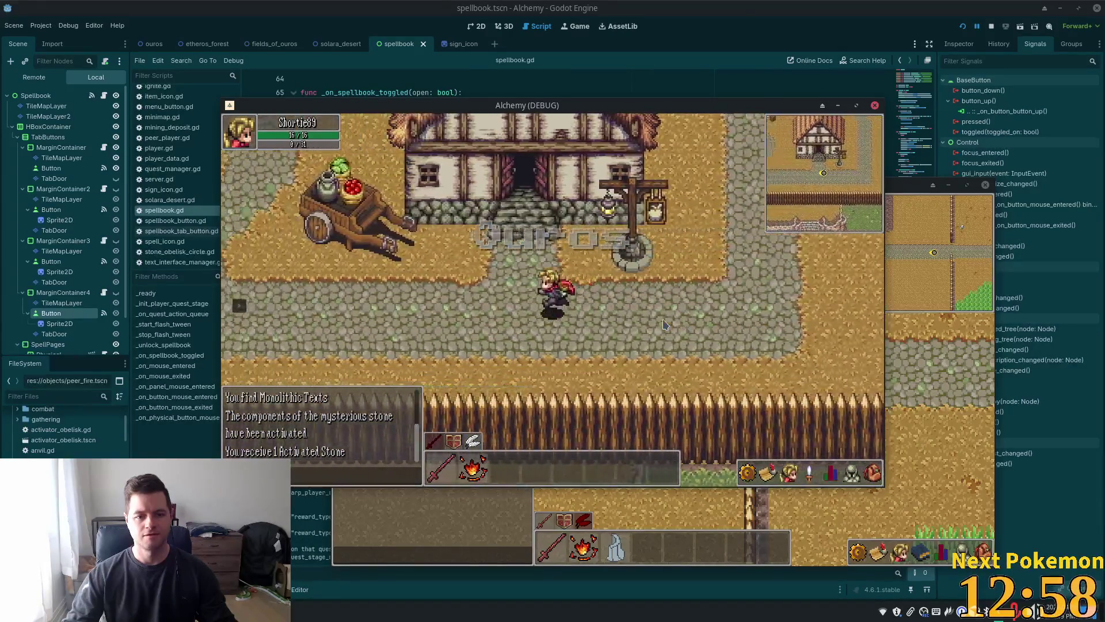
{"action": "key", "text": "w"}
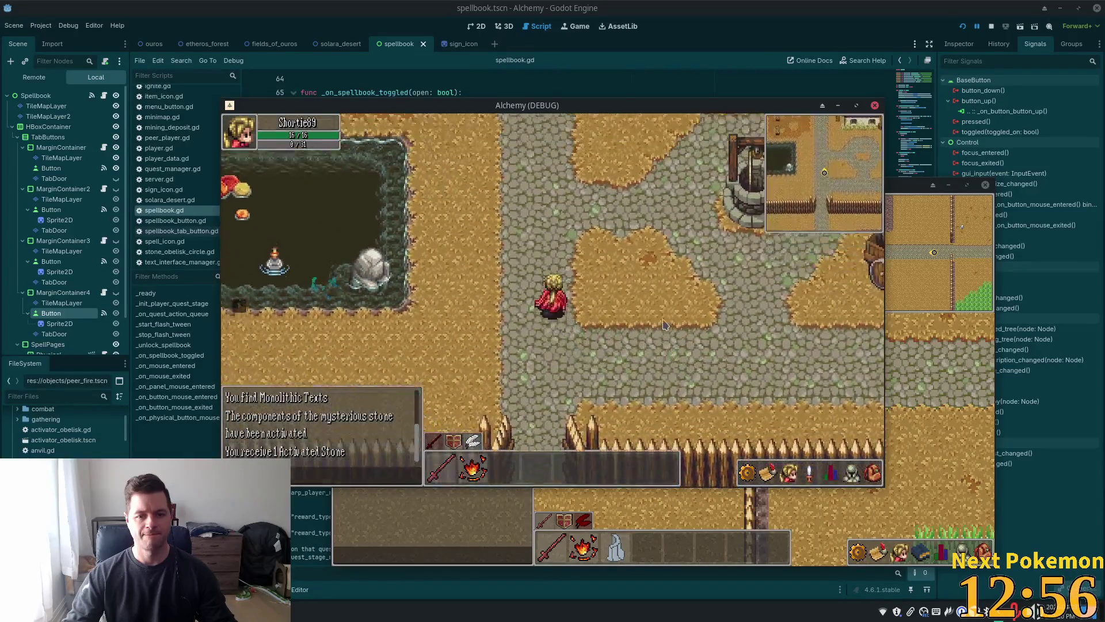
{"action": "key", "text": "w"}
{"action": "key", "text": "a"}
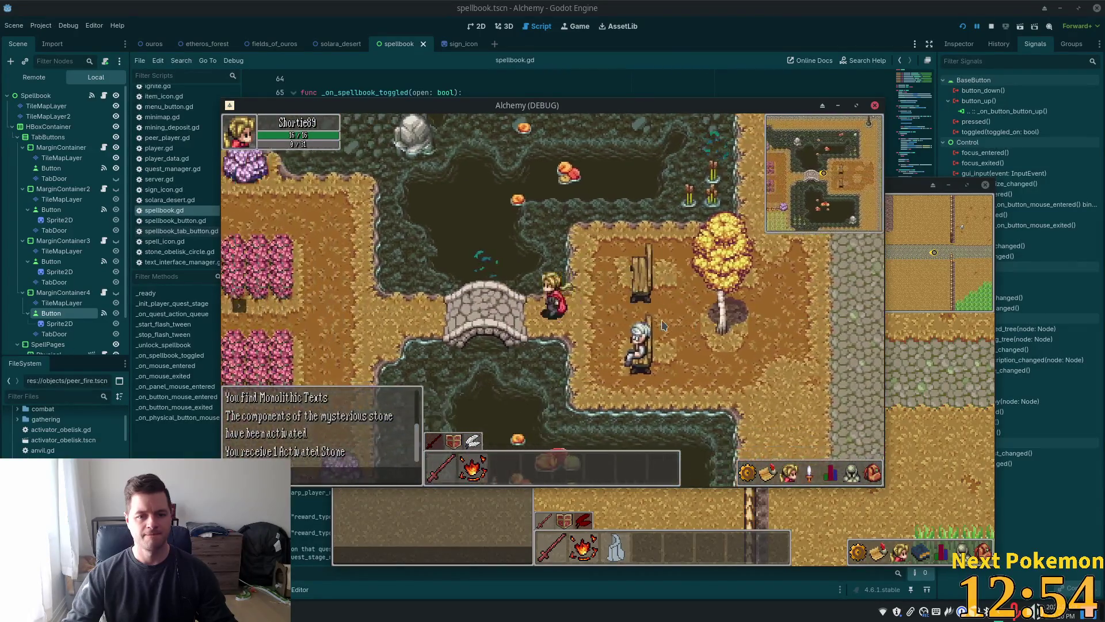
{"action": "key", "text": "s"}
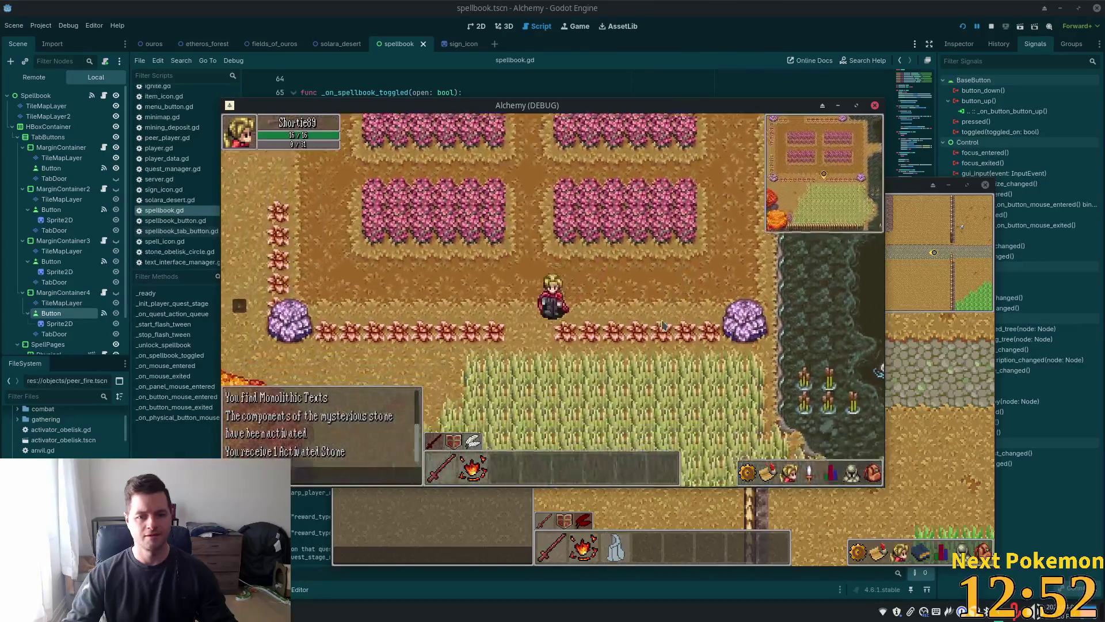
{"action": "key", "text": "a"}
{"action": "key", "text": "w"}
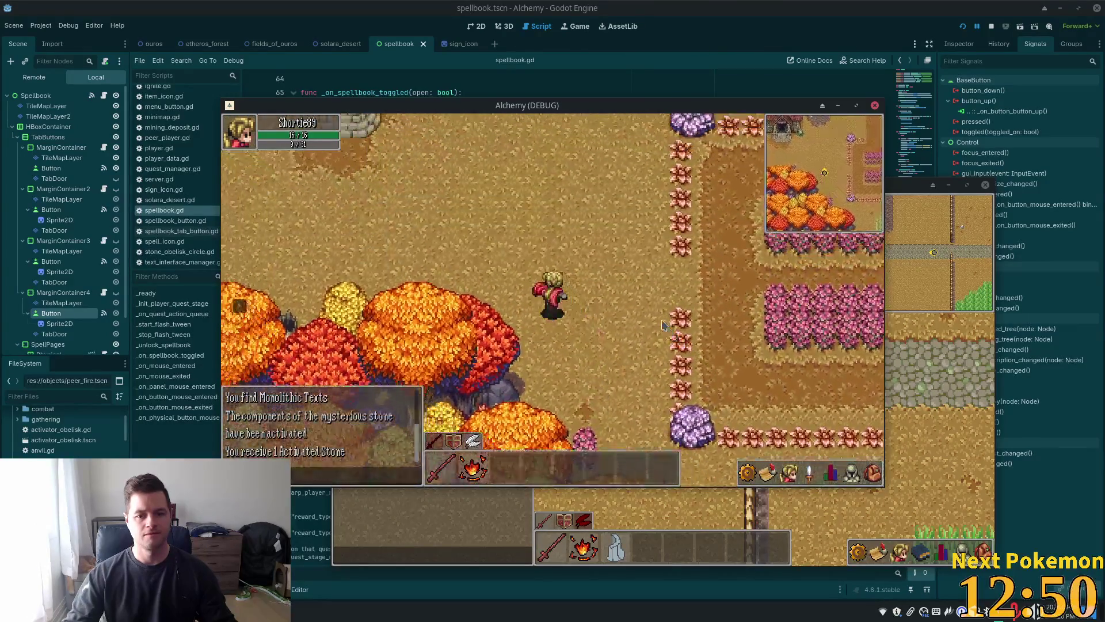
{"action": "key", "text": "w"}
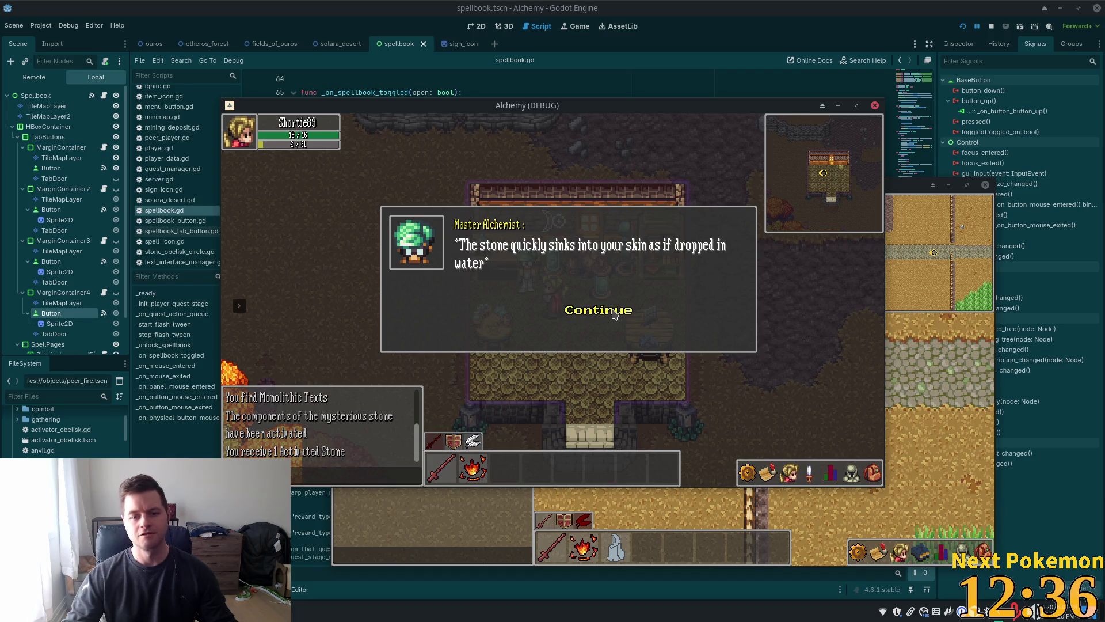
- Finish the Master Alchemist's dialogue and dismiss the rewards of 100 Gold Coin and the Alchemist's Spellbook
{"action": "left_click", "coordinate": [614, 314]}
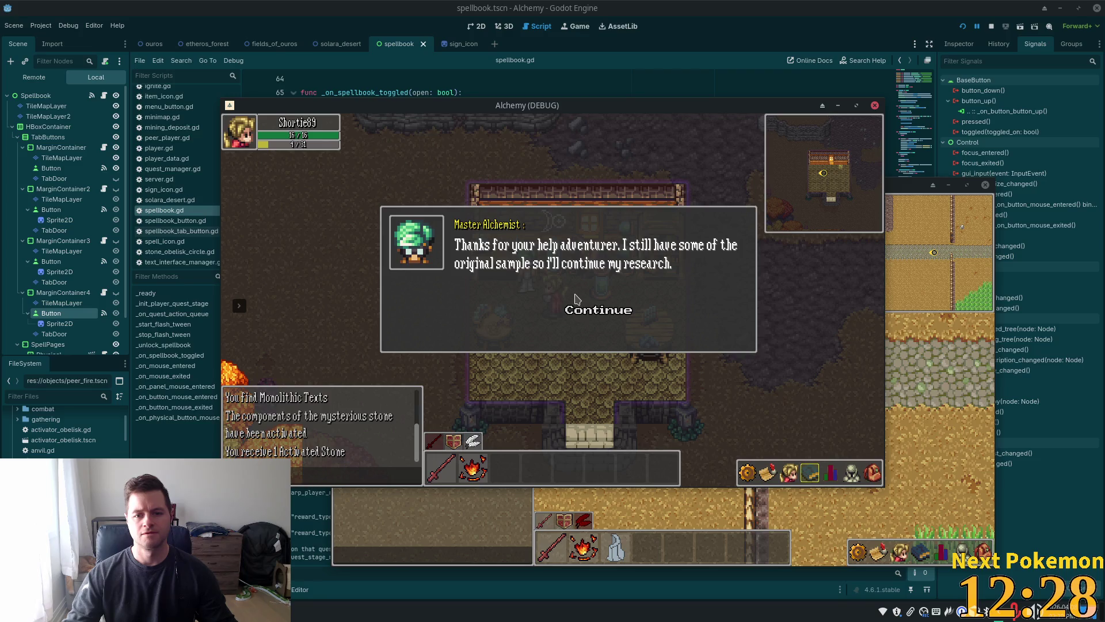
{"action": "left_click", "coordinate": [586, 311]}
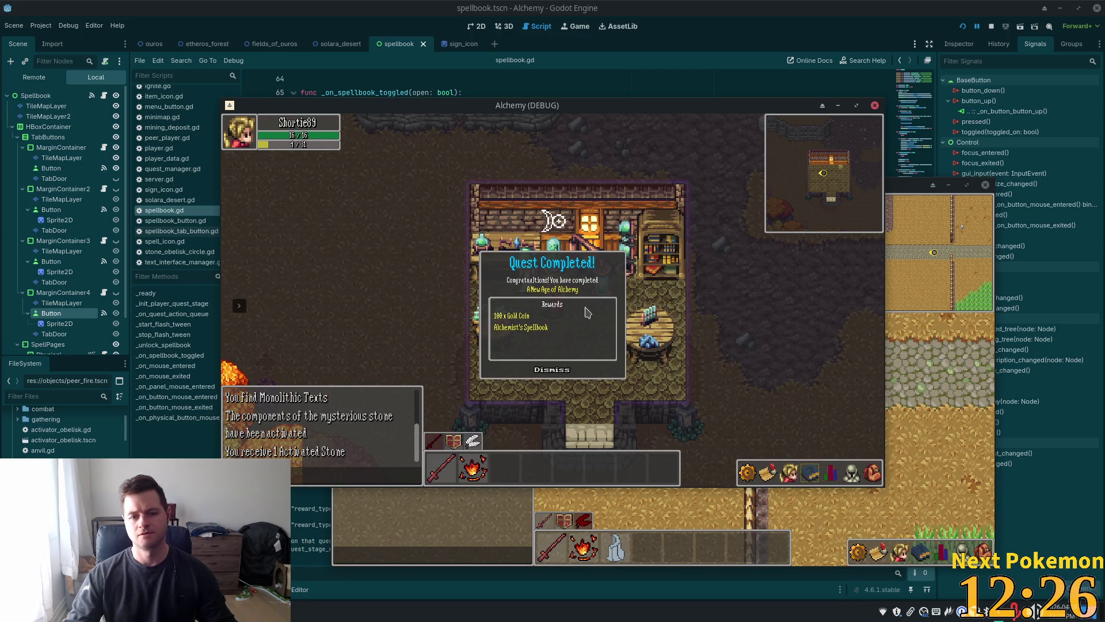
{"action": "left_click", "coordinate": [559, 369]}
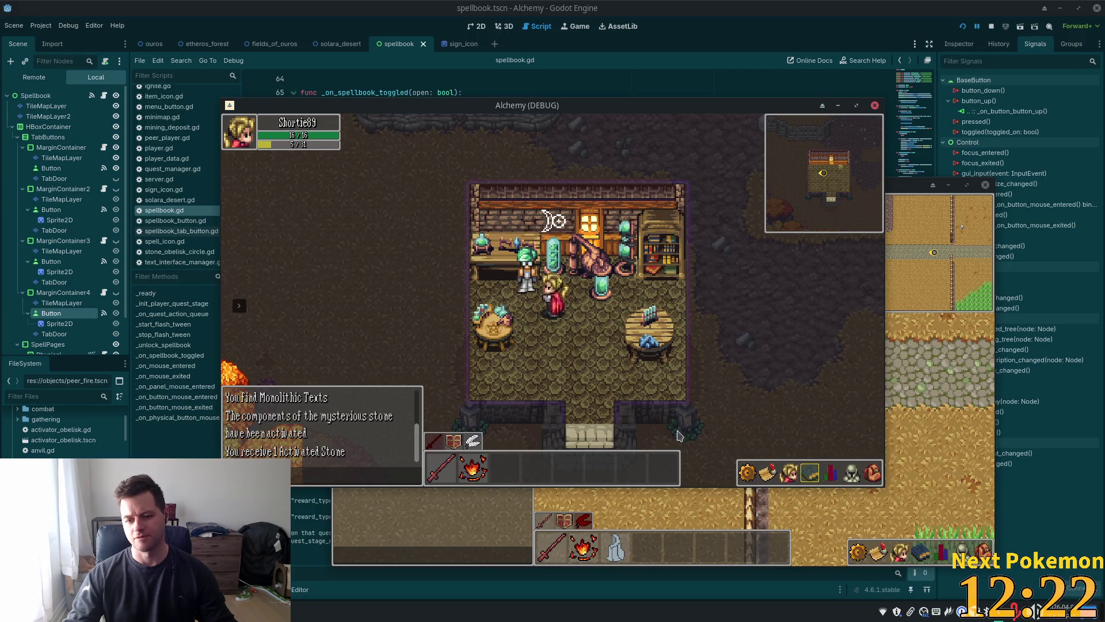
{"action": "mouse_move", "coordinate": [810, 473]}
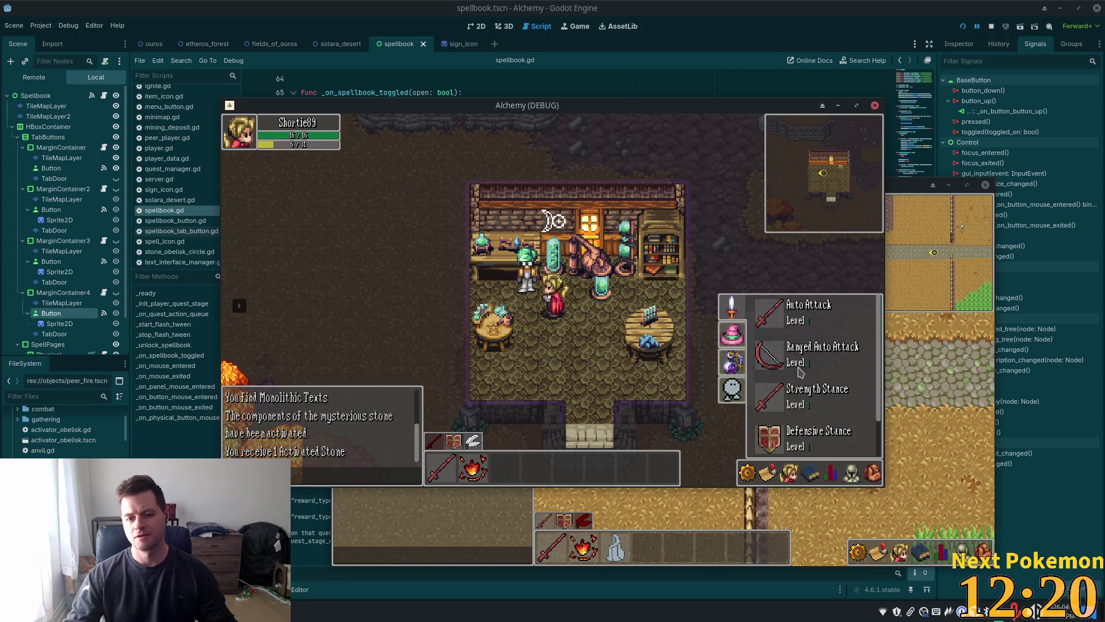
- View the spellbook's Transmuting spells, close it, and walk out of the house
{"action": "key", "text": "s"}
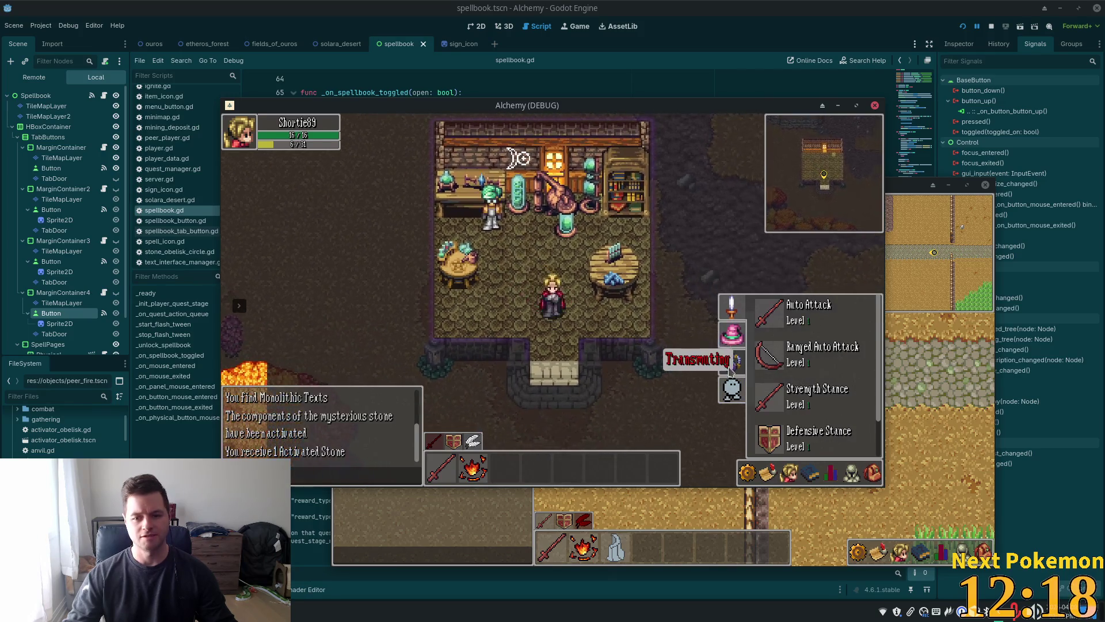
{"action": "left_click", "coordinate": [731, 358]}
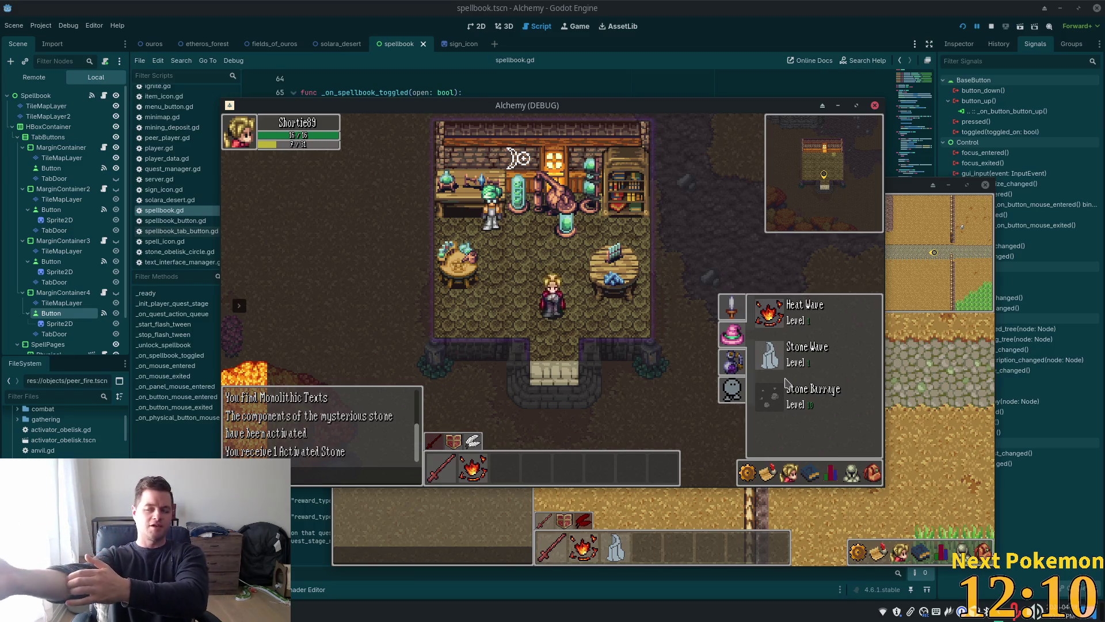
{"action": "key", "text": "Escape"}
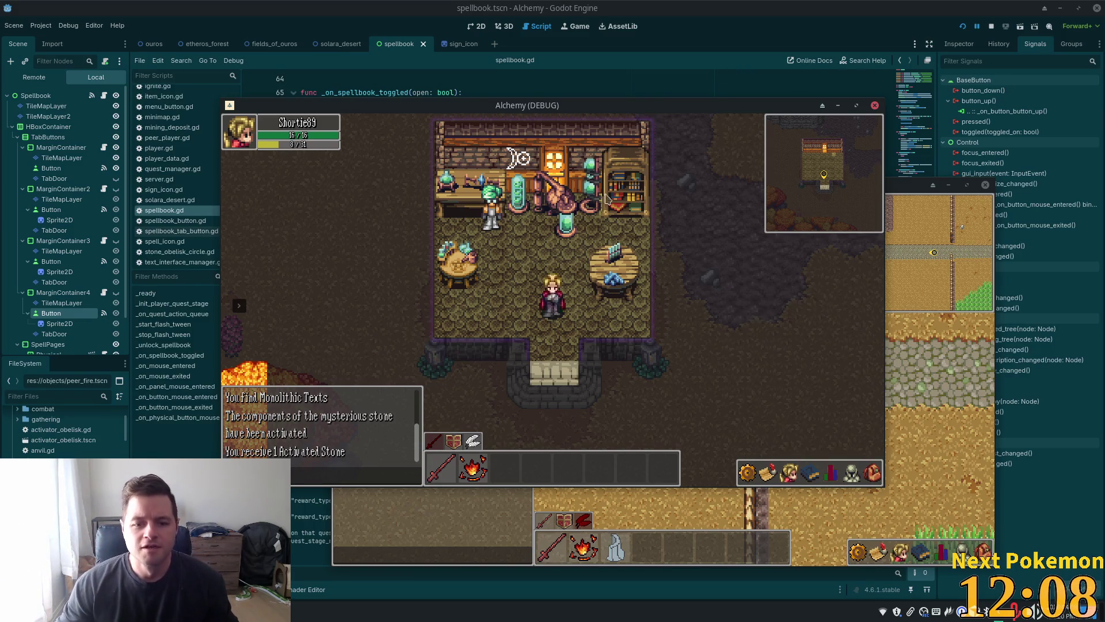
{"action": "key", "text": "s"}
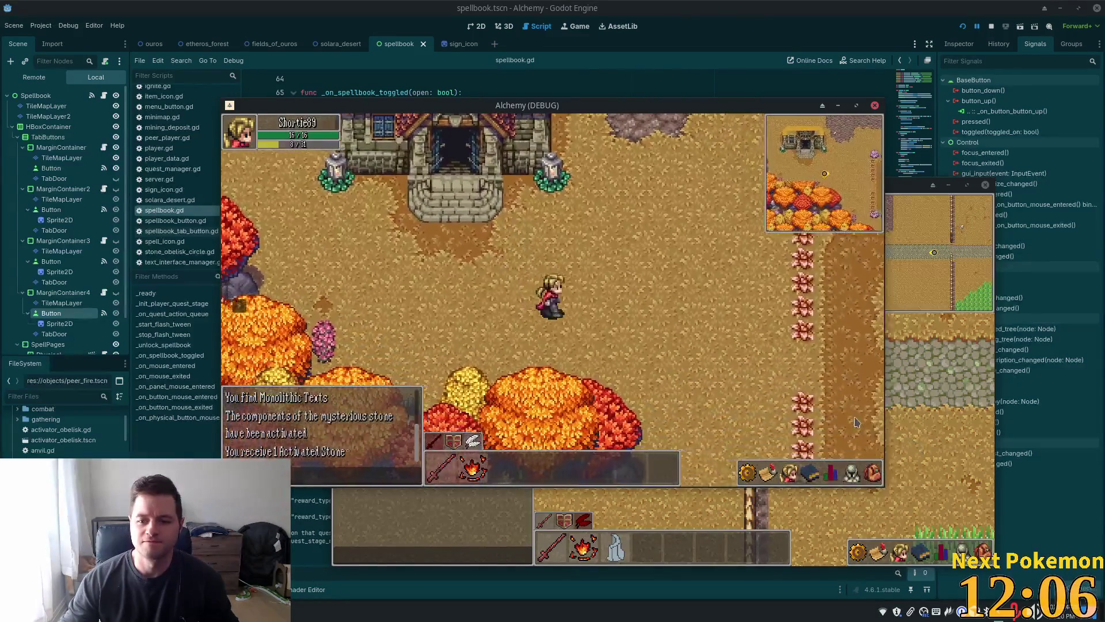
{"action": "key", "text": "w"}
- Browse the spellbook, stats and quests panels from the hotbar, including the minion spells
{"action": "left_click", "coordinate": [810, 474]}
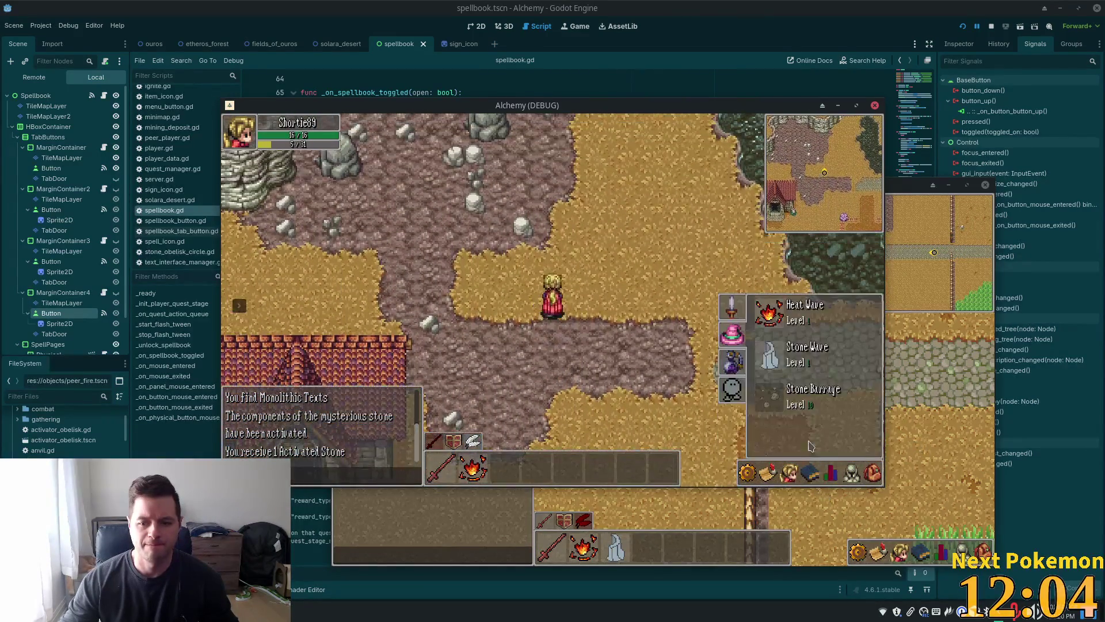
{"action": "left_click", "coordinate": [831, 473]}
{"action": "left_click", "coordinate": [830, 473]}
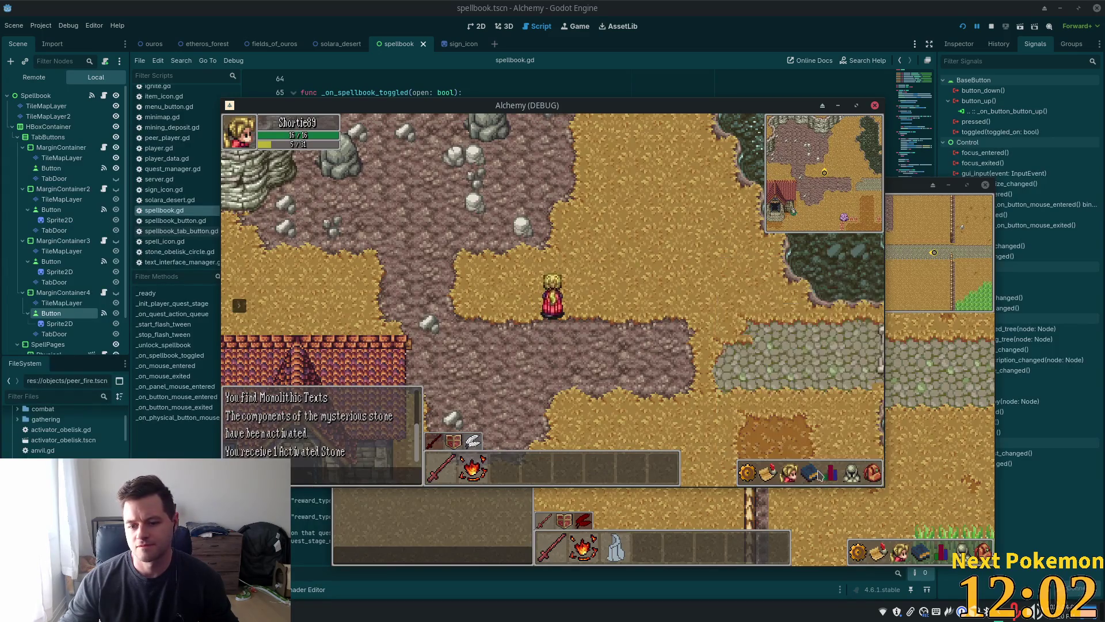
{"action": "left_click", "coordinate": [810, 474]}
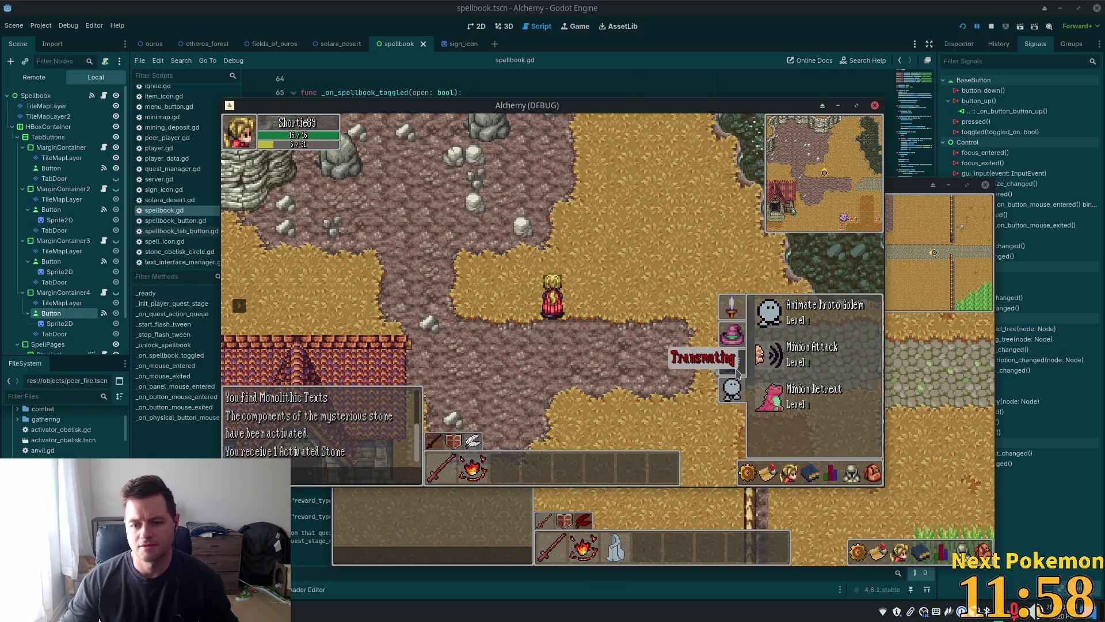
{"action": "left_click", "coordinate": [760, 471]}
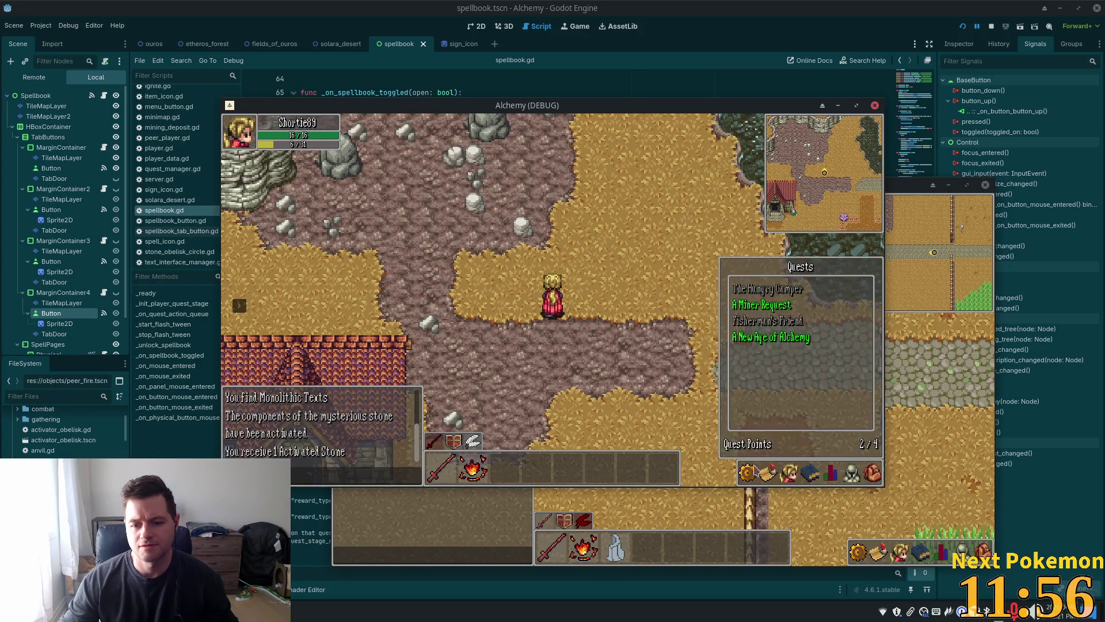
{"action": "left_click", "coordinate": [804, 476]}
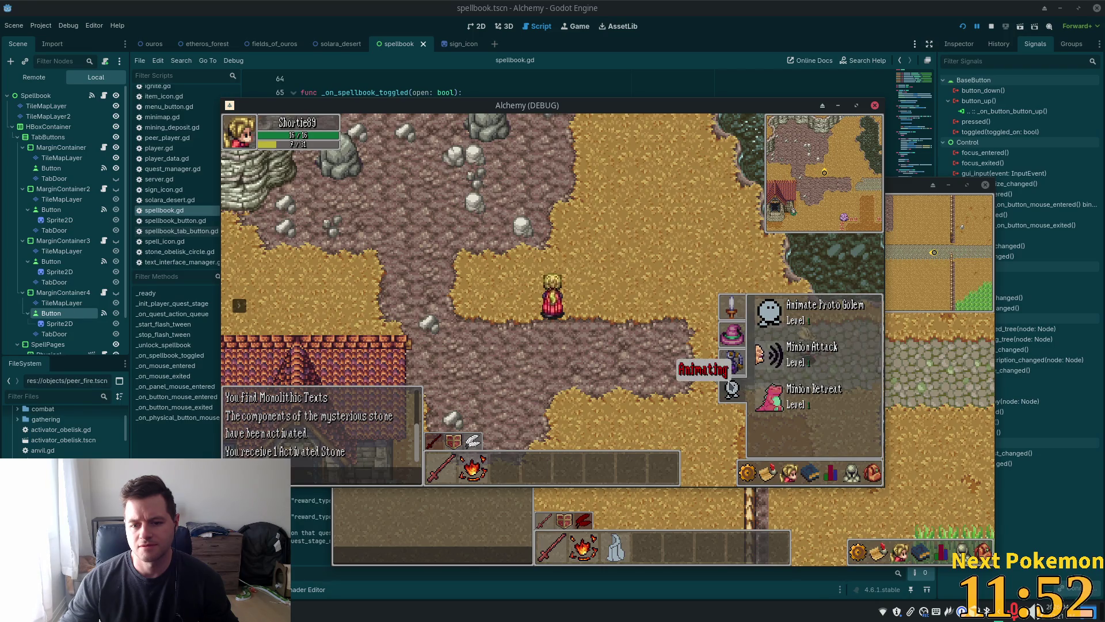
{"action": "left_click", "coordinate": [734, 298]}
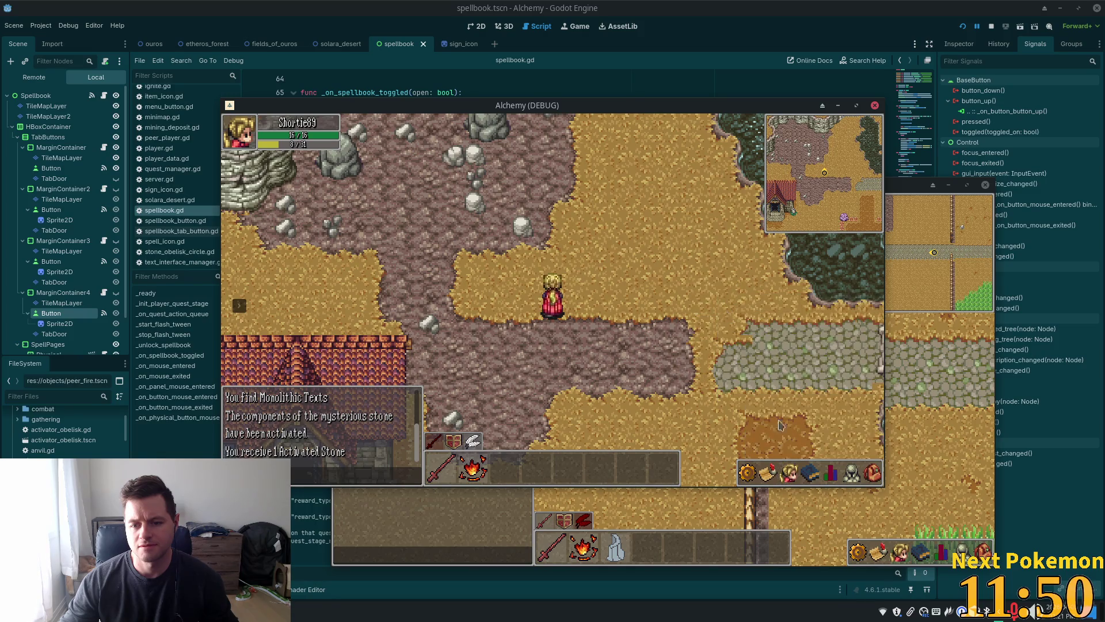
- Check the friends list and the spellbook again, then close the friends list
{"action": "left_click", "coordinate": [789, 471]}
{"action": "left_click", "coordinate": [807, 476]}
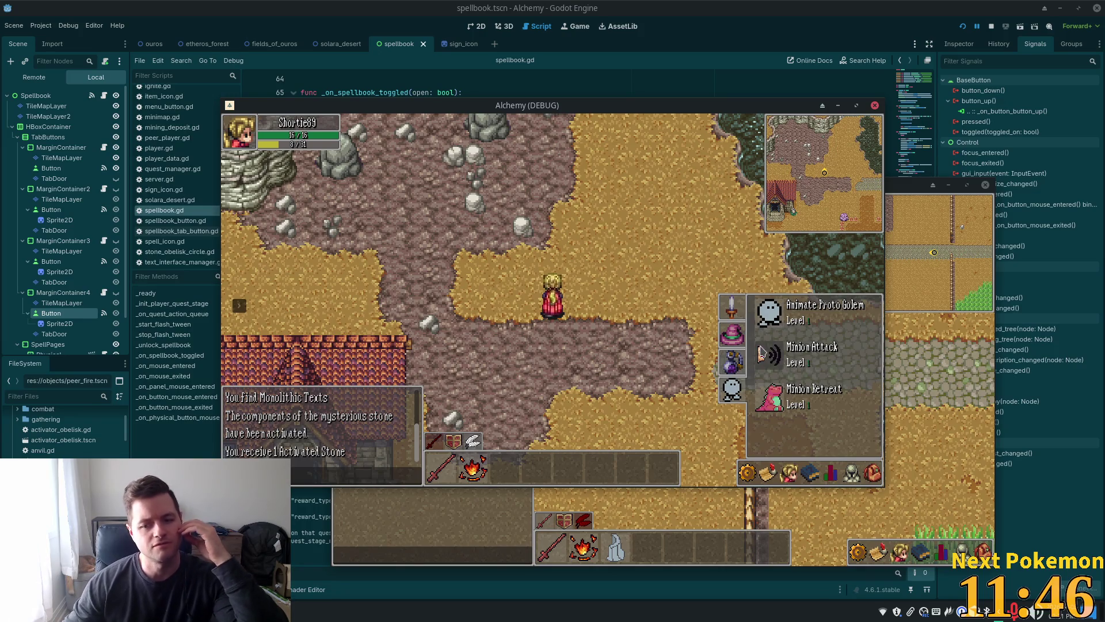
{"action": "left_click", "coordinate": [806, 368]}
{"action": "left_click", "coordinate": [805, 475]}
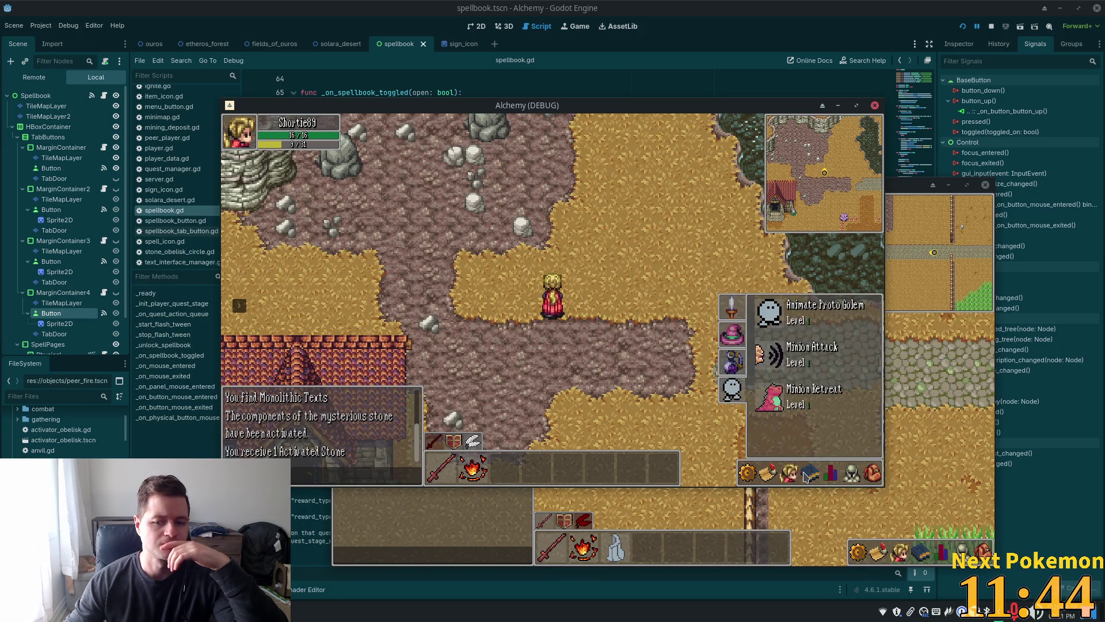
{"action": "left_click", "coordinate": [806, 473]}
{"action": "left_click", "coordinate": [806, 474]}
{"action": "left_click", "coordinate": [788, 473]}
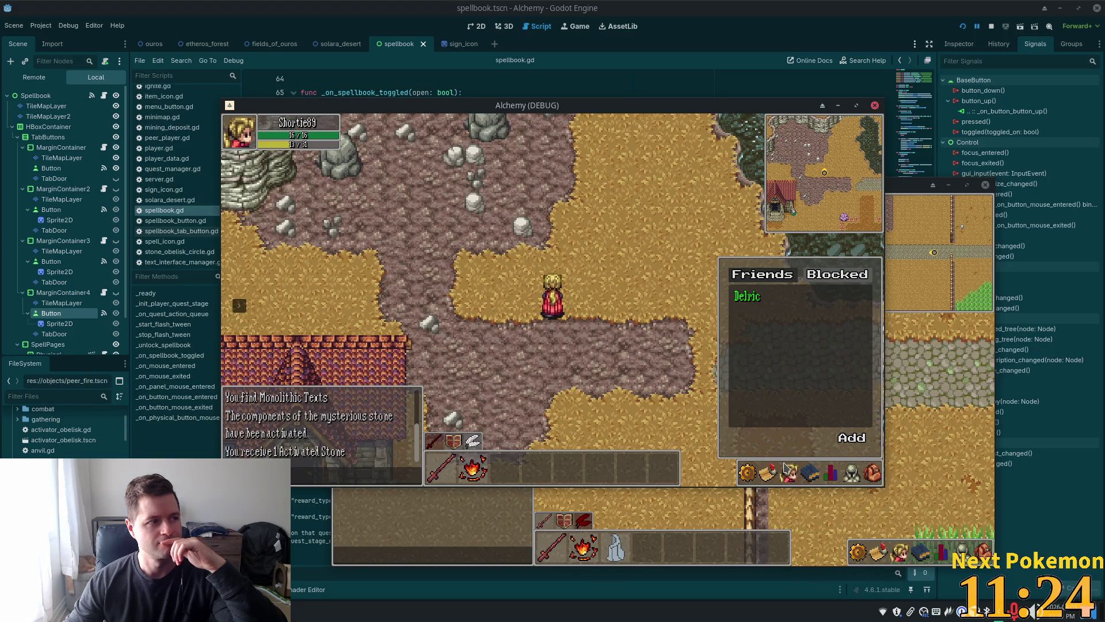
{"action": "left_click", "coordinate": [785, 469]}
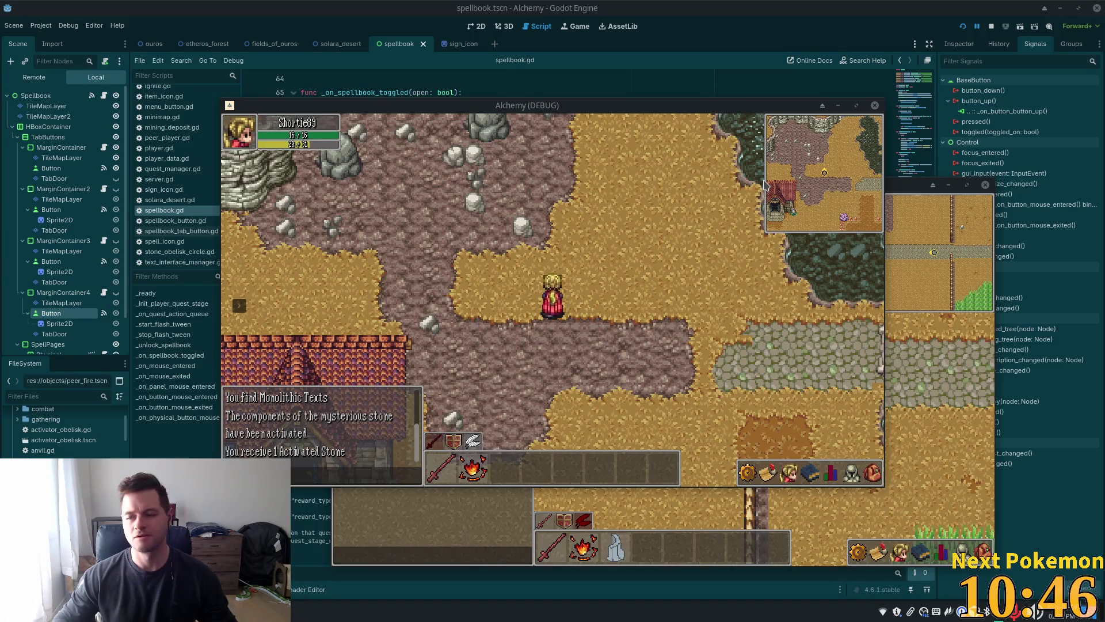
- Walk right and check the stats, Transmuting spells and friends panels
{"action": "key", "text": "d"}
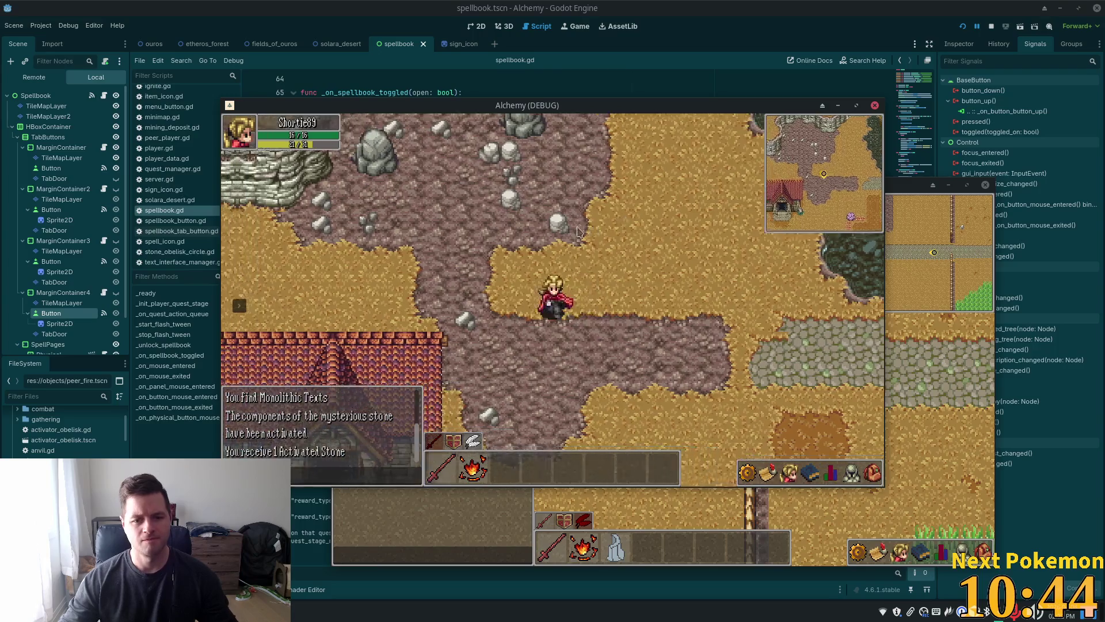
{"action": "left_click", "coordinate": [788, 473]}
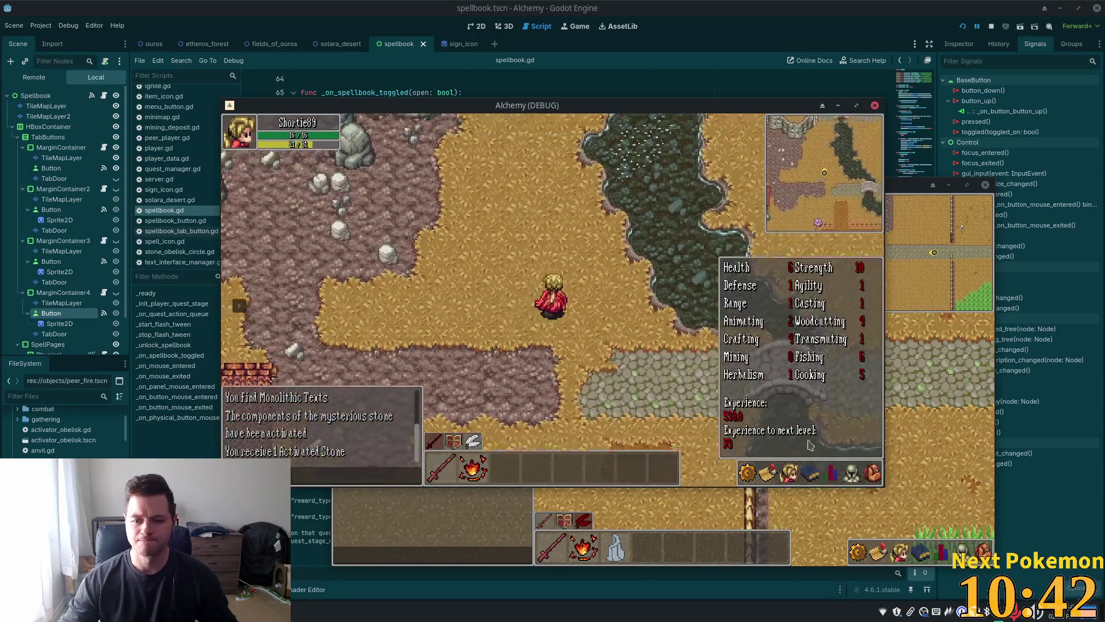
{"action": "left_click", "coordinate": [813, 473]}
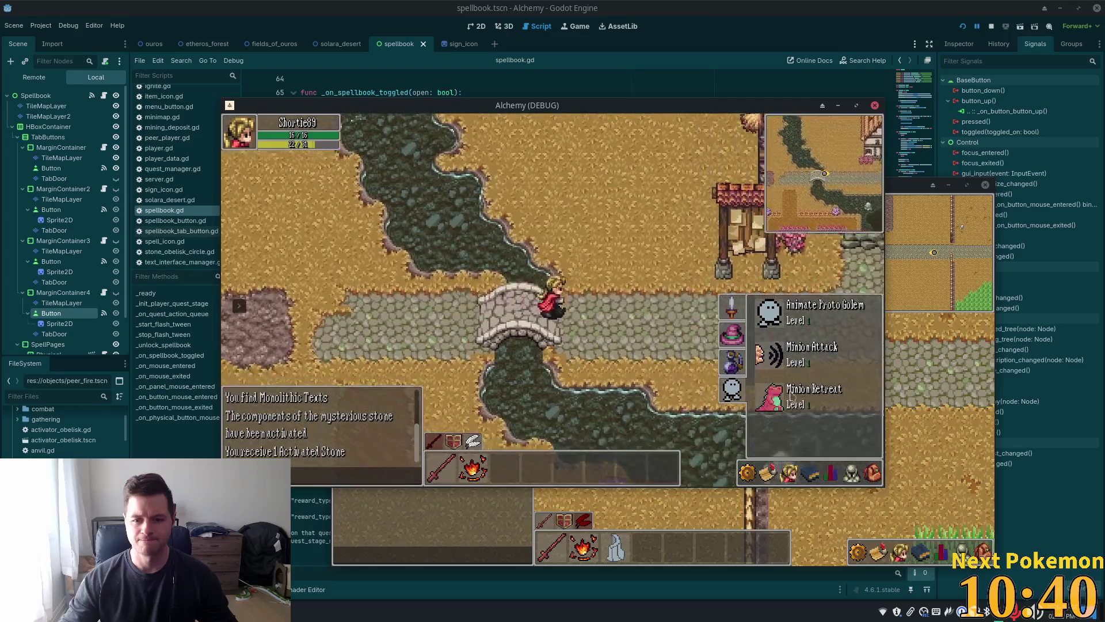
{"action": "left_click", "coordinate": [734, 364]}
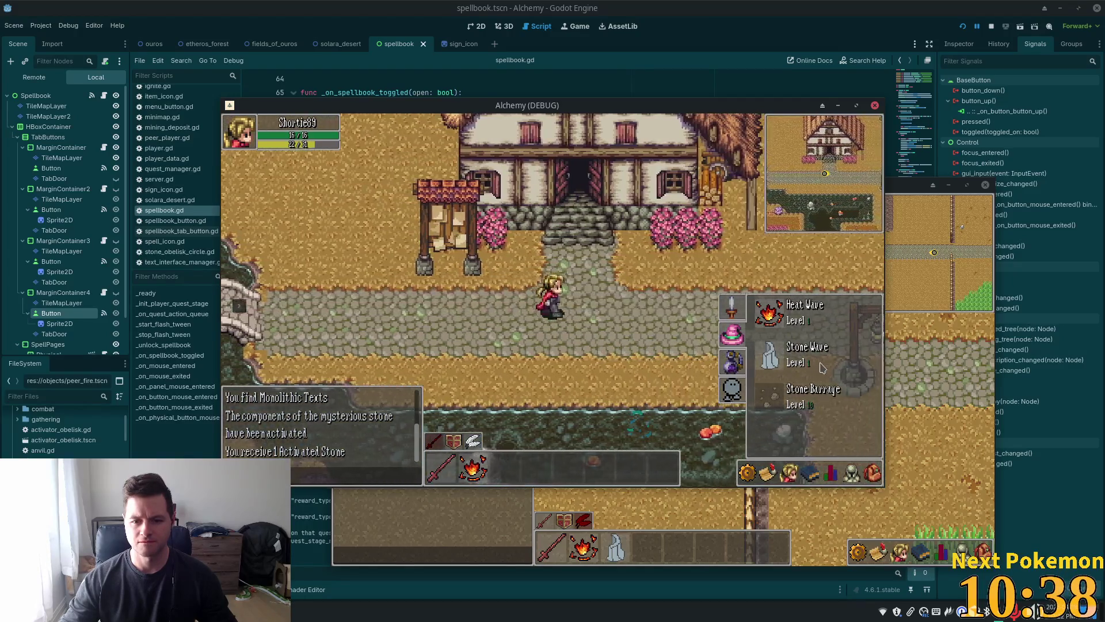
{"action": "left_click", "coordinate": [809, 473]}
{"action": "left_click", "coordinate": [806, 471]}
- Reopen the spellbook on its Physical spells page and walk down-right
{"action": "left_click", "coordinate": [810, 473]}
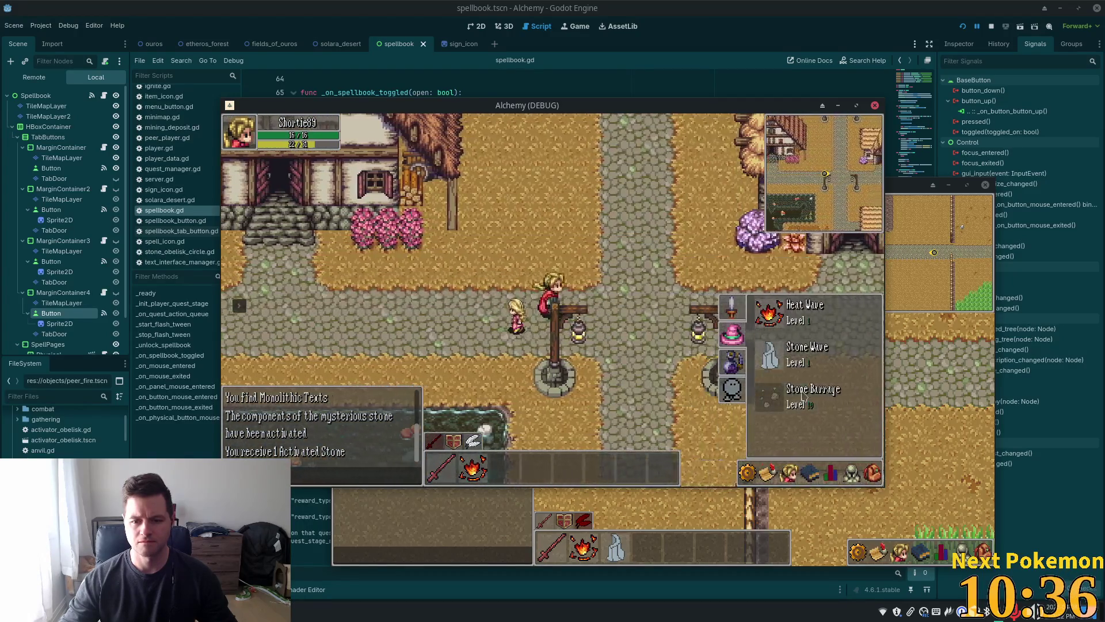
{"action": "left_click", "coordinate": [732, 314]}
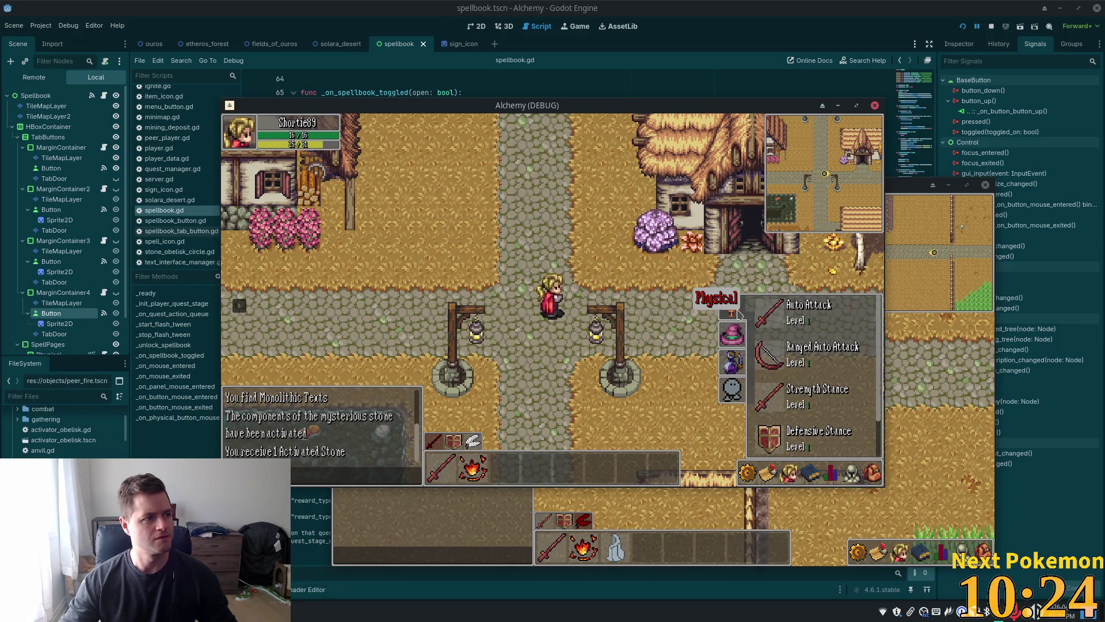
{"action": "key", "text": "Down"}
{"action": "key", "text": "Right"}
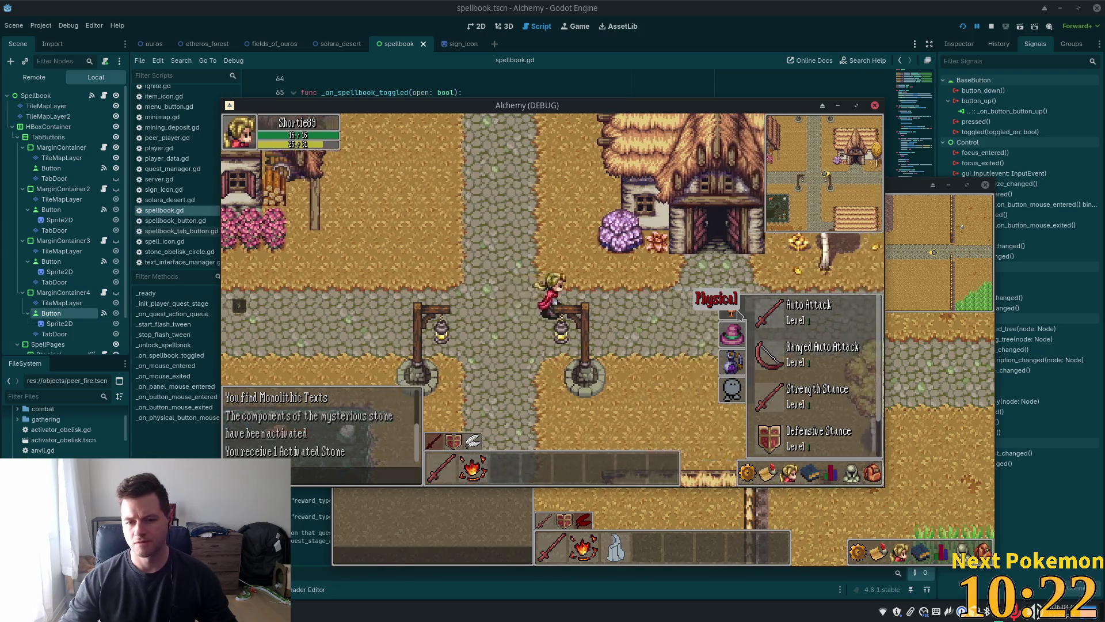
- Walk right to the thatched house, step inside, and come back out onto the village road
{"action": "mouse_move", "coordinate": [733, 362]}
{"action": "key", "text": "Right"}
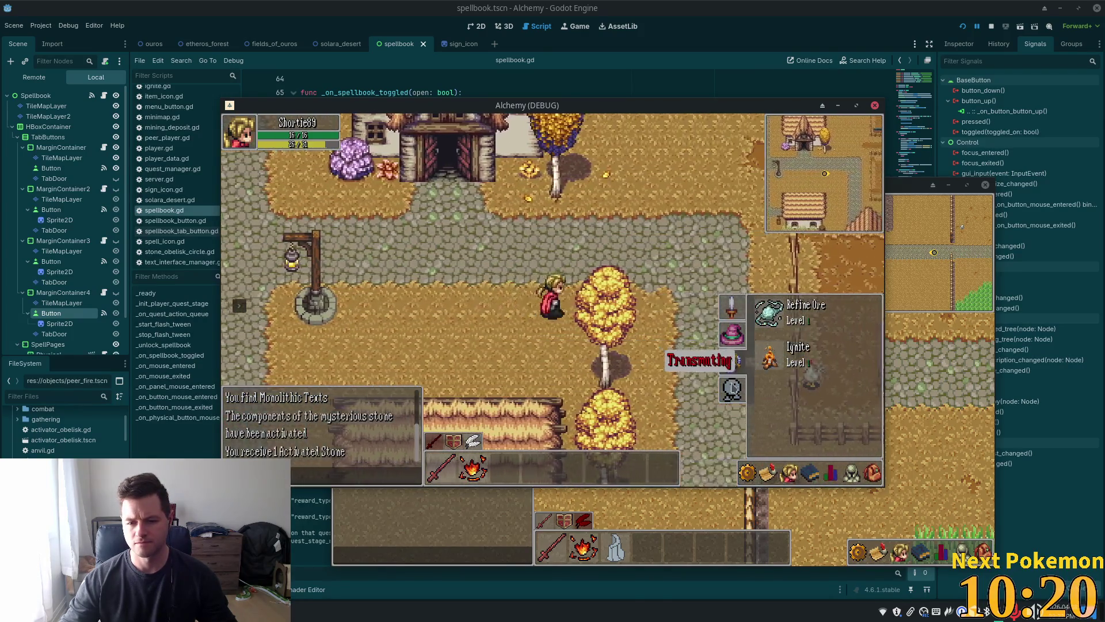
{"action": "key", "text": "Up"}
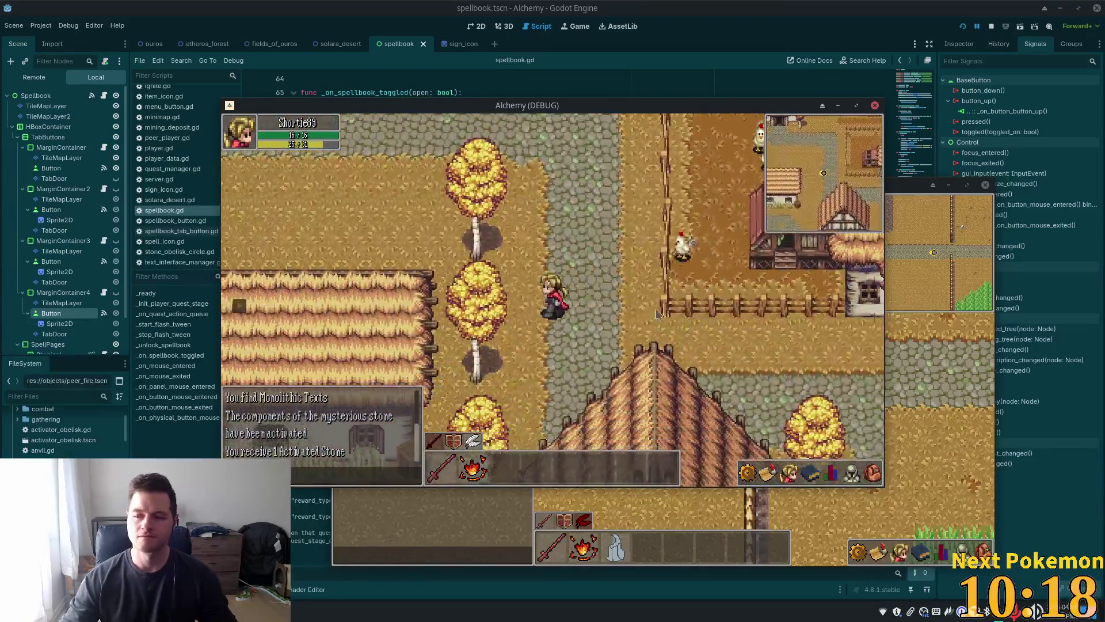
{"action": "key", "text": "Up"}
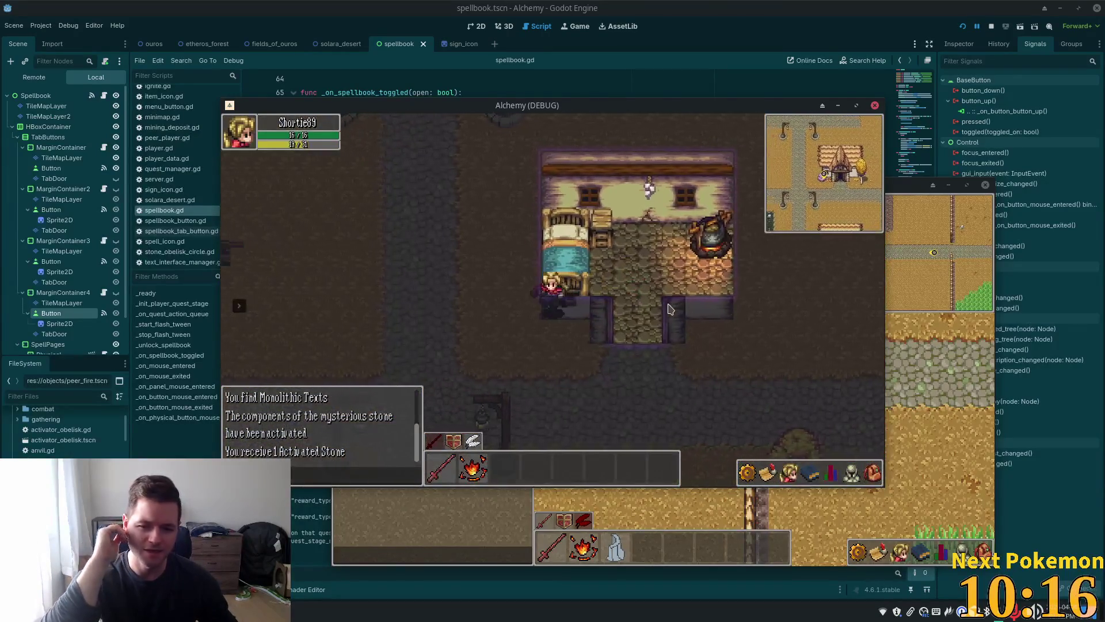
{"action": "key", "text": "Right"}
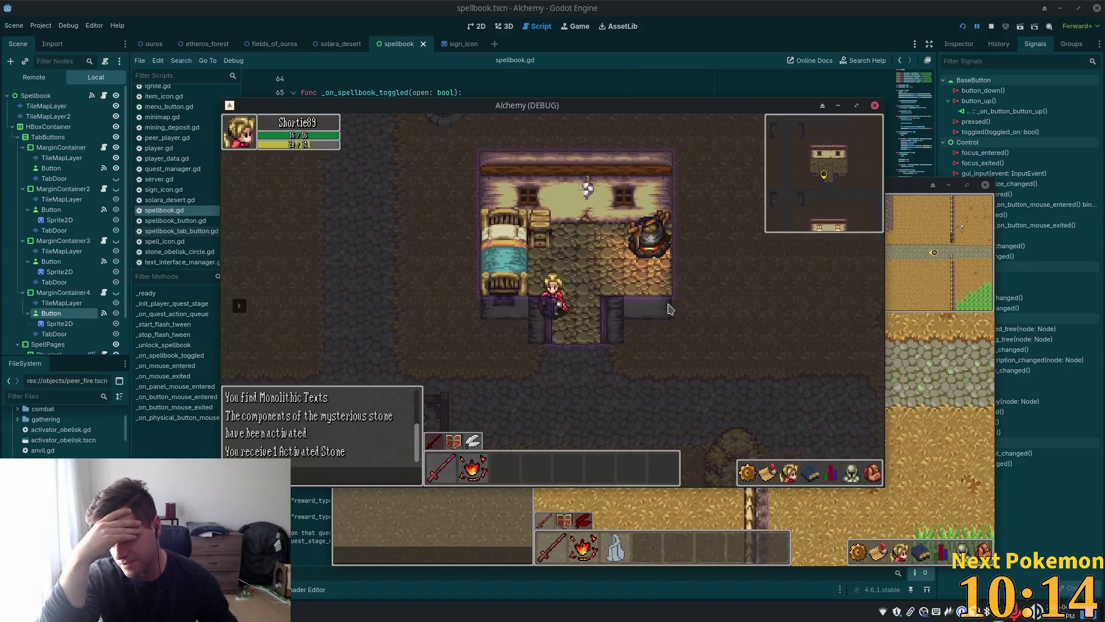
{"action": "key", "text": "Down"}
{"action": "key", "text": "Down"}
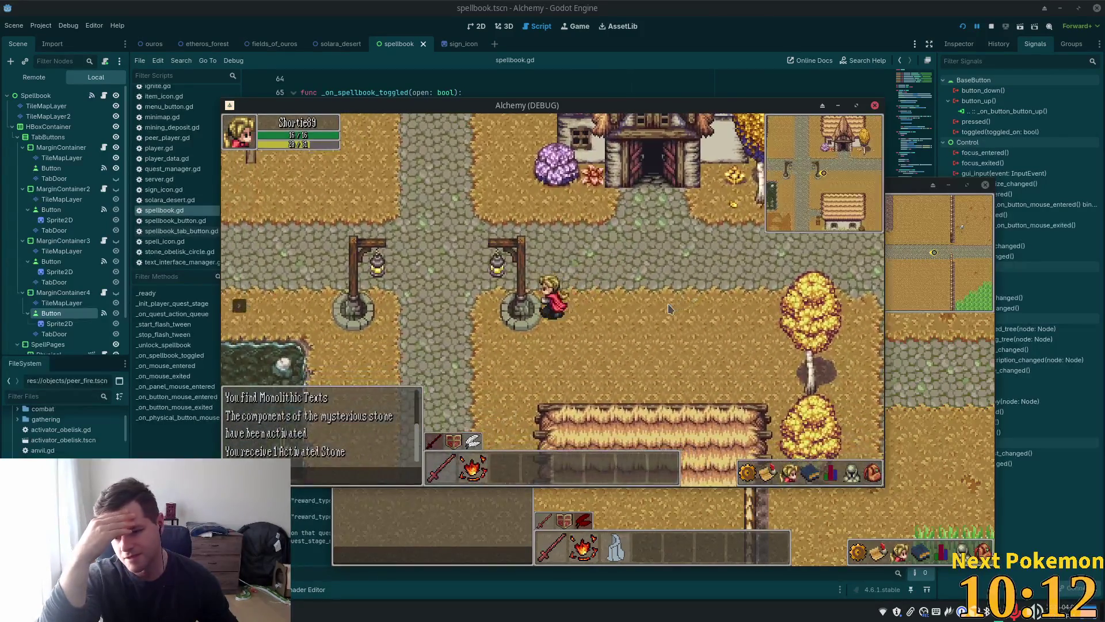
{"action": "key", "text": "Left"}
{"action": "key", "text": "Down"}
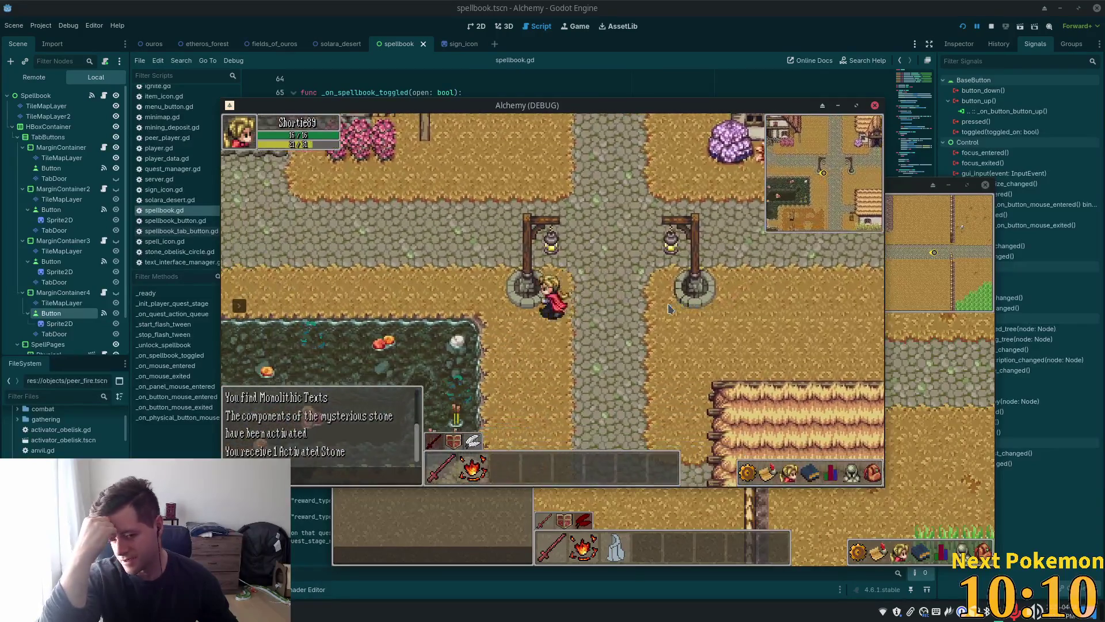
- Walk west across the stone bridge, past the flower fields and orange trees to the stone house
{"action": "key", "text": "Left"}
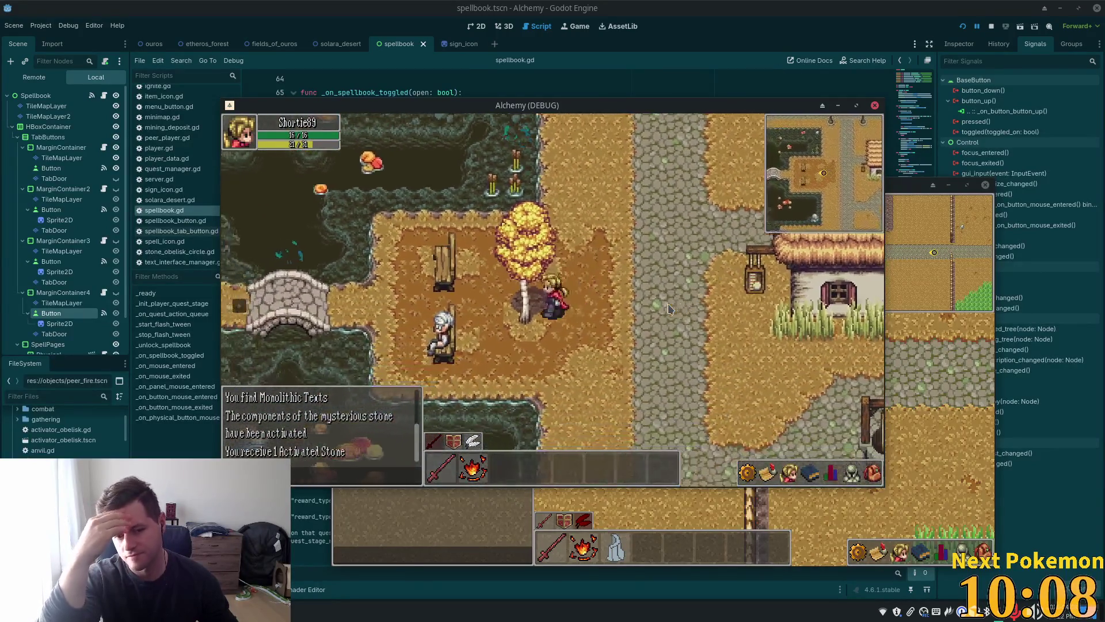
{"action": "key", "text": "Left"}
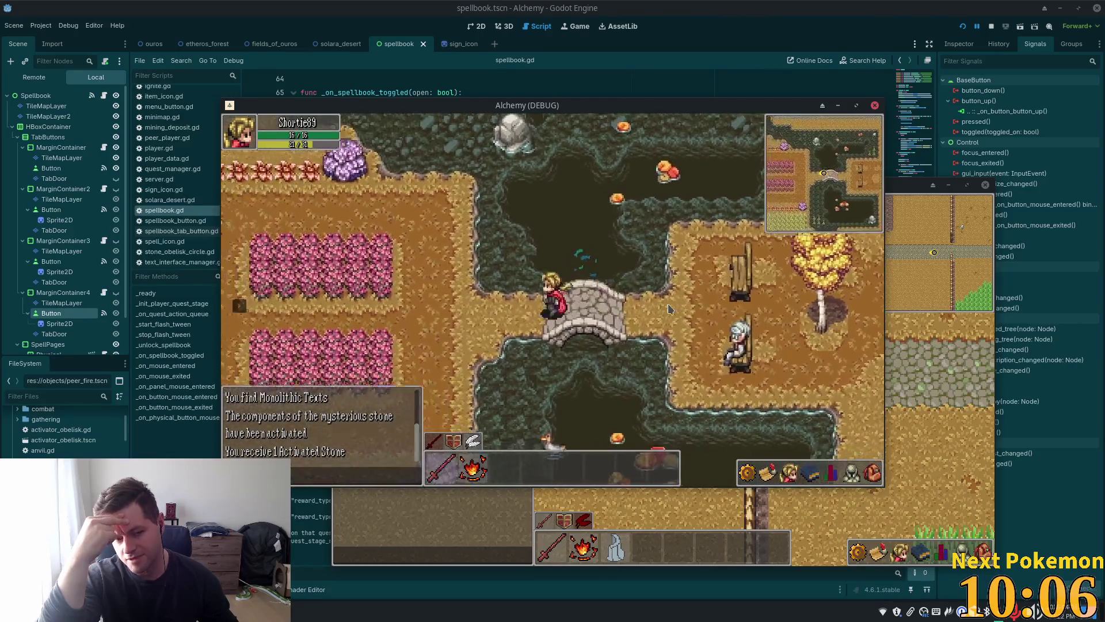
{"action": "key", "text": "Left"}
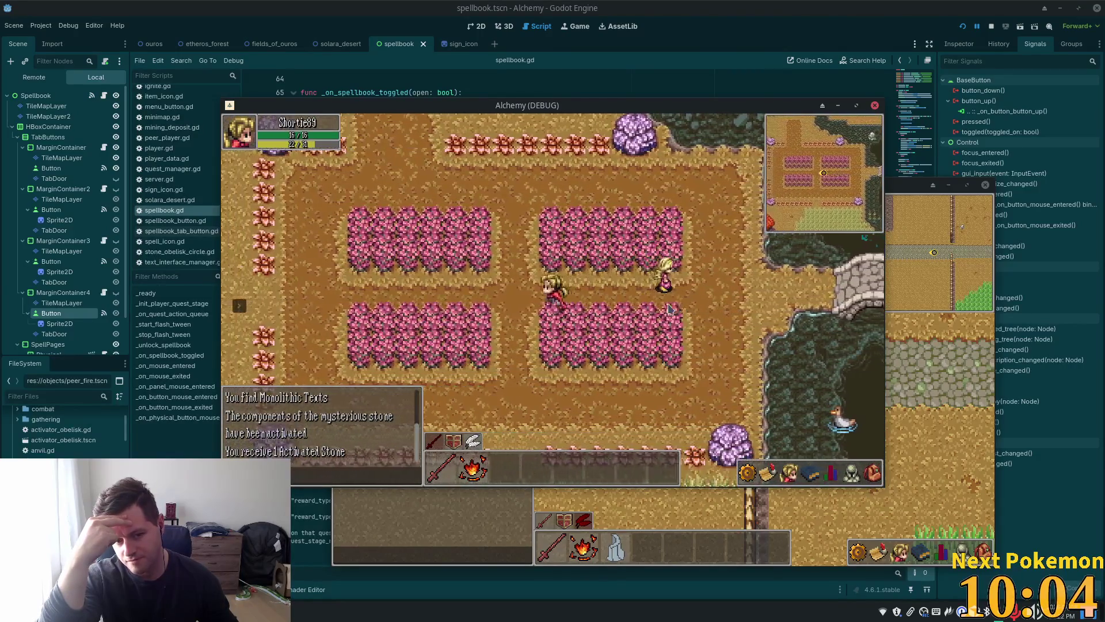
{"action": "key", "text": "Left"}
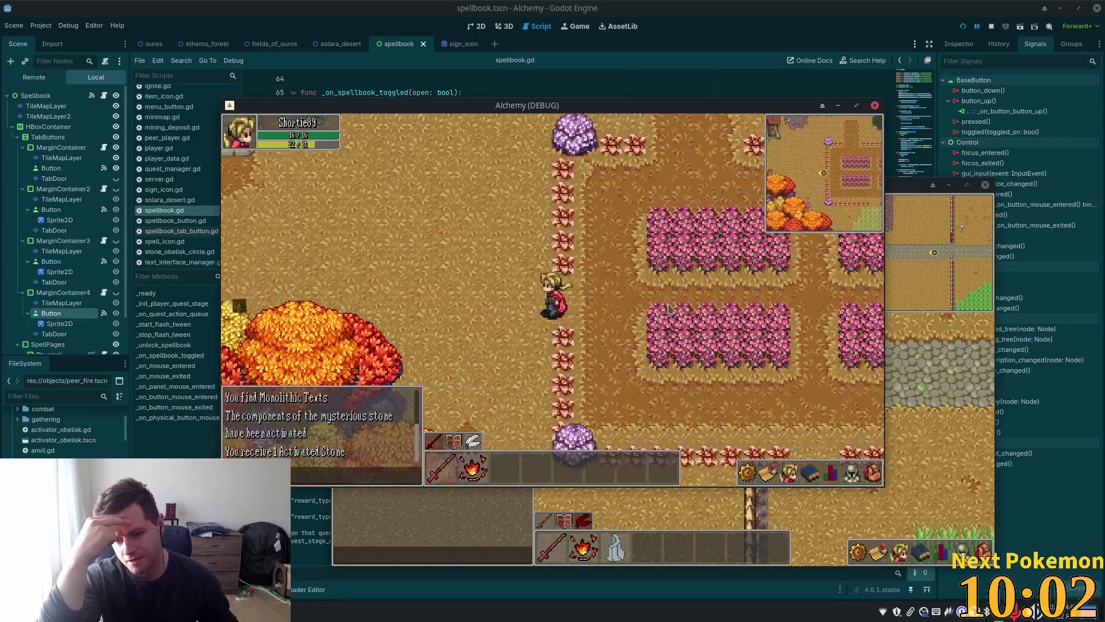
{"action": "key", "text": "Up"}
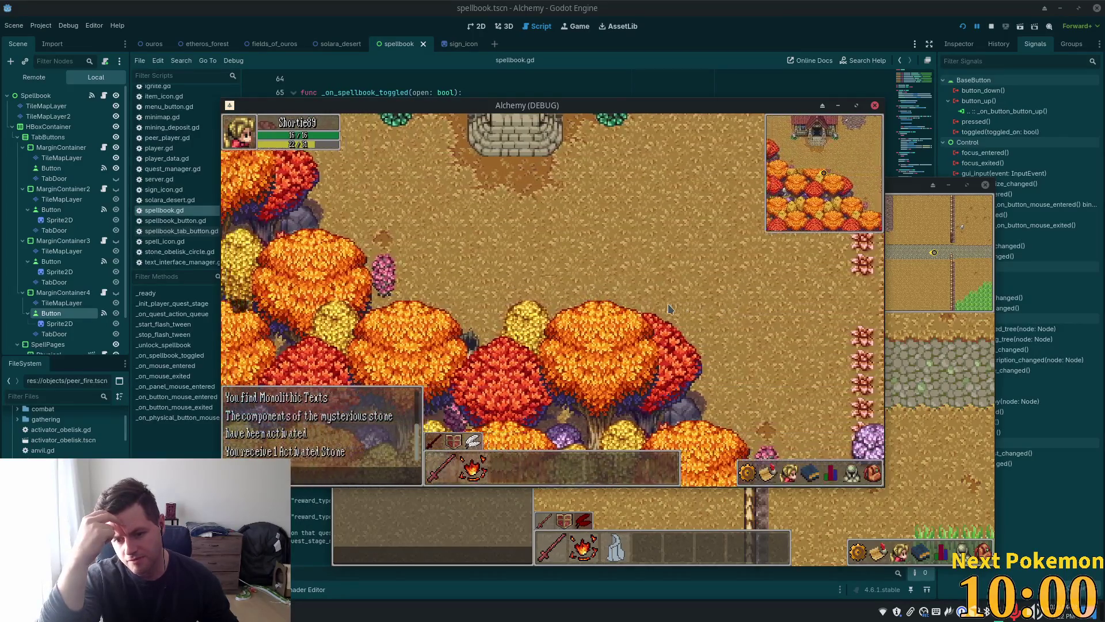
{"action": "key", "text": "Down"}
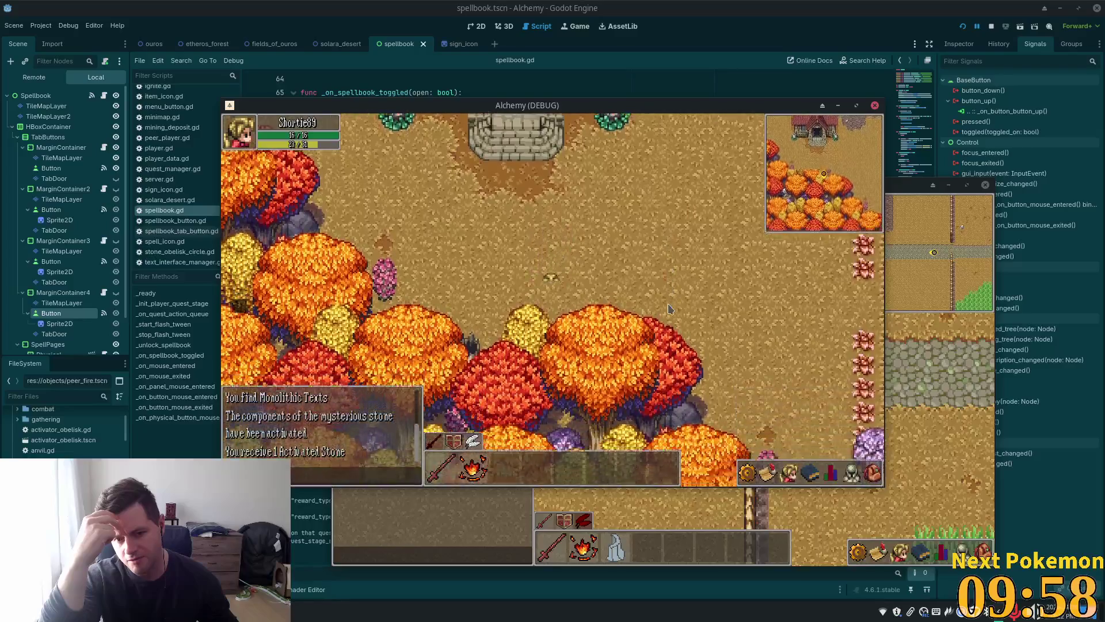
{"action": "key", "text": "Right"}
{"action": "key", "text": "Up"}
{"action": "key", "text": "Left"}
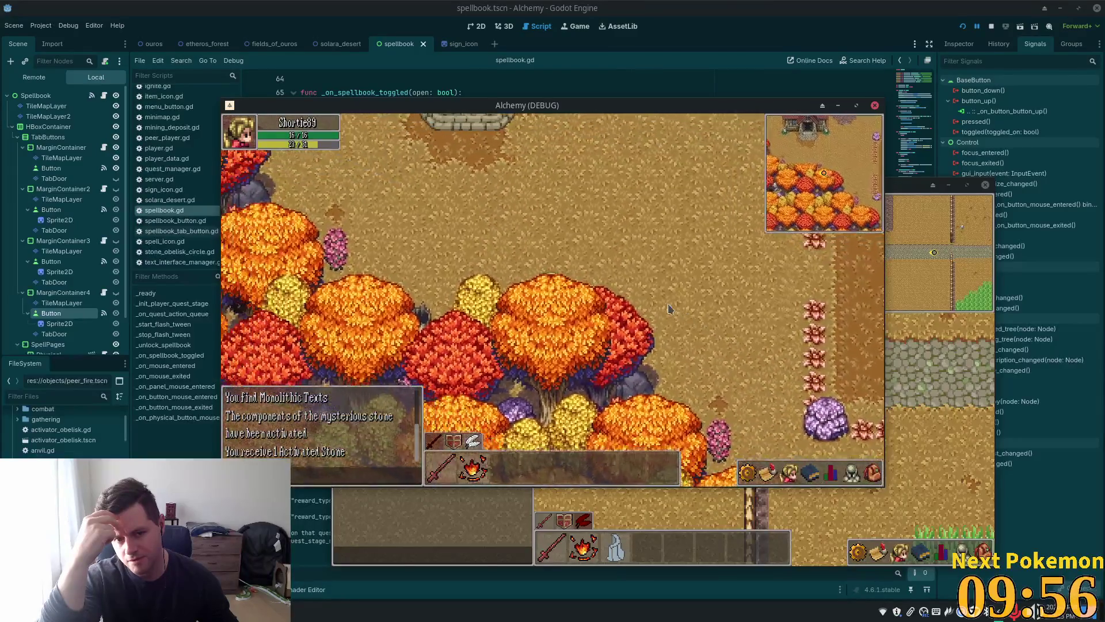
- Move in and out of the autumn forest trees, then return to the editor showing spellbook.gd
{"action": "key", "text": "Right"}
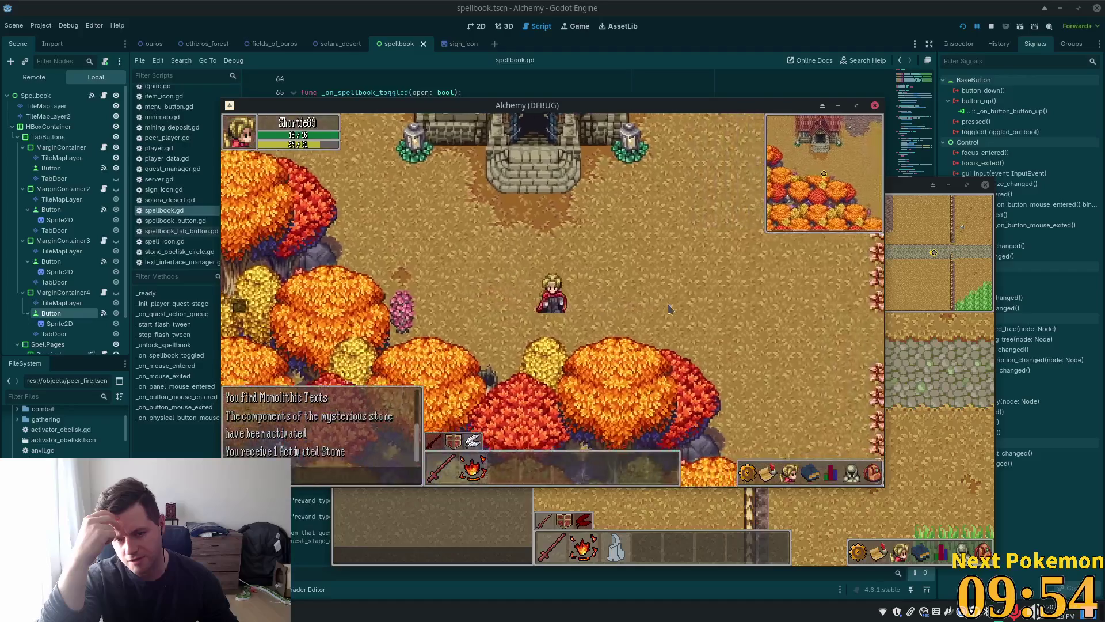
{"action": "key", "text": "Down"}
{"action": "key", "text": "Up"}
{"action": "key", "text": "Down"}
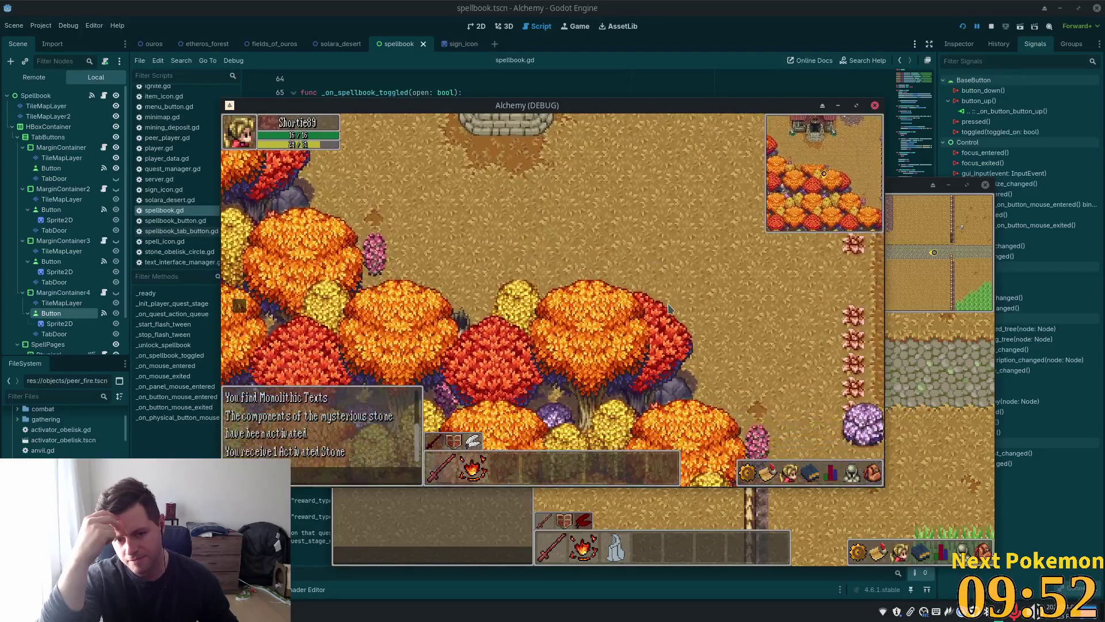
{"action": "key", "text": "Up"}
{"action": "key", "text": "Down"}
{"action": "key", "text": "Up"}
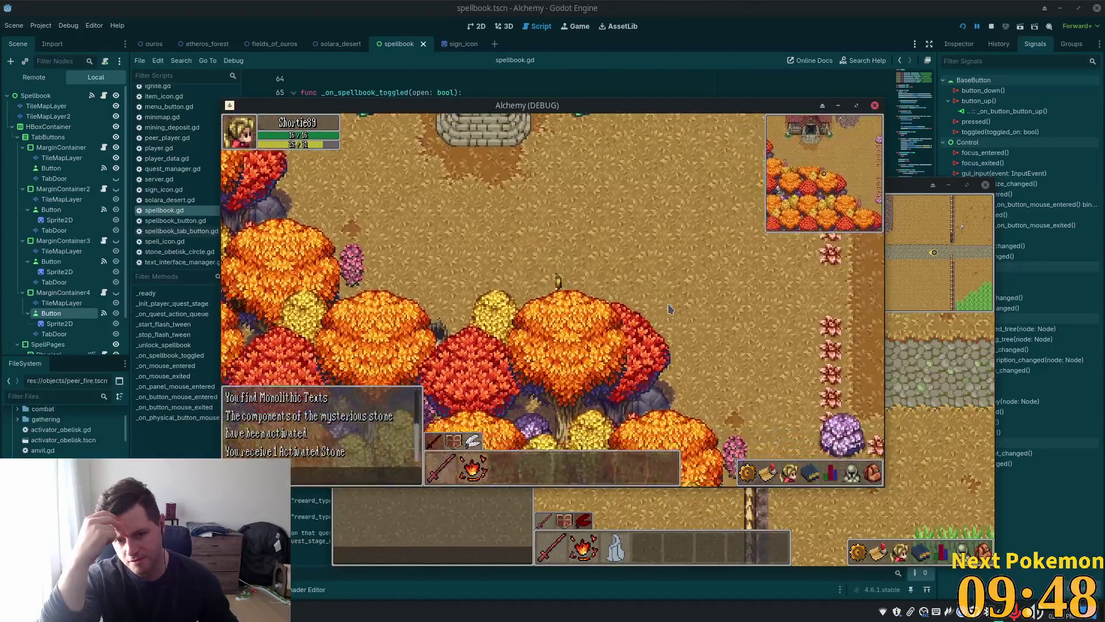
{"action": "key", "text": "Down"}
{"action": "key", "text": "Right"}
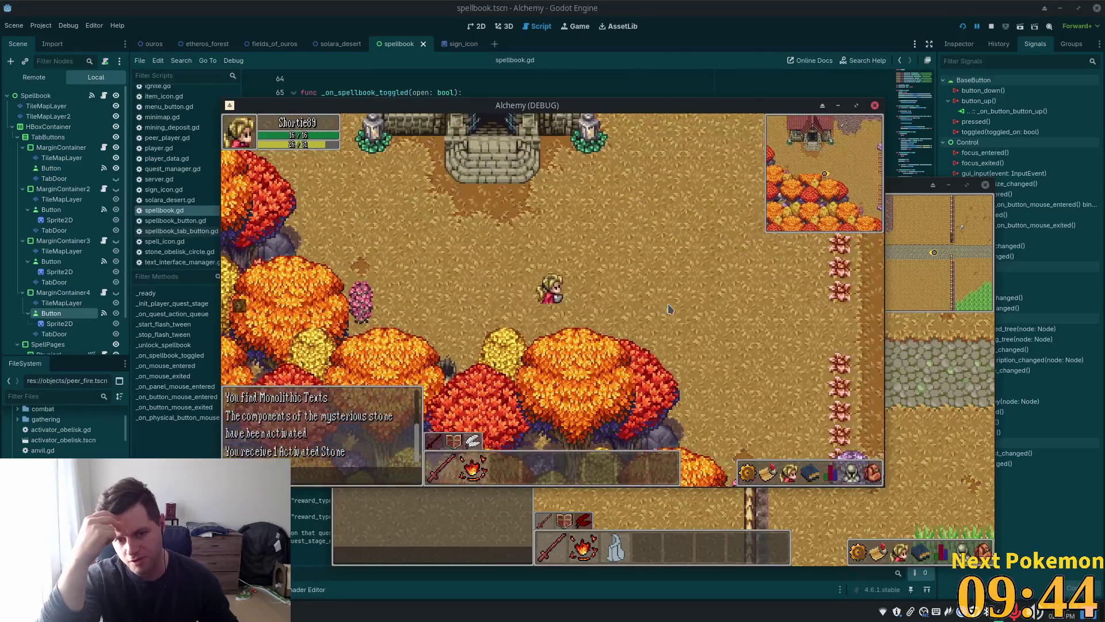
{"action": "key", "text": "alt+Tab"}
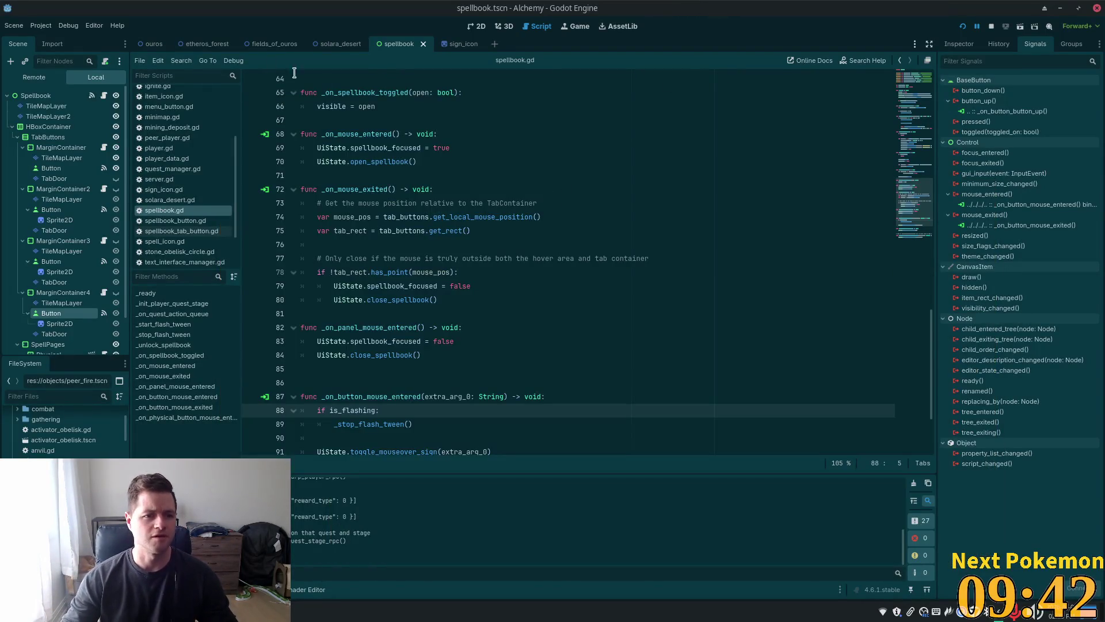
- Show the ouros scene in 2D, navigate to the autumn trees, and select the ForestWall layer
{"action": "left_click", "coordinate": [151, 44]}
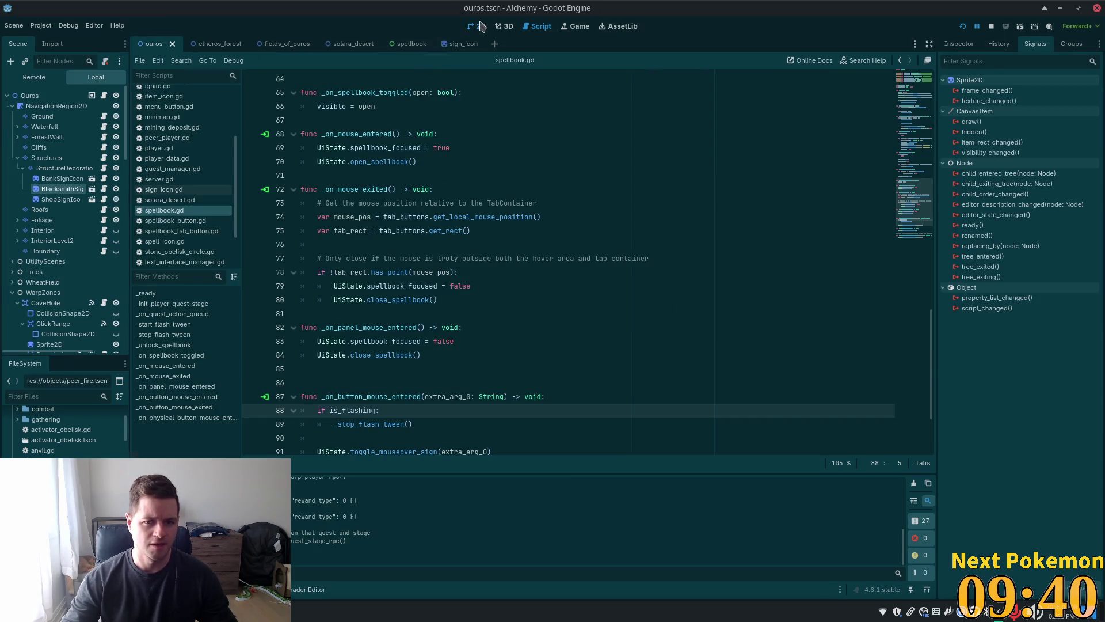
{"action": "left_click", "coordinate": [481, 27]}
{"action": "scroll", "coordinate": [471, 454], "scroll_direction": "down", "scroll_amount": 3}
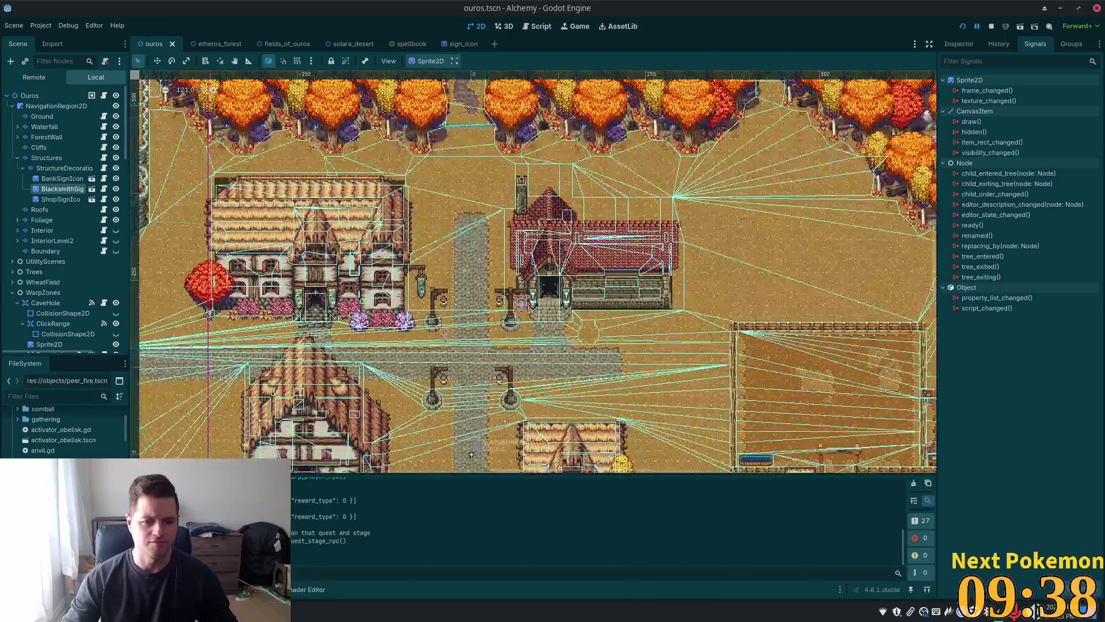
{"action": "left_click_drag", "start_coordinate": [471, 455], "coordinate": [822, 71]}
{"action": "left_click_drag", "start_coordinate": [413, 255], "coordinate": [621, 30]}
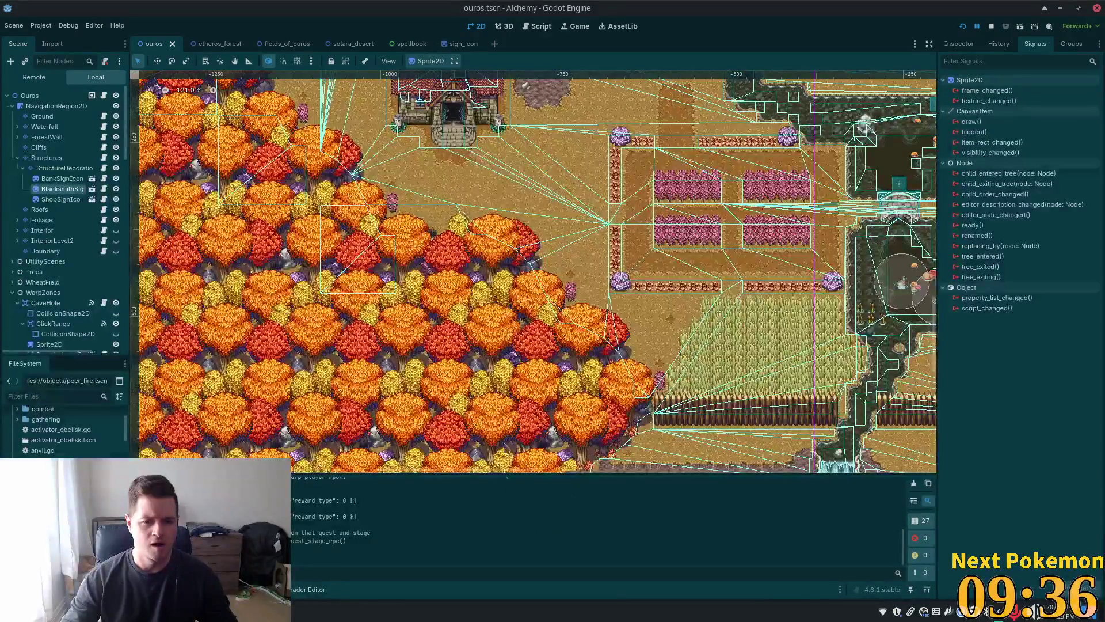
{"action": "scroll", "coordinate": [489, 288], "scroll_direction": "up", "scroll_amount": 3}
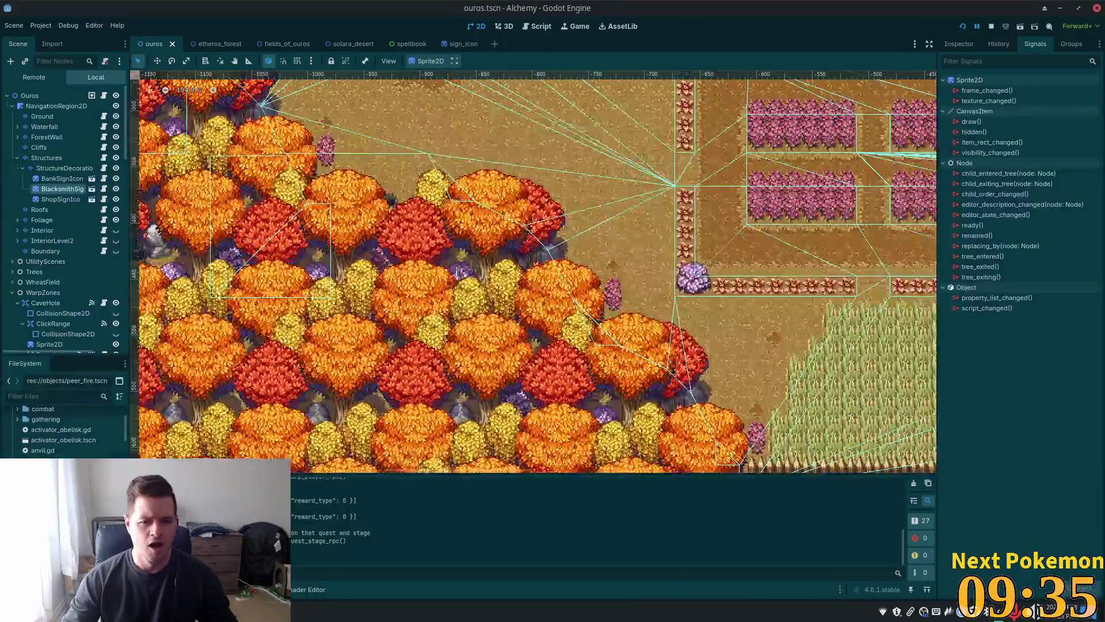
{"action": "left_click", "coordinate": [47, 138]}
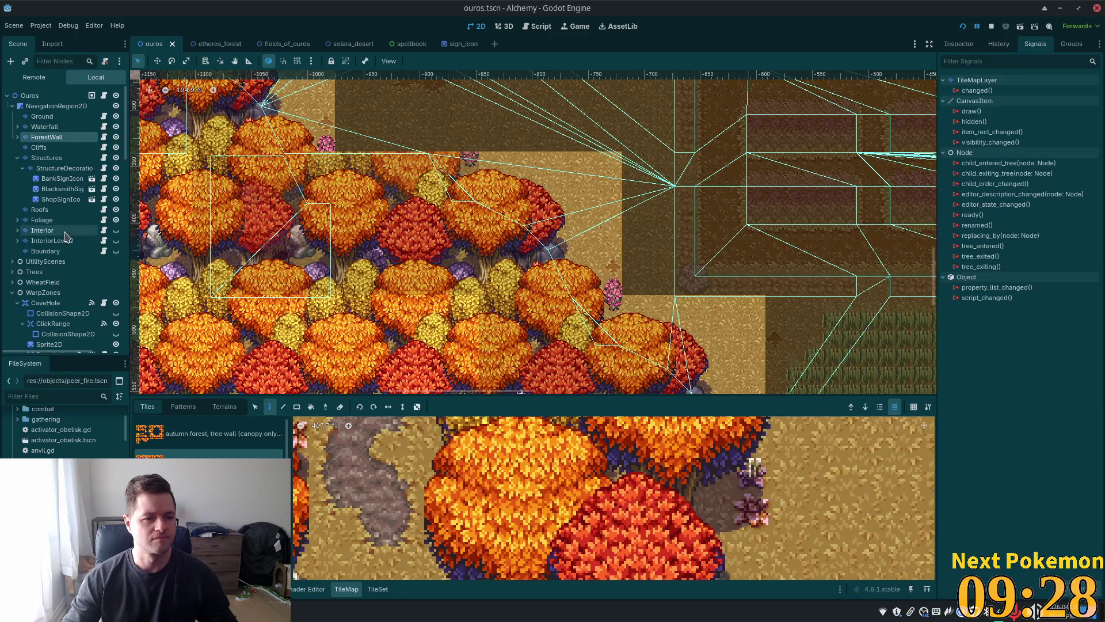
- Select ForestWall's TileMapLayer and erase two blocks of forest-wall tiles
{"action": "left_click", "coordinate": [18, 137]}
{"action": "left_click", "coordinate": [41, 147]}
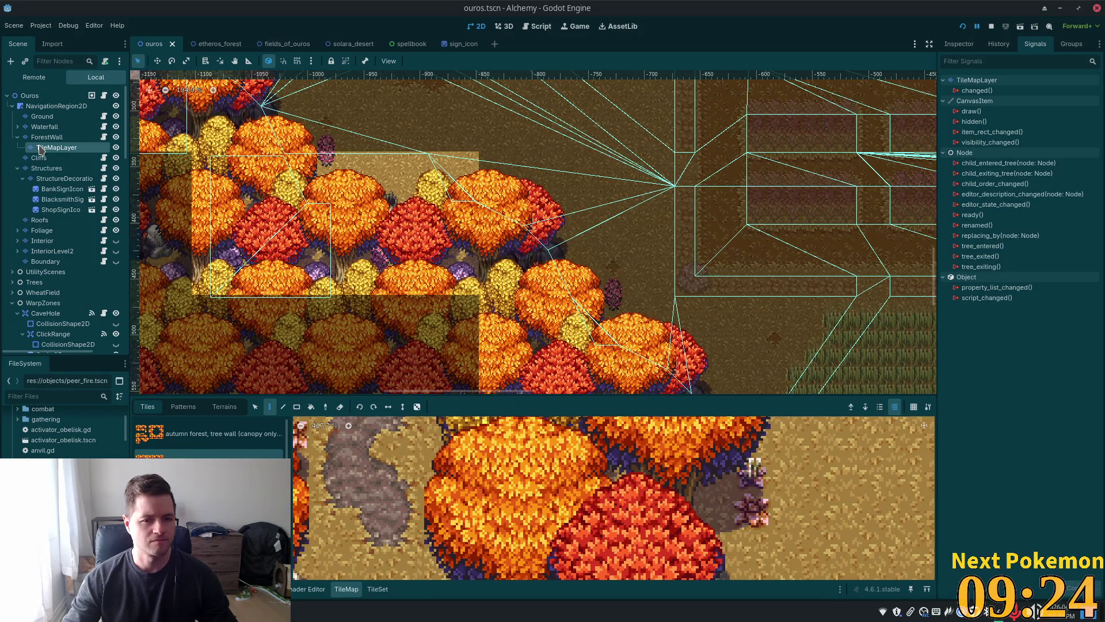
{"action": "right_click", "coordinate": [451, 172]}
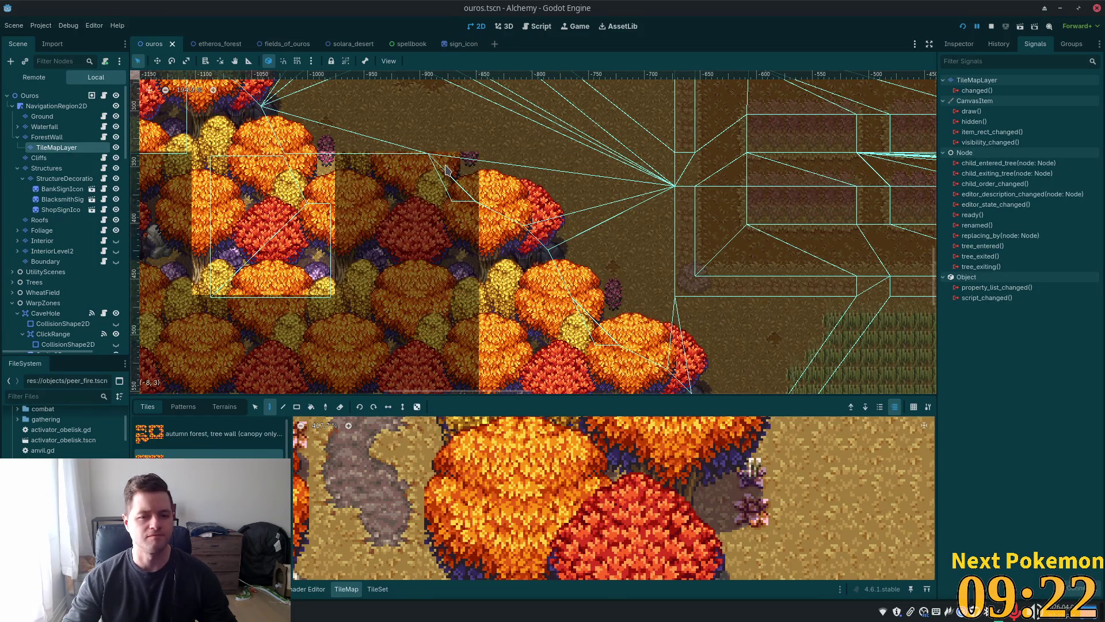
{"action": "right_click", "coordinate": [288, 185]}
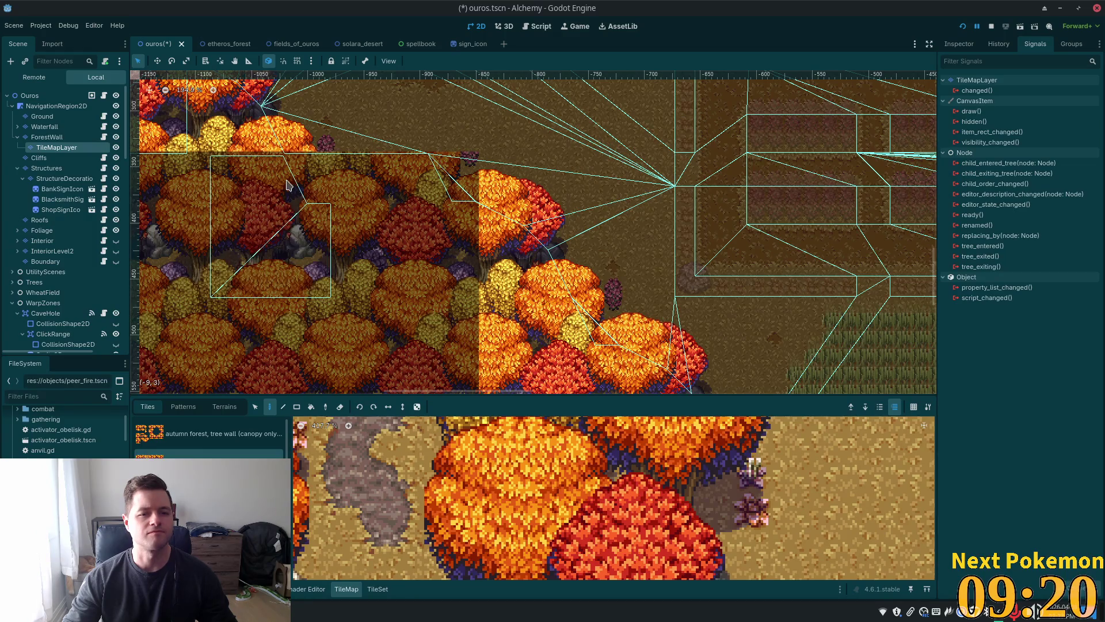
- Switch to the canopy-only tree atlas and pick a canopy tile for repainting
{"action": "scroll", "coordinate": [620, 482], "scroll_direction": "down", "scroll_amount": 3}
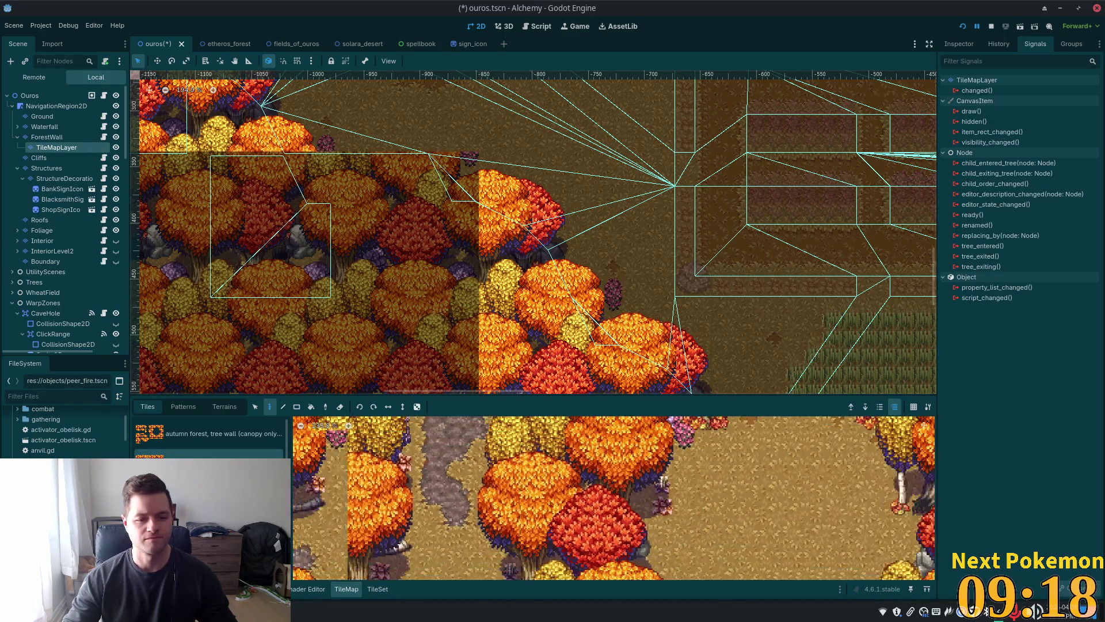
{"action": "left_click", "coordinate": [208, 433]}
{"action": "scroll", "coordinate": [490, 445], "scroll_direction": "down", "scroll_amount": 5}
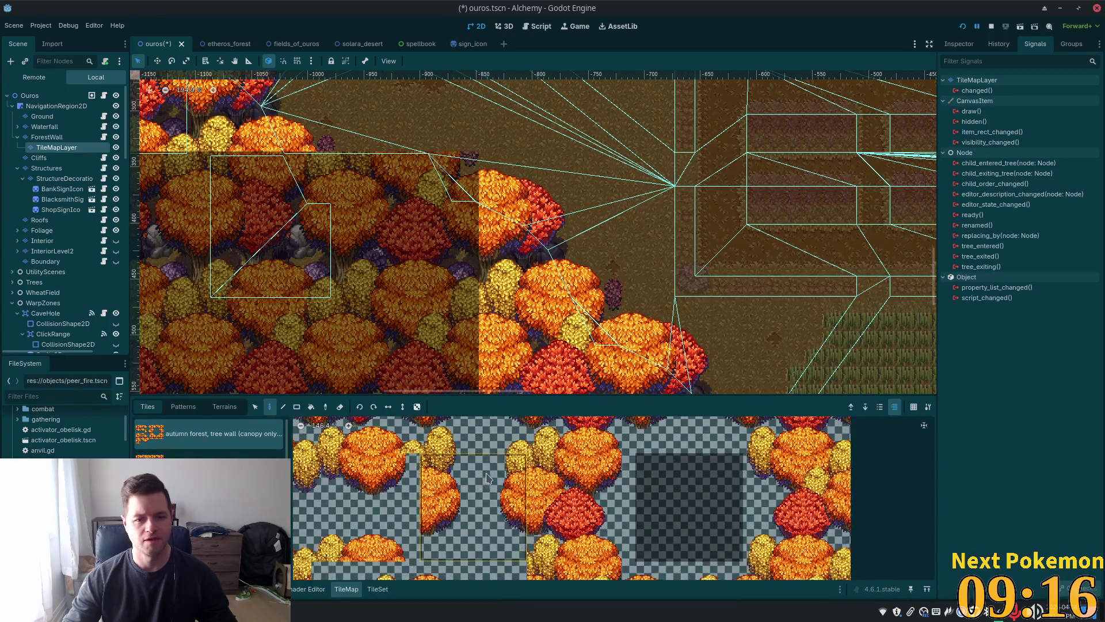
{"action": "left_click_drag", "start_coordinate": [573, 544], "coordinate": [562, 577]}
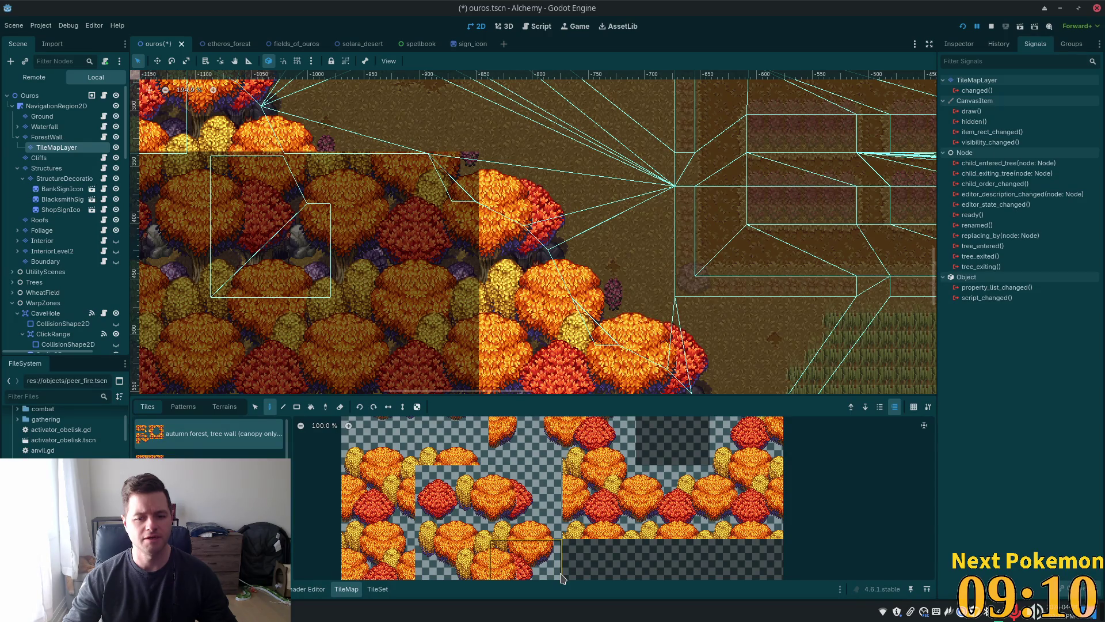
{"action": "left_click", "coordinate": [605, 503]}
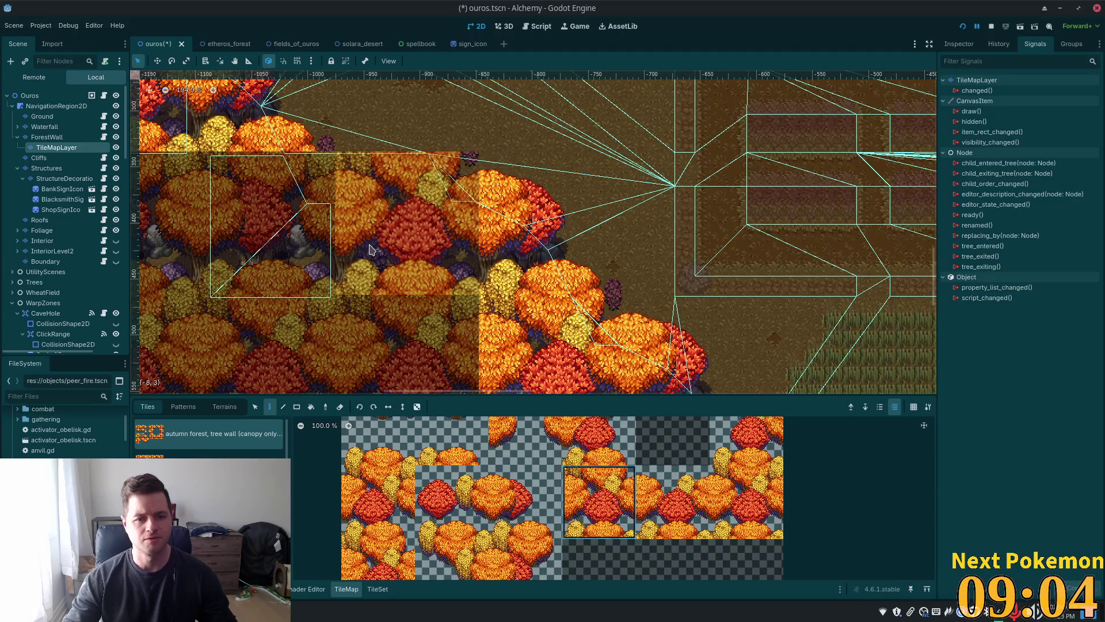
{"action": "left_click_drag", "start_coordinate": [447, 261], "coordinate": [536, 344]}
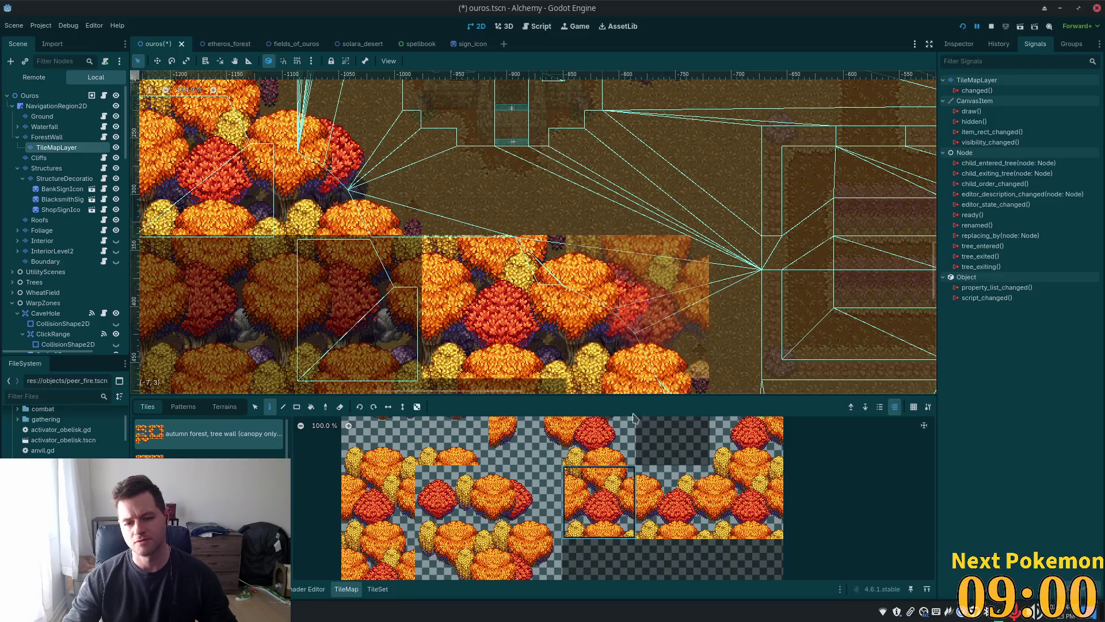
{"action": "scroll", "coordinate": [652, 502], "scroll_direction": "up", "scroll_amount": 1}
{"action": "scroll", "coordinate": [652, 502], "scroll_direction": "up", "scroll_amount": 1}
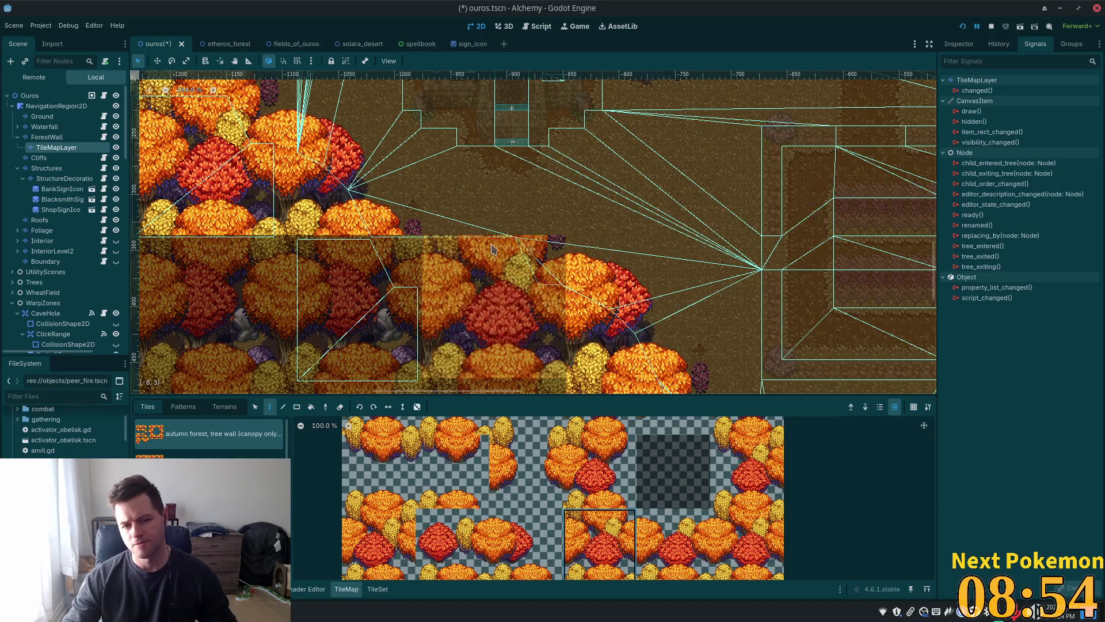
{"action": "left_click", "coordinate": [670, 538]}
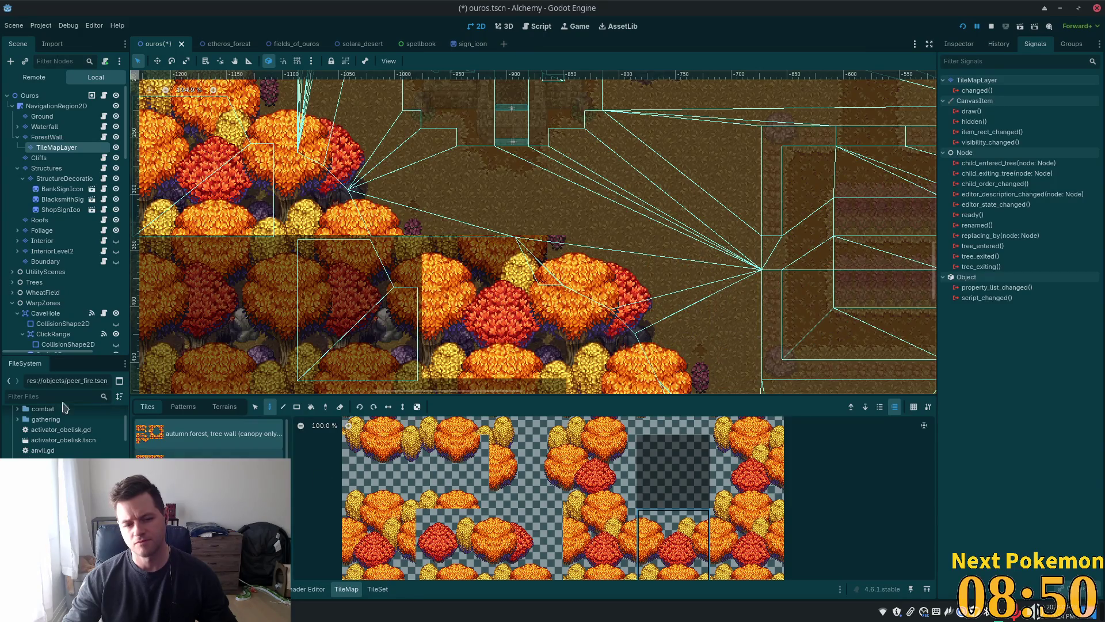
{"action": "left_click", "coordinate": [47, 137]}
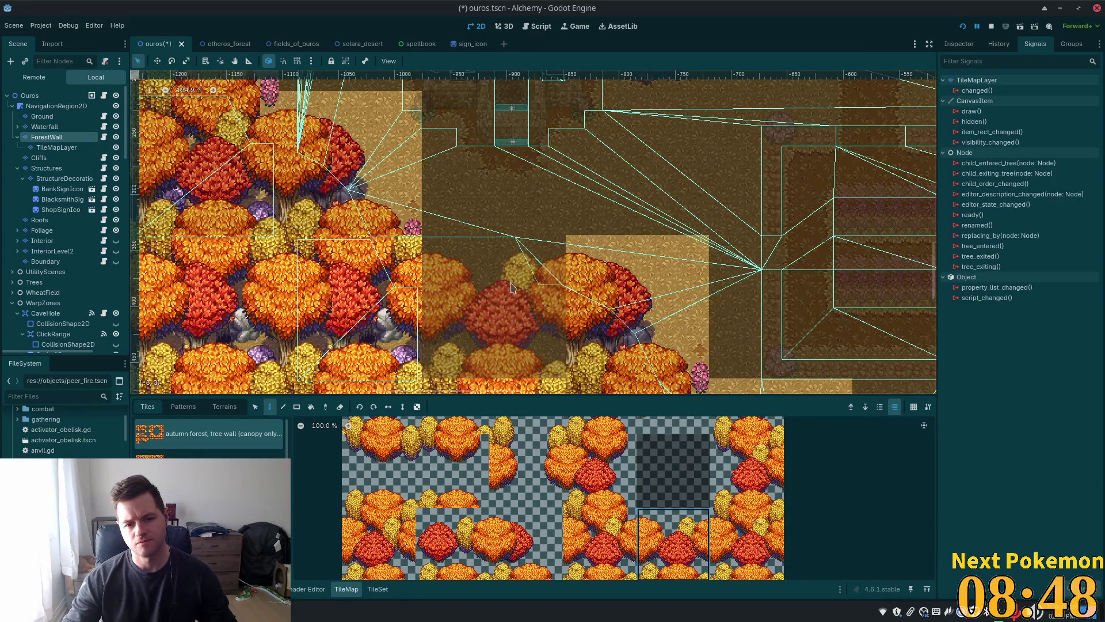
{"action": "key", "text": "Down"}
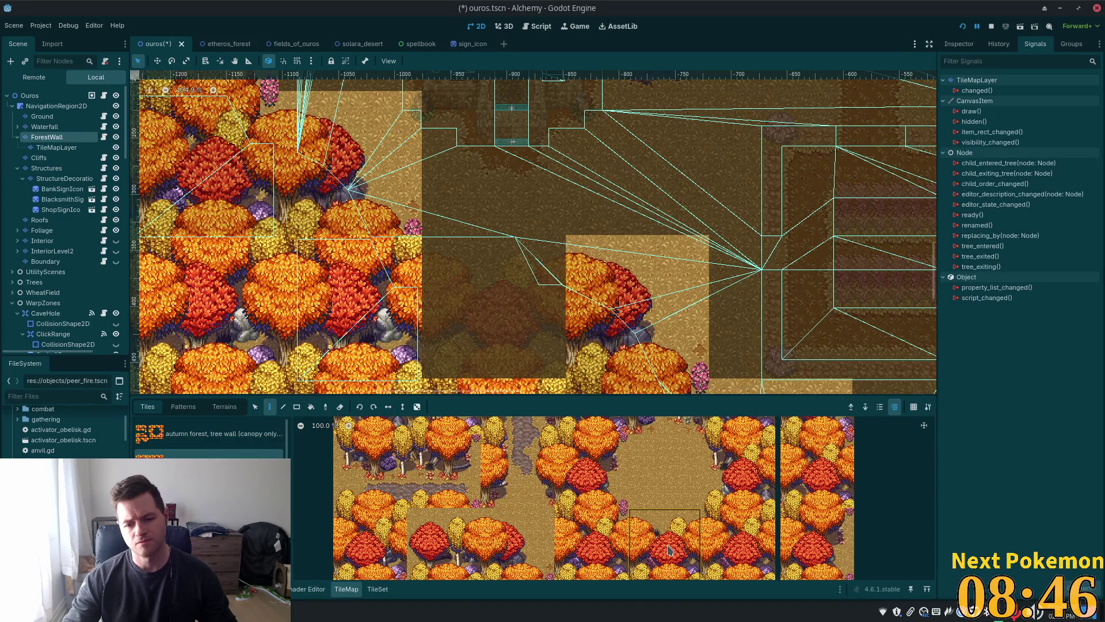
- Paint two autumn tree tiles onto the forest edge and save the ouros scene
{"action": "left_click", "coordinate": [669, 550]}
{"action": "left_click", "coordinate": [469, 302]}
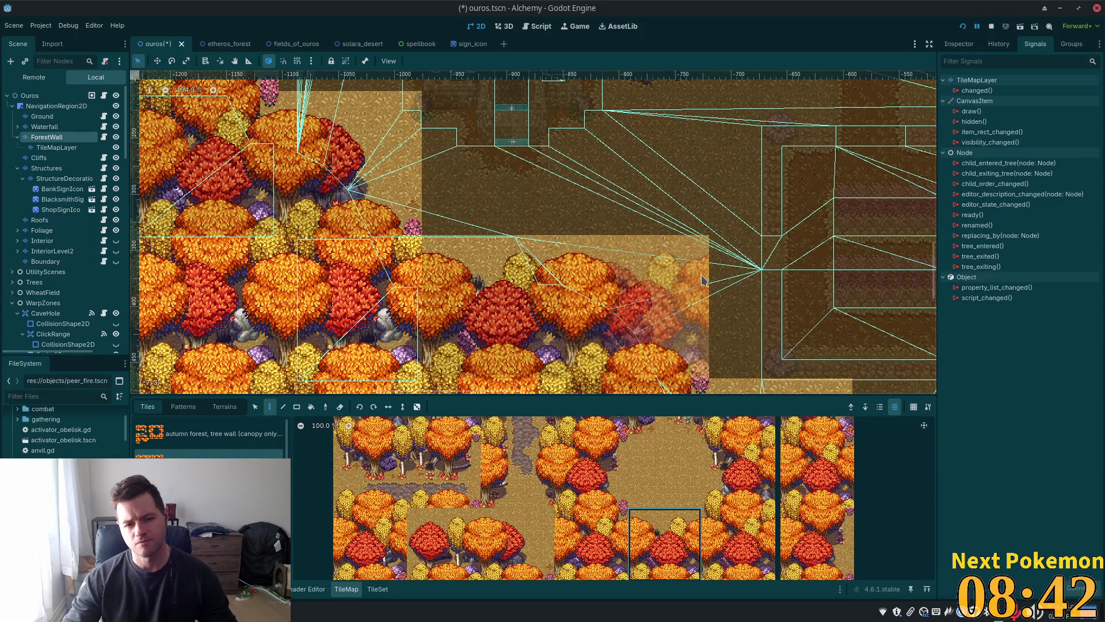
{"action": "left_click", "coordinate": [591, 543]}
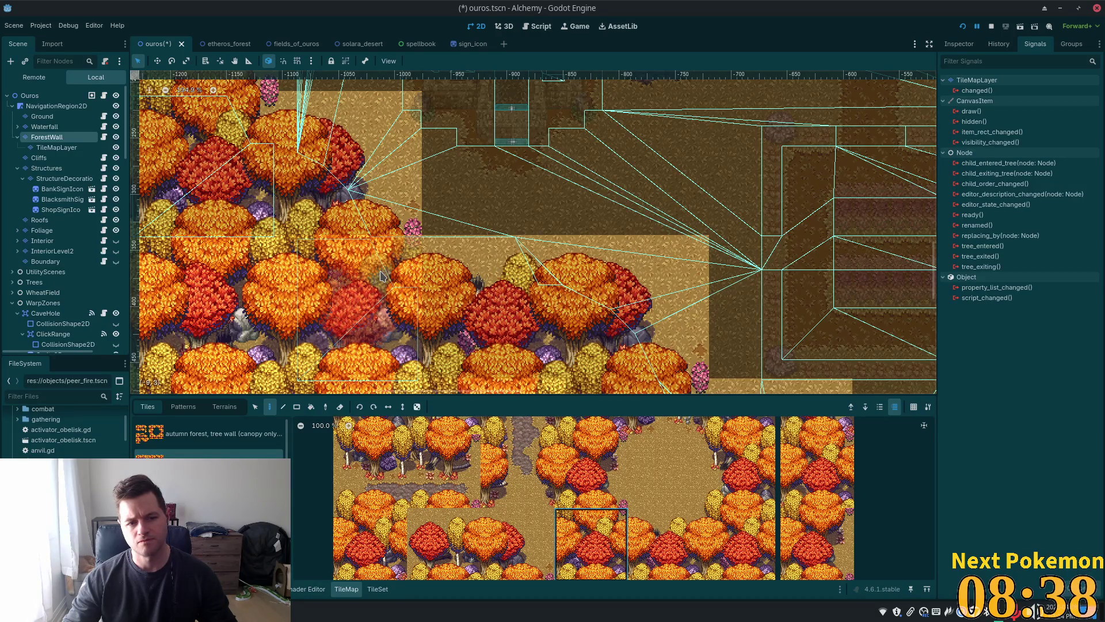
{"action": "left_click", "coordinate": [381, 276]}
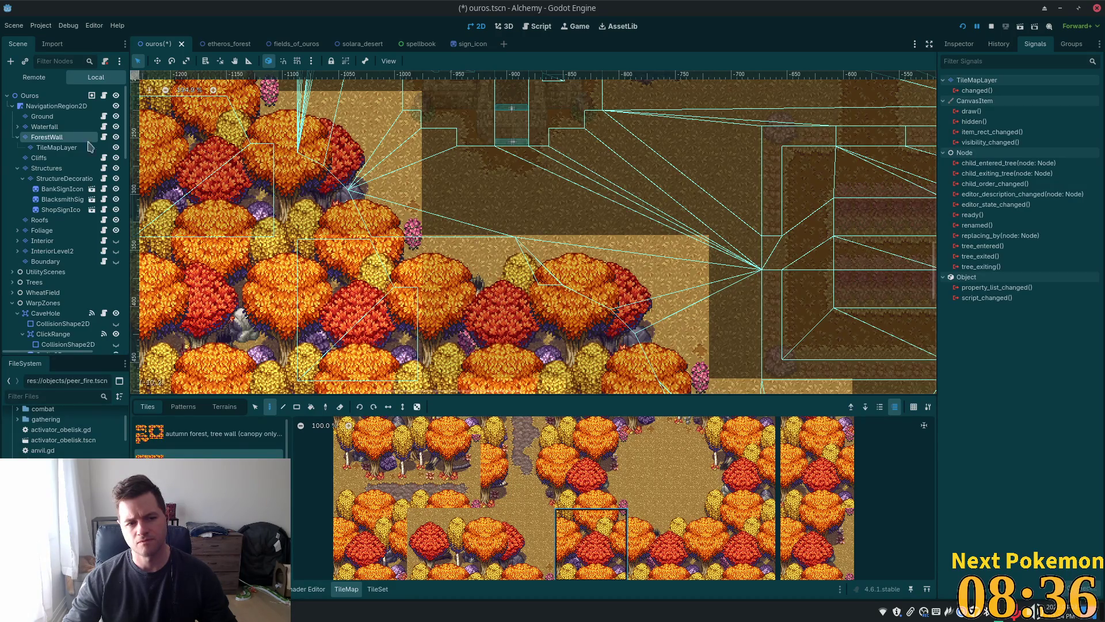
{"action": "left_click", "coordinate": [49, 149]}
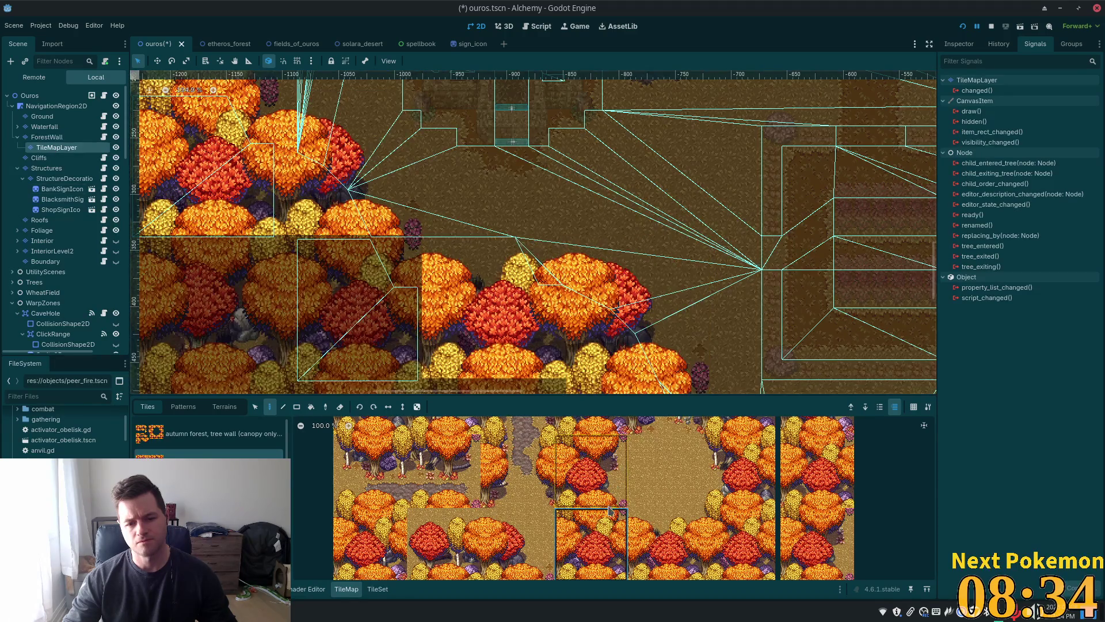
{"action": "key", "text": "ctrl+s"}
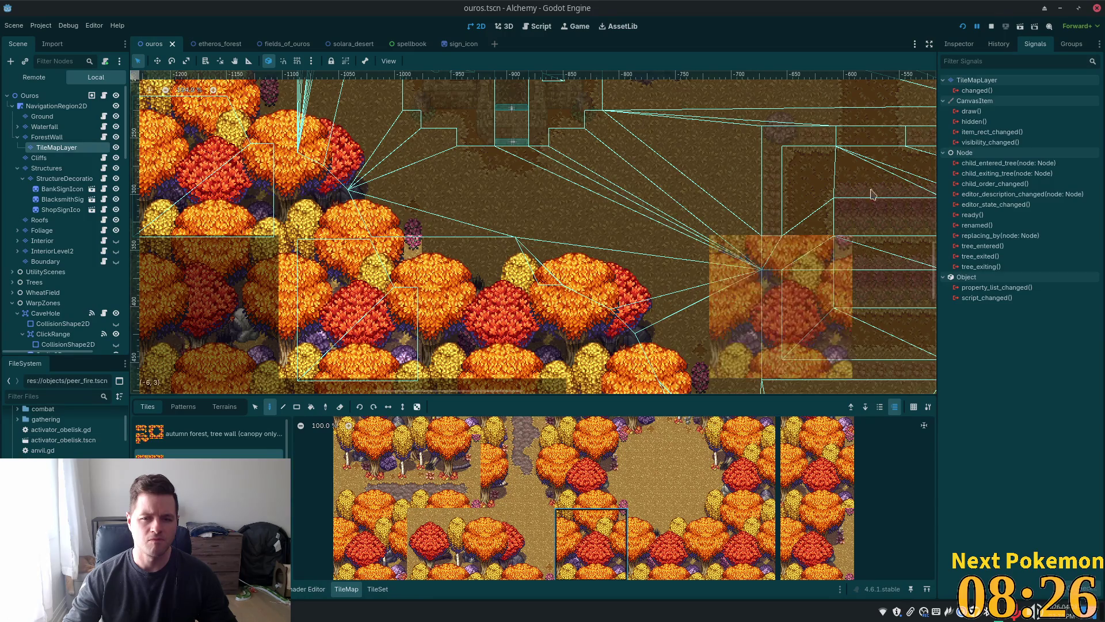
- Test-run the game, switch to the canopy-only tile source, and relaunch with two game windows
{"action": "key", "text": "F5"}
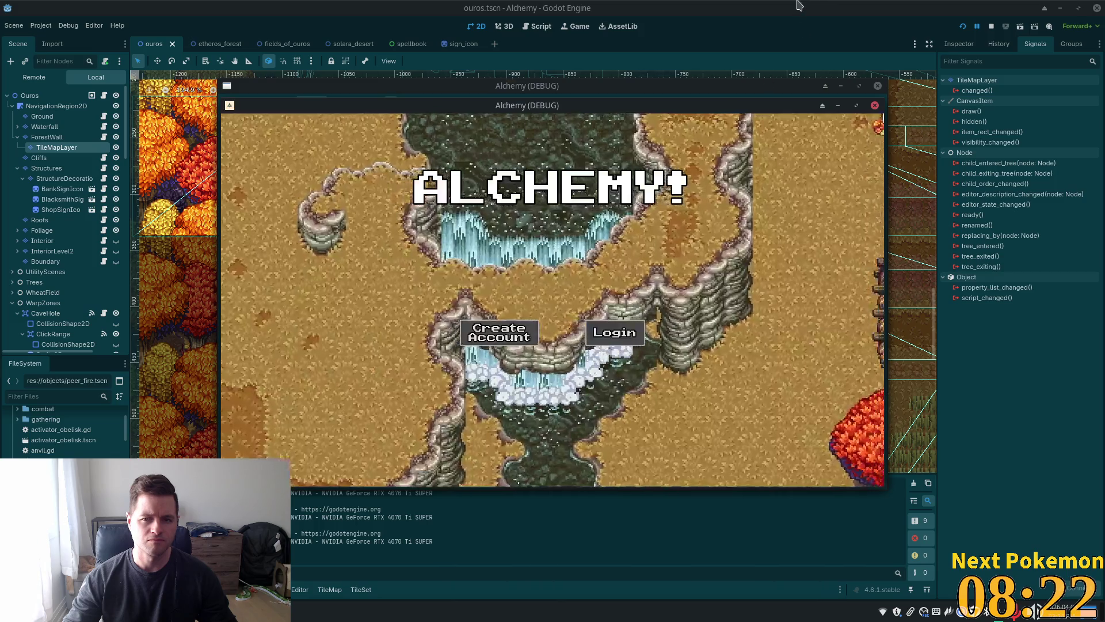
{"action": "key", "text": "F8"}
{"action": "left_click", "coordinate": [57, 147]}
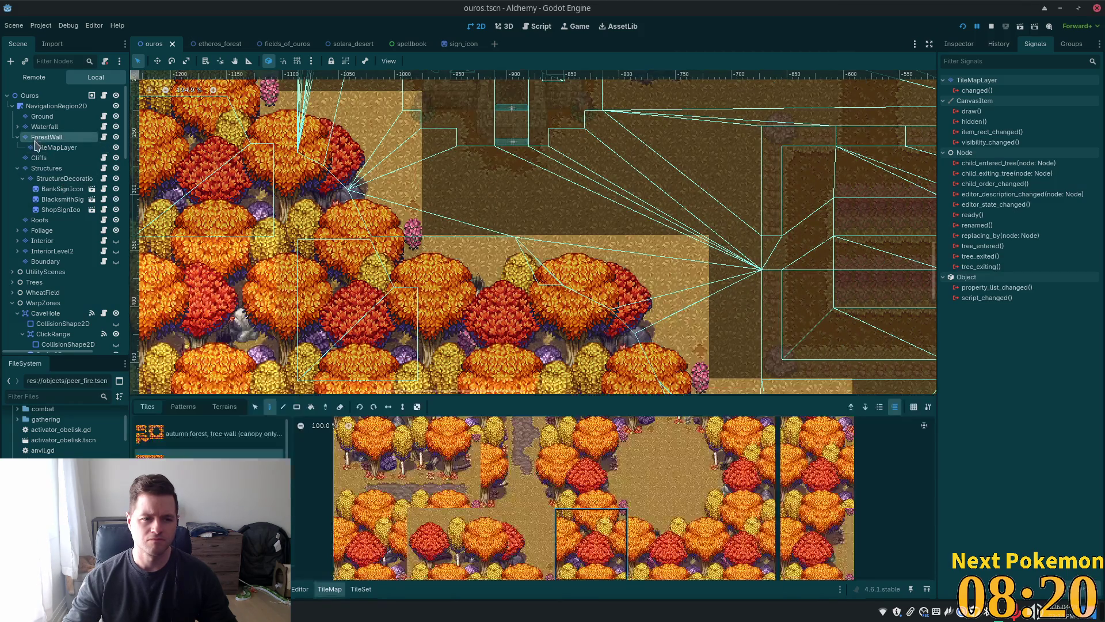
{"action": "left_click", "coordinate": [198, 445]}
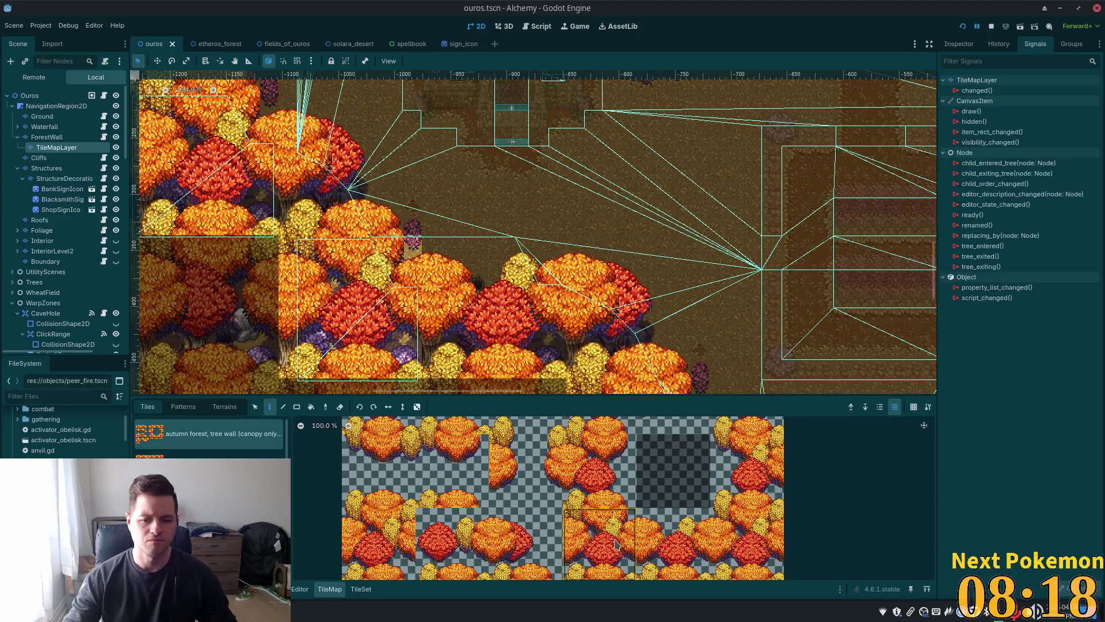
{"action": "key", "text": "F5"}
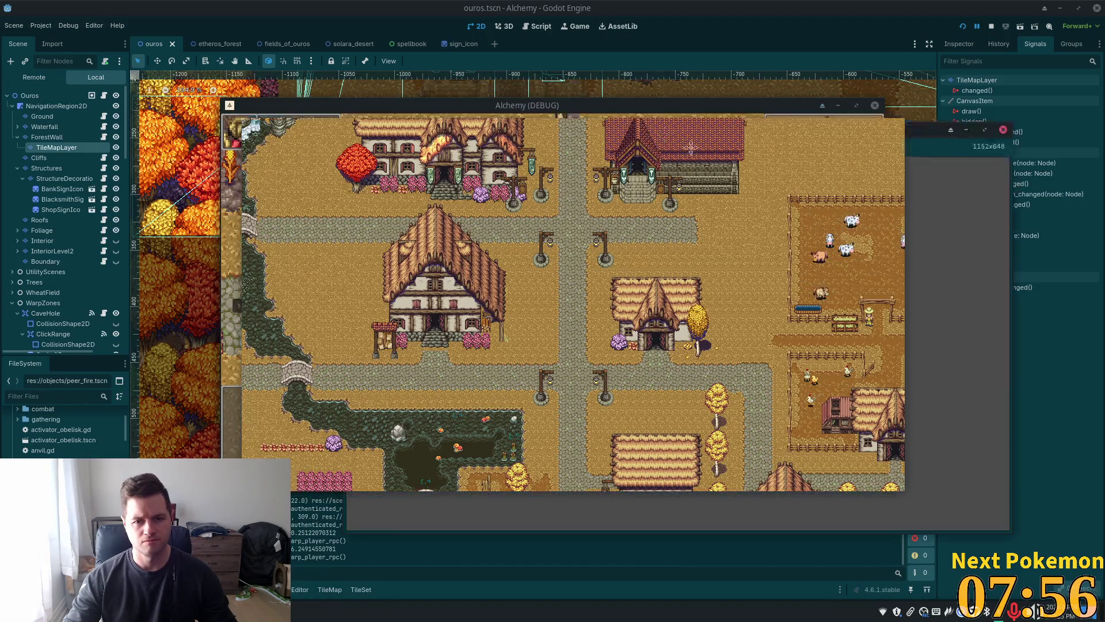
{"action": "mouse_move", "coordinate": [548, 102]}
{"action": "left_mouse_down"}
{"action": "mouse_move", "coordinate": [505, 172]}
{"action": "mouse_move", "coordinate": [479, 162]}
{"action": "left_mouse_up"}
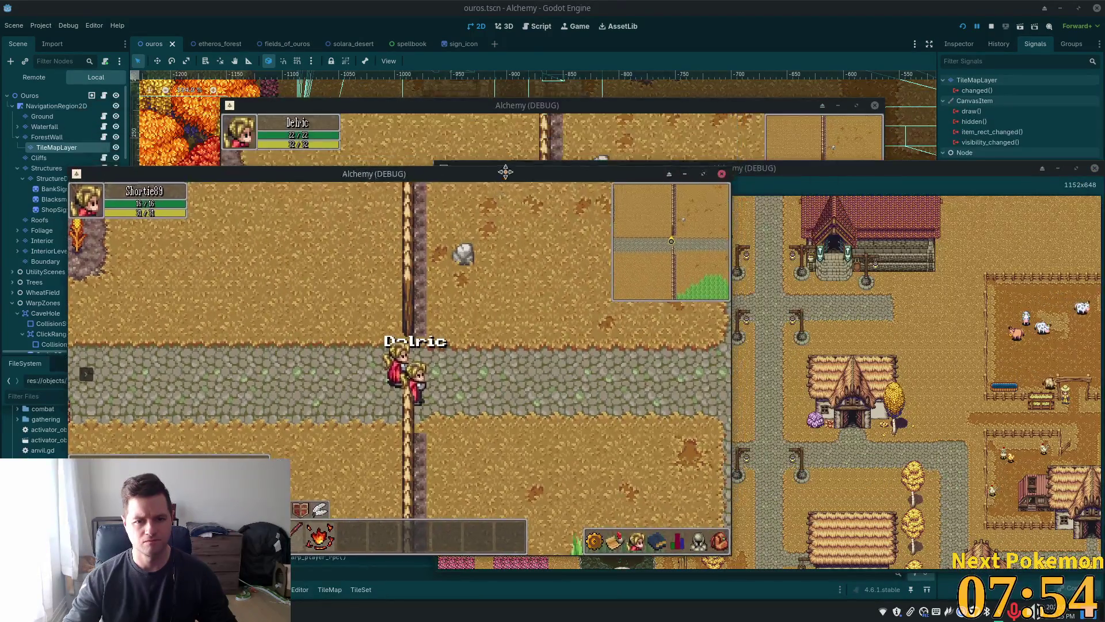
- Move the second game window aside and walk west past the village, bridge and fields to the autumn trees
{"action": "mouse_move", "coordinate": [459, 105]}
{"action": "left_mouse_down"}
{"action": "mouse_move", "coordinate": [460, 115]}
{"action": "mouse_move", "coordinate": [677, 162]}
{"action": "mouse_move", "coordinate": [661, 156]}
{"action": "left_mouse_up"}
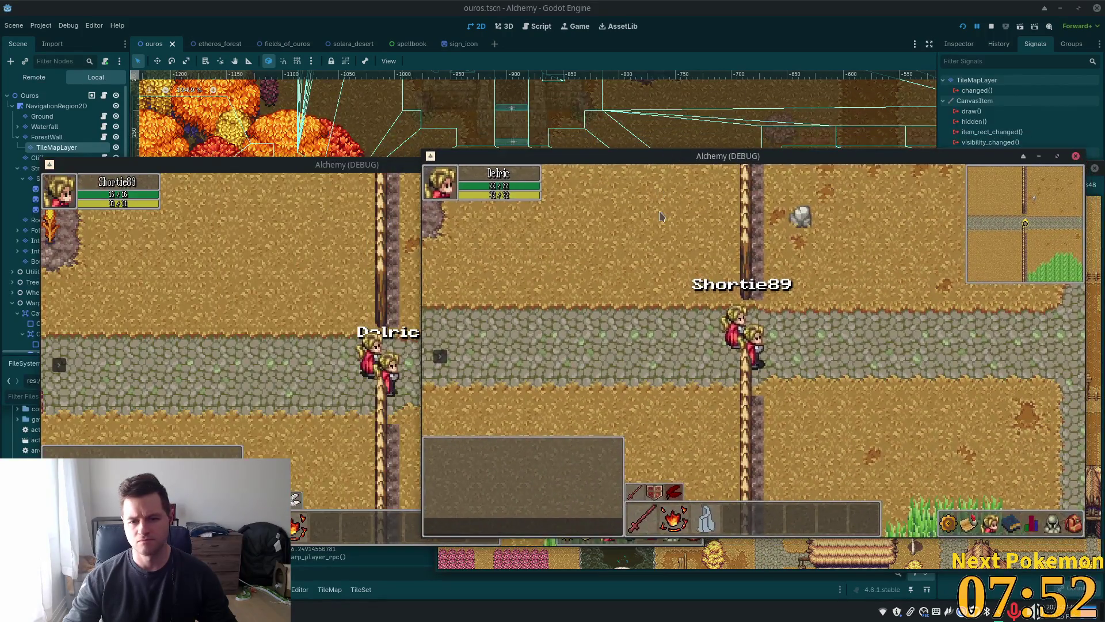
{"action": "key", "text": "Left"}
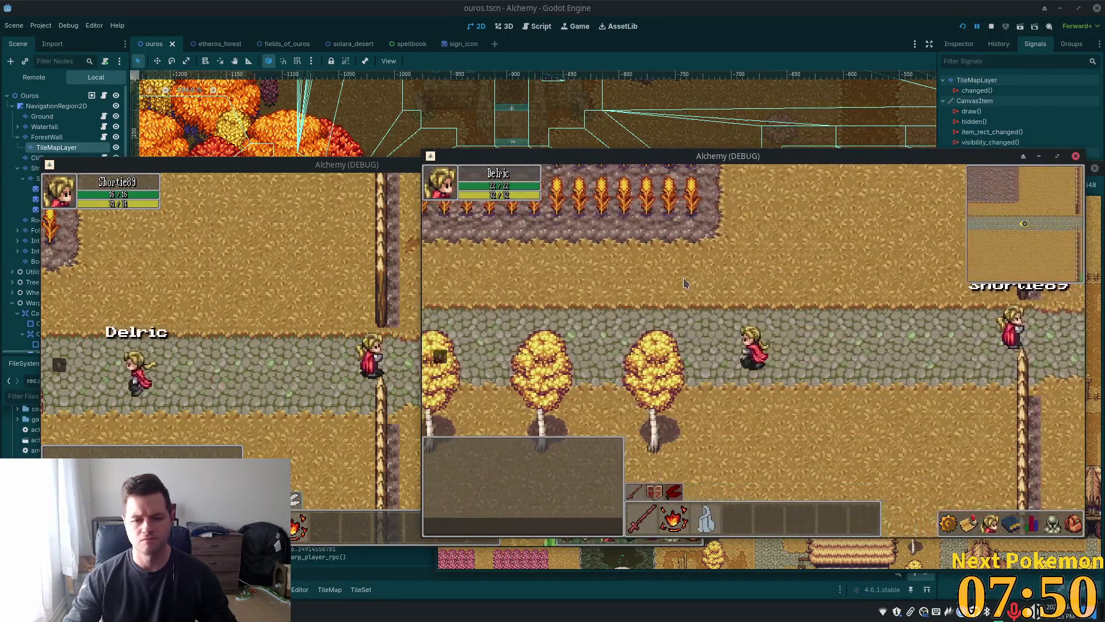
{"action": "key", "text": "Left"}
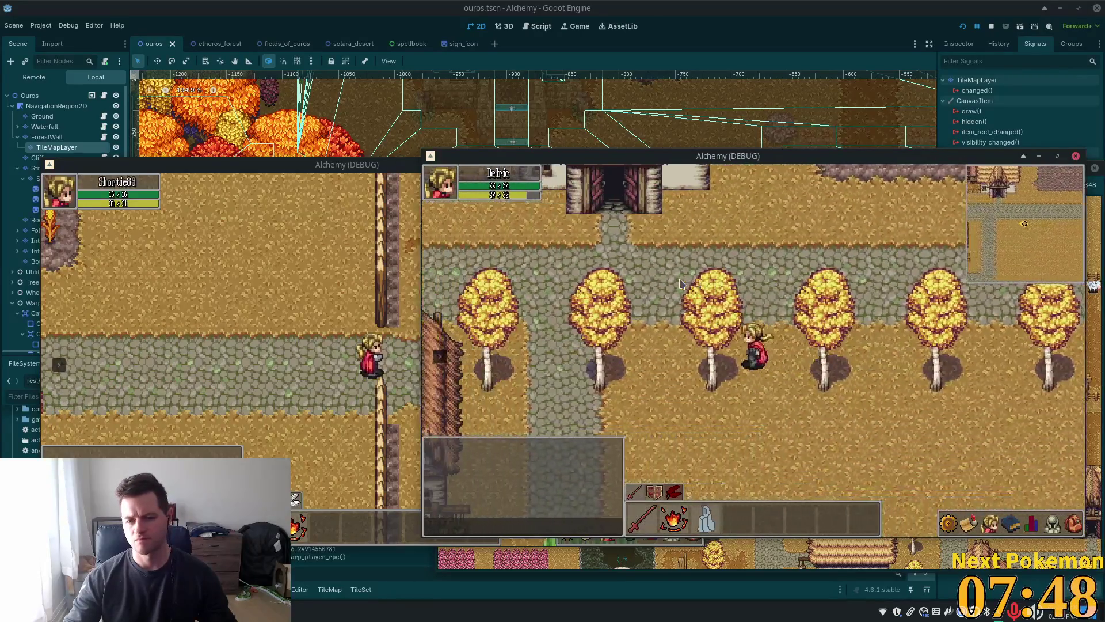
{"action": "key", "text": "Left"}
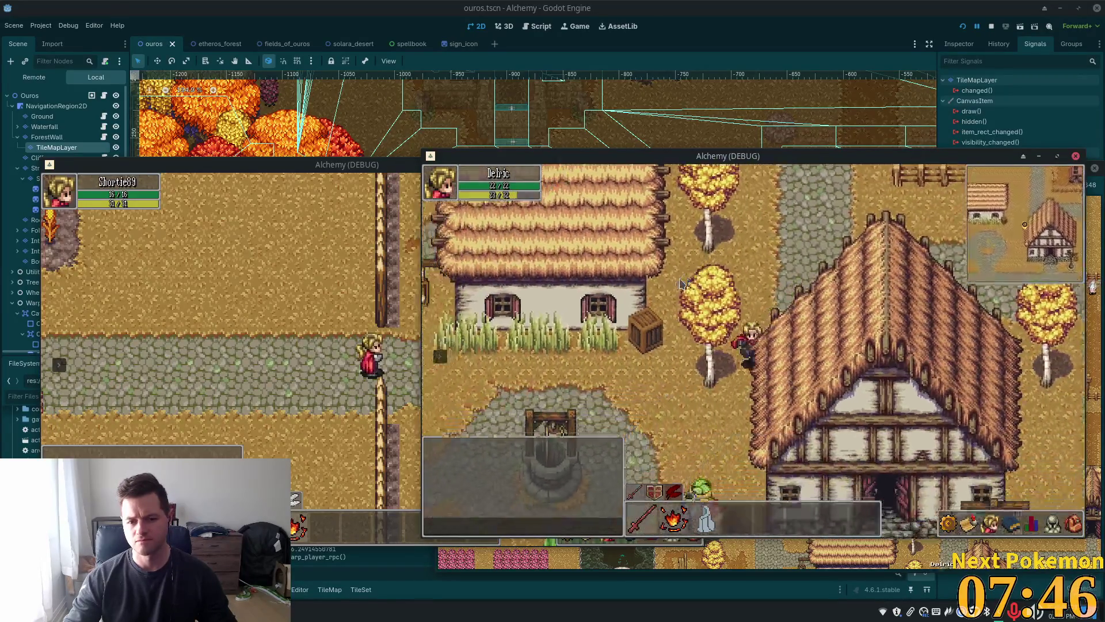
{"action": "key", "text": "Left"}
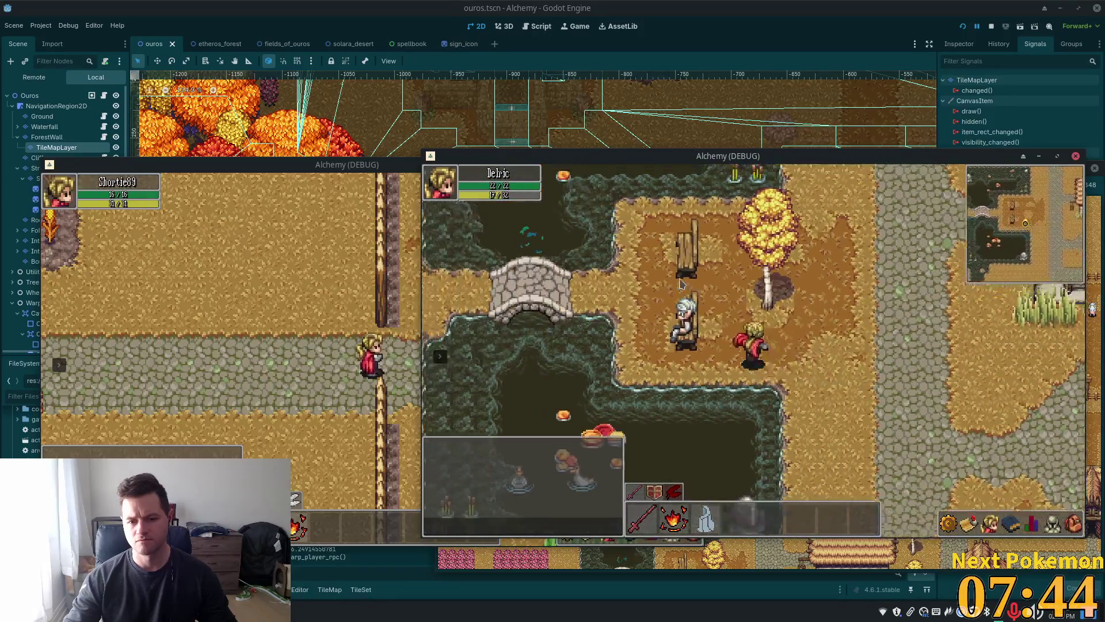
{"action": "key", "text": "Left"}
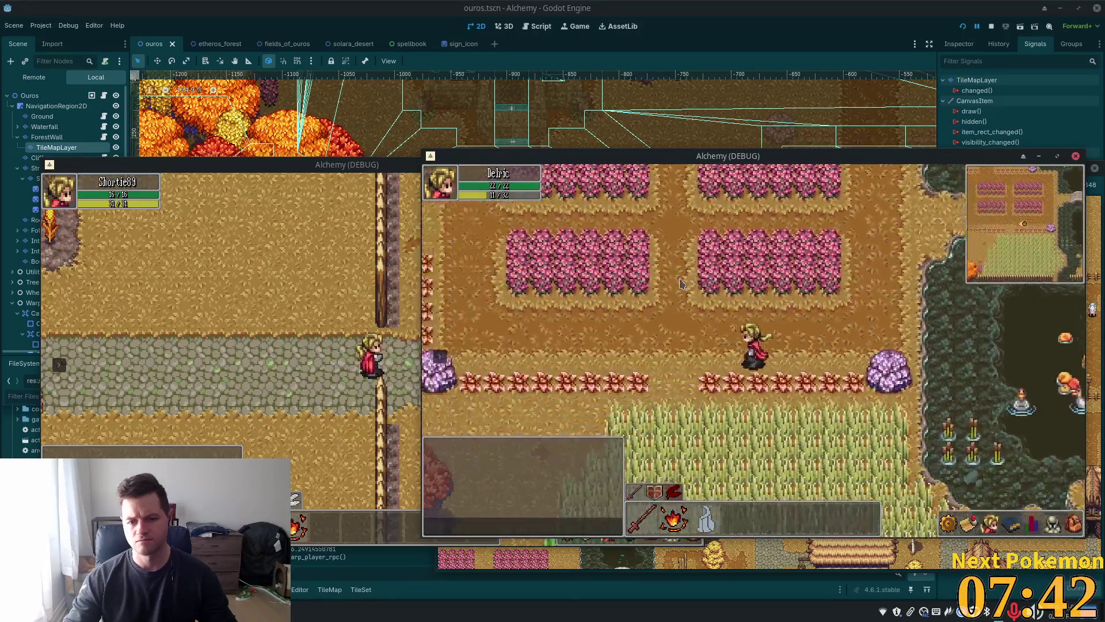
{"action": "key", "text": "Left"}
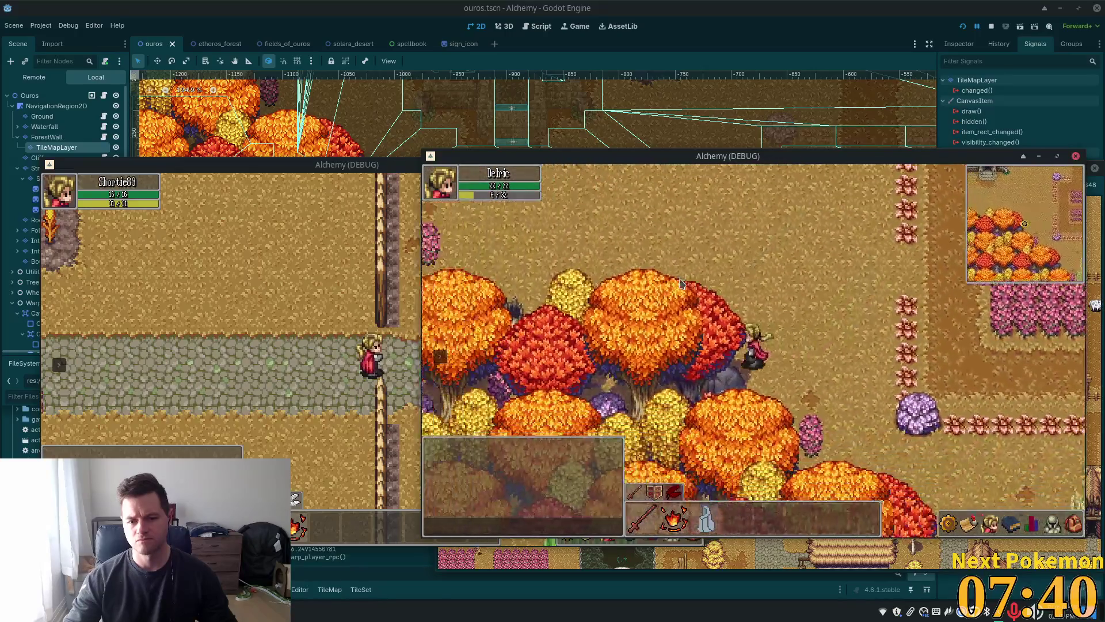
- Walk through the autumn forest along the cliffs and over to the stone house
{"action": "key", "text": "Down"}
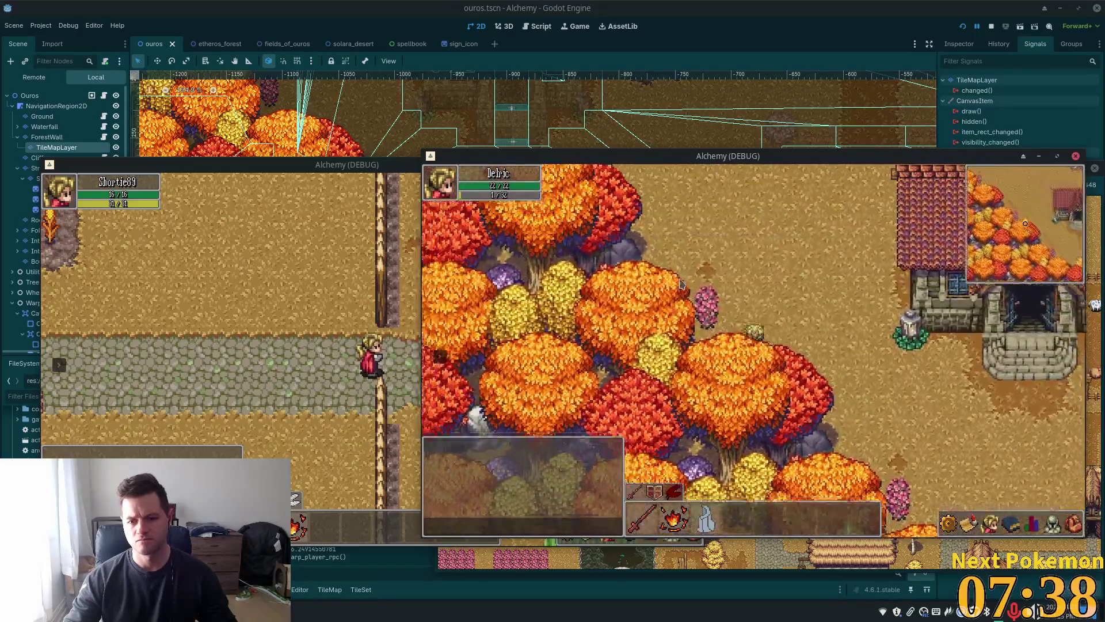
{"action": "key", "text": "Up"}
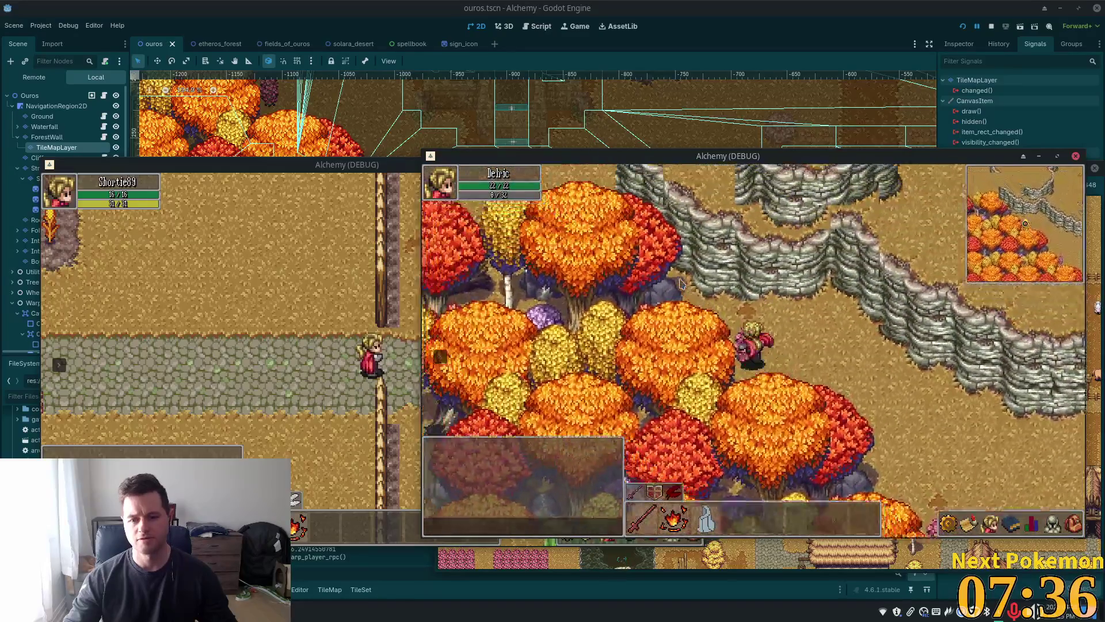
{"action": "key", "text": "Up"}
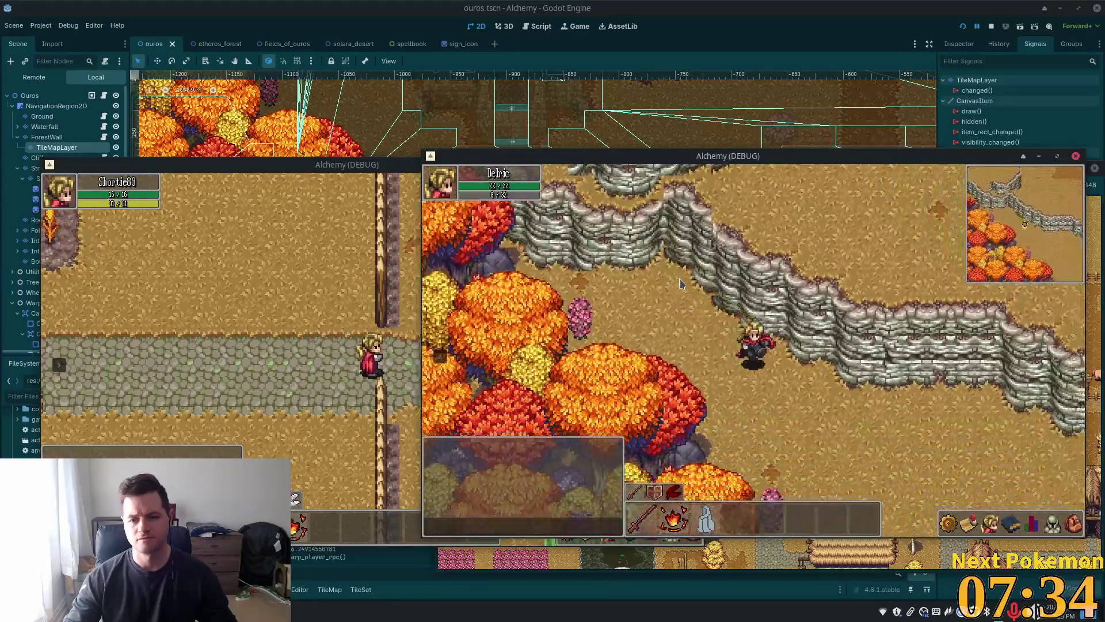
{"action": "key", "text": "Down"}
{"action": "key", "text": "Right"}
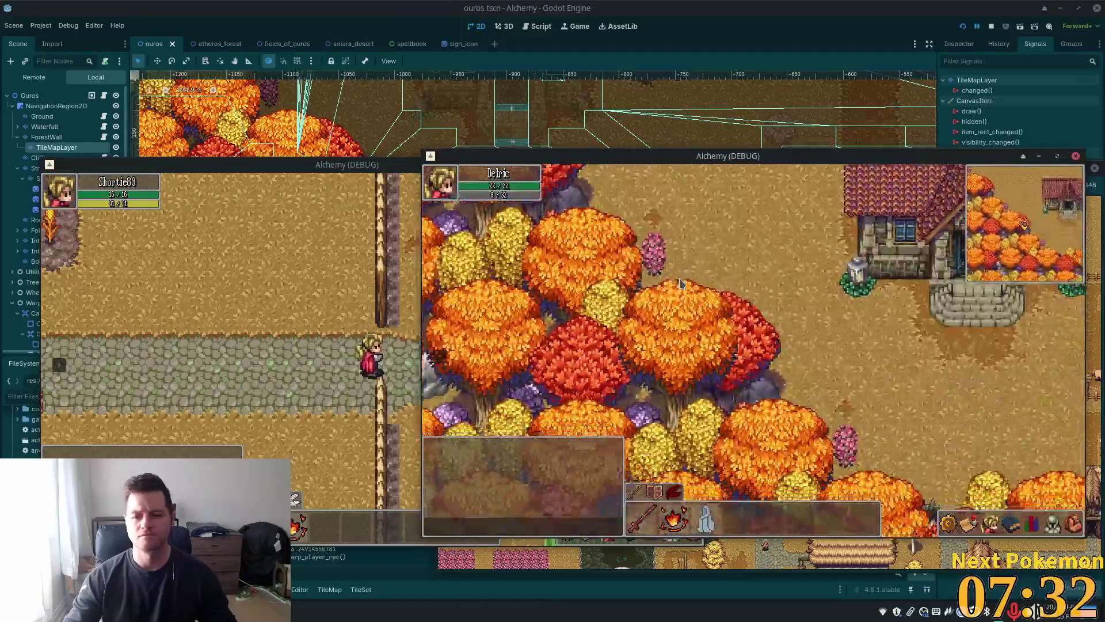
{"action": "key", "text": "Right"}
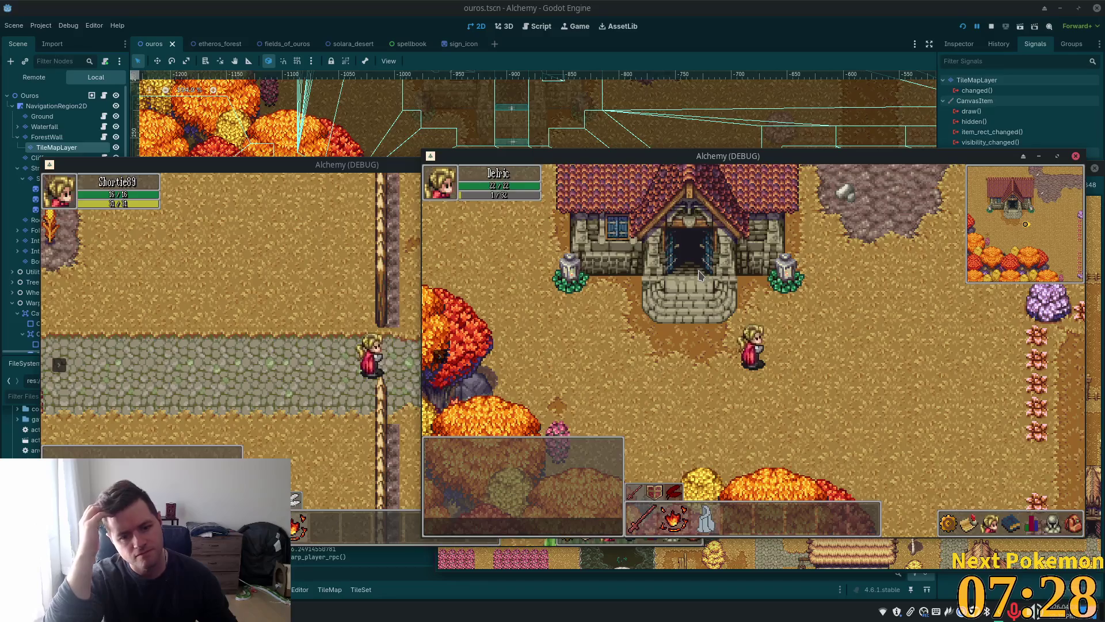
- Walk east past the house, over the bridge and past the stall to the crossroads
{"action": "key", "text": "Right"}
{"action": "key", "text": "Up"}
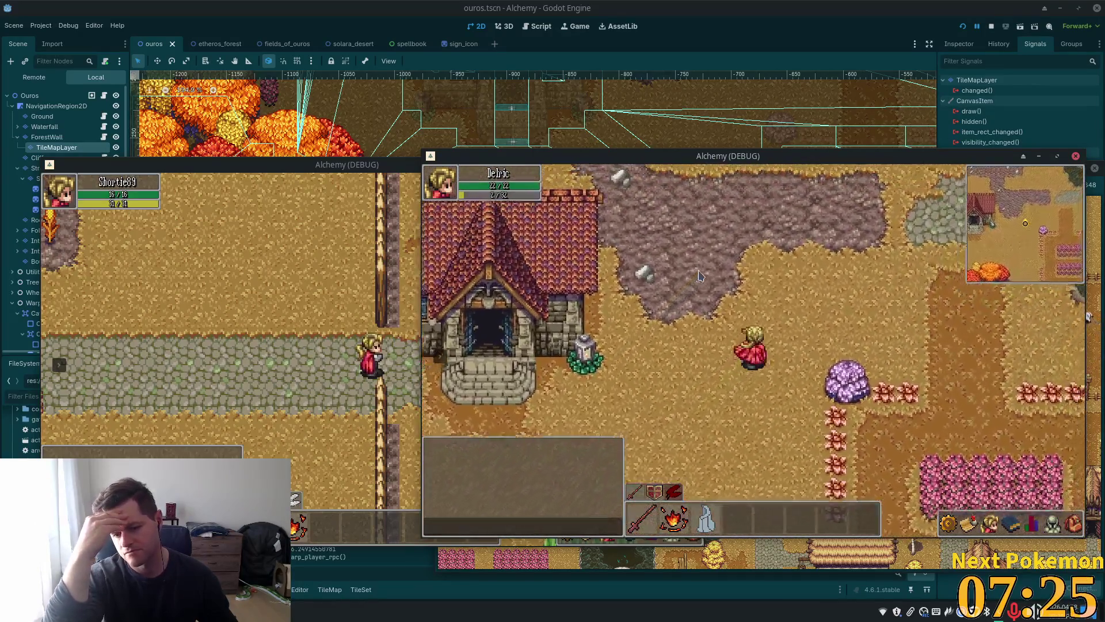
{"action": "key", "text": "Right"}
{"action": "key", "text": "Up"}
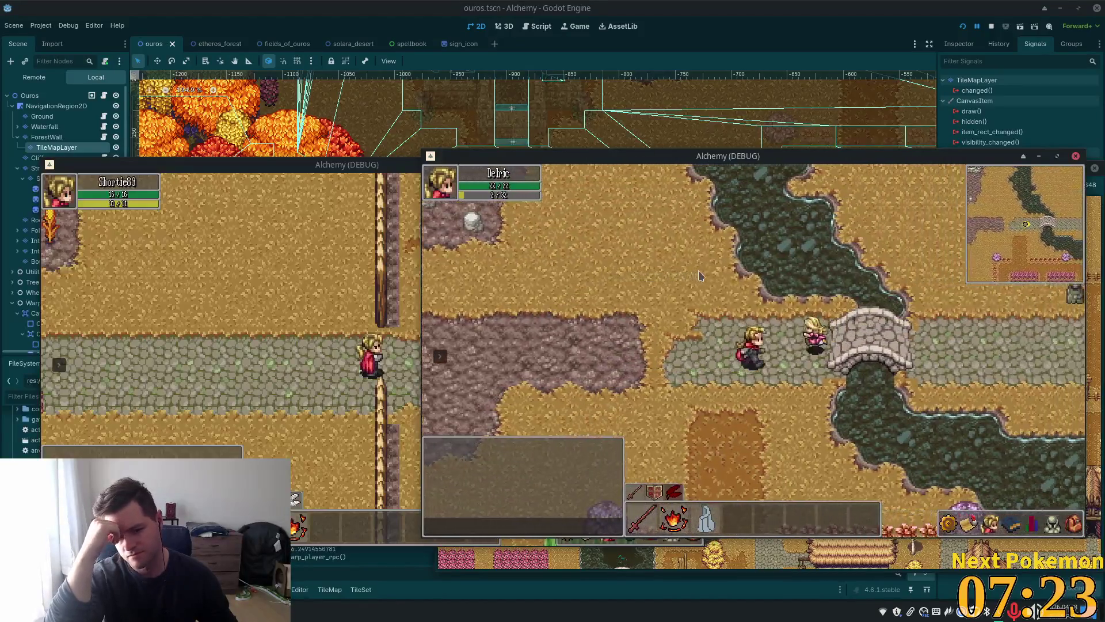
{"action": "key", "text": "Right"}
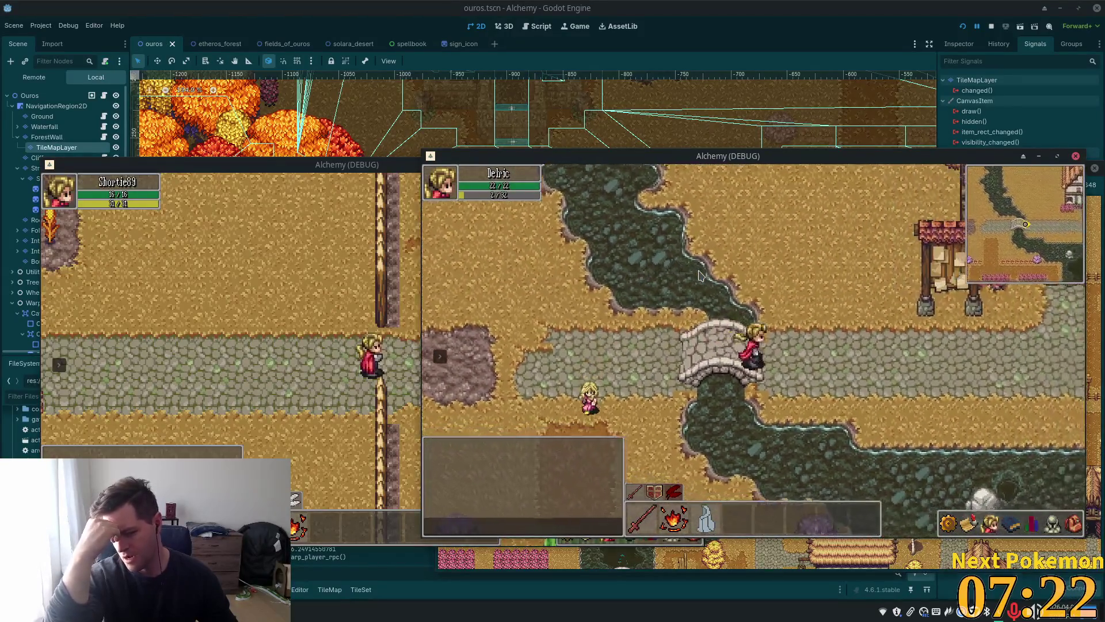
{"action": "key", "text": "Right"}
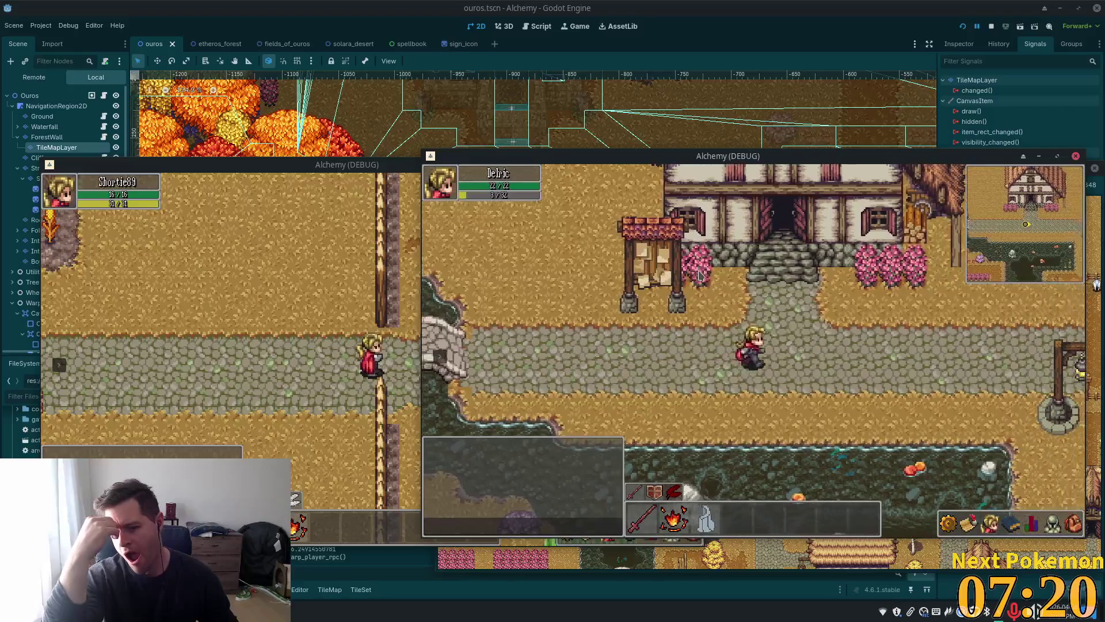
{"action": "key", "text": "Right"}
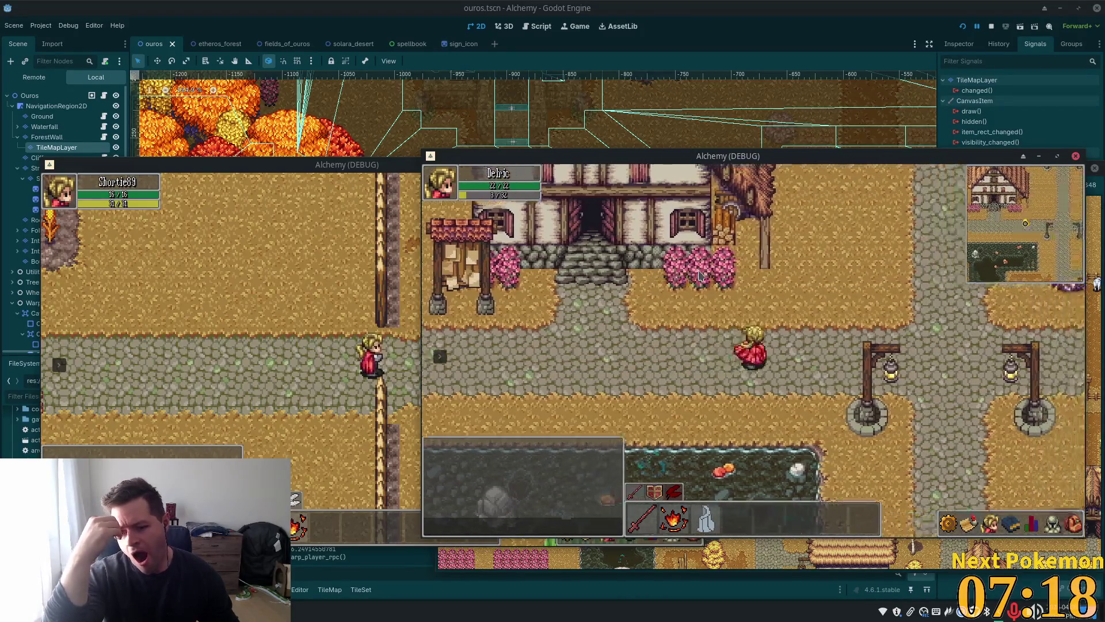
- Walk north from the crossroads past the lamp posts and inn, then west along the roof
{"action": "key", "text": "Up"}
{"action": "key", "text": "Up"}
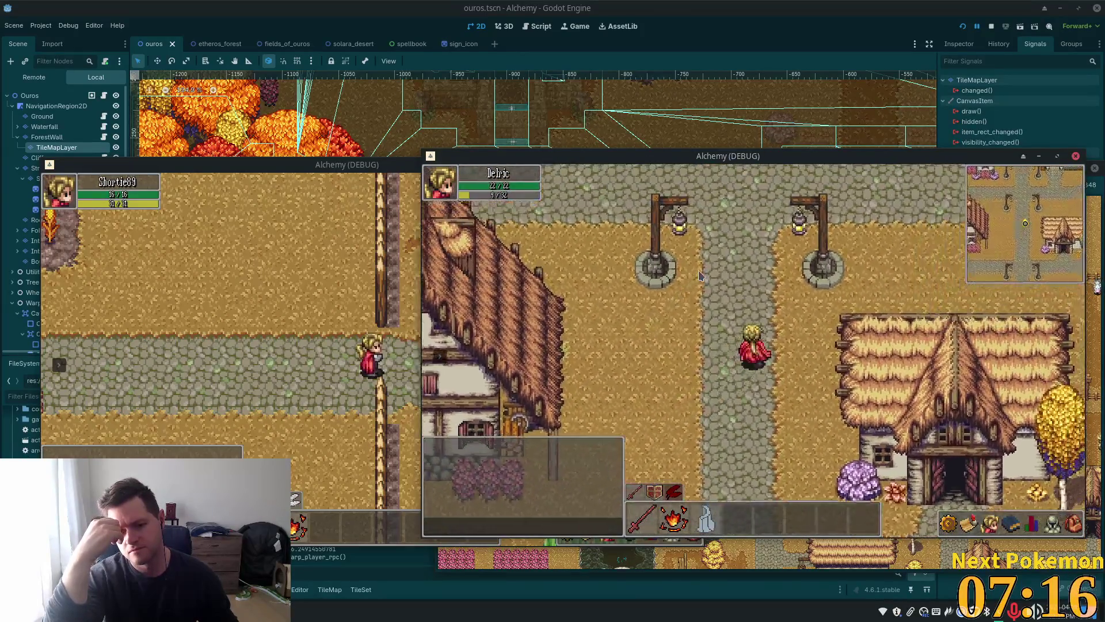
{"action": "key", "text": "Up"}
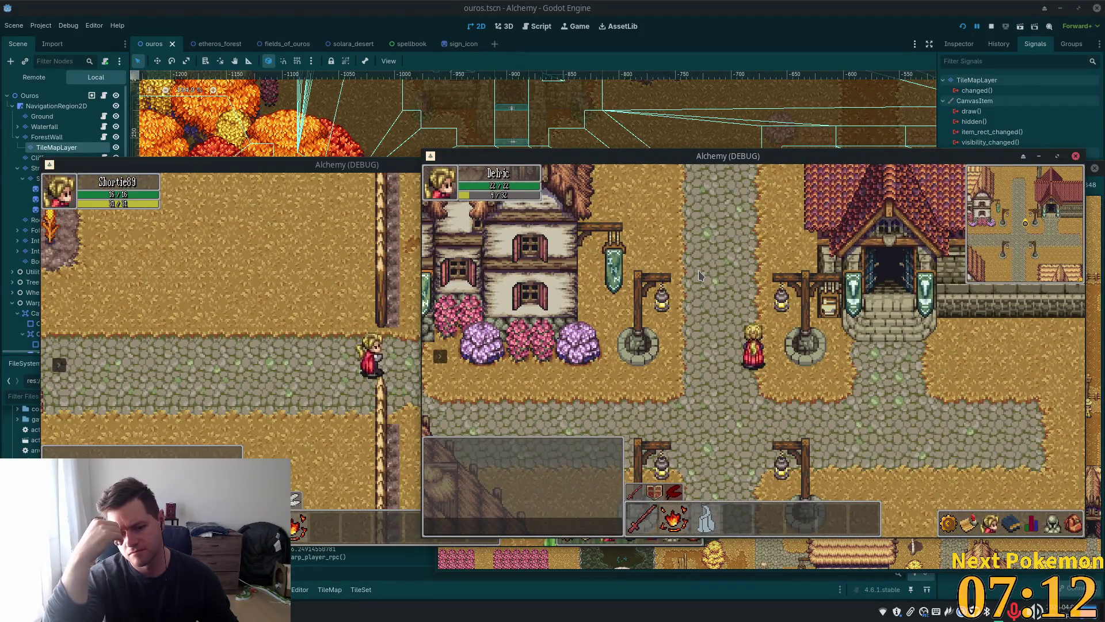
{"action": "key", "text": "Up"}
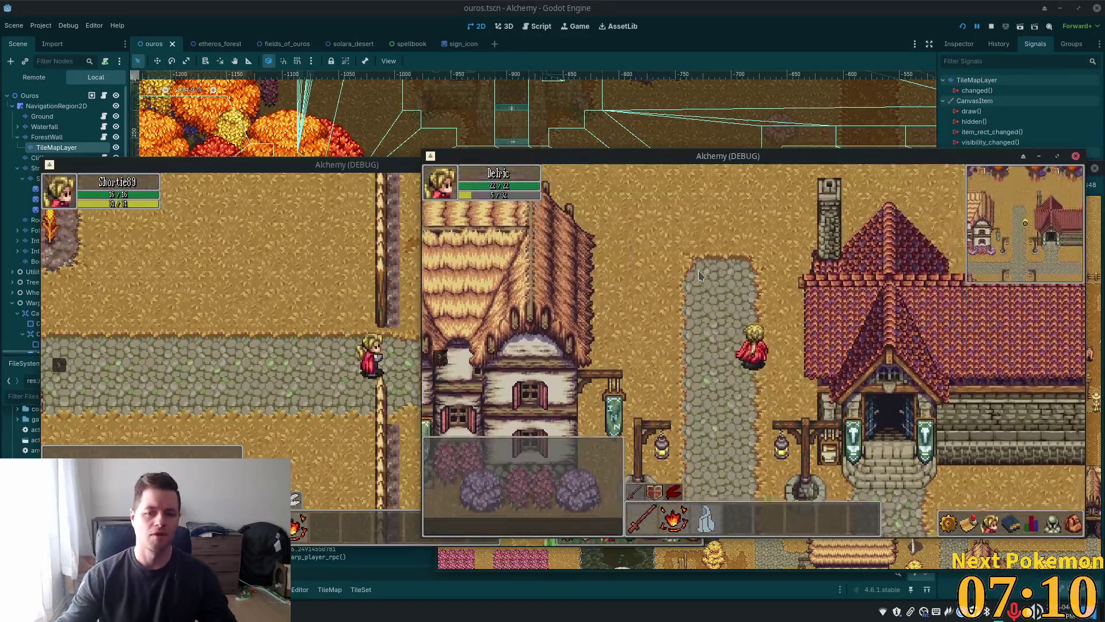
{"action": "key", "text": "Up"}
{"action": "key", "text": "Left"}
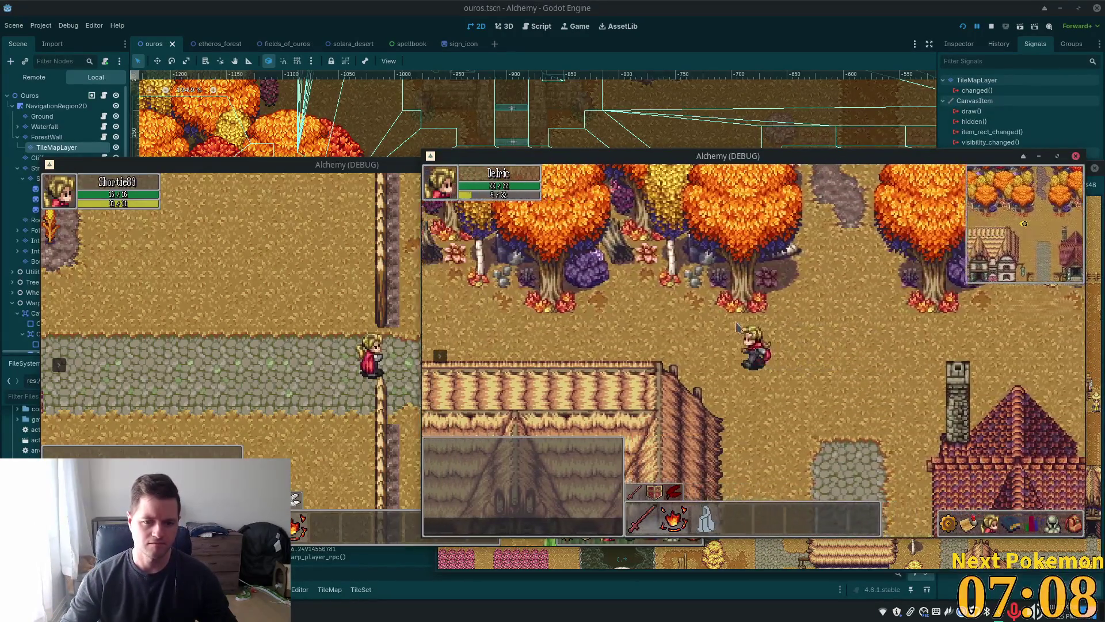
{"action": "key", "text": "Left"}
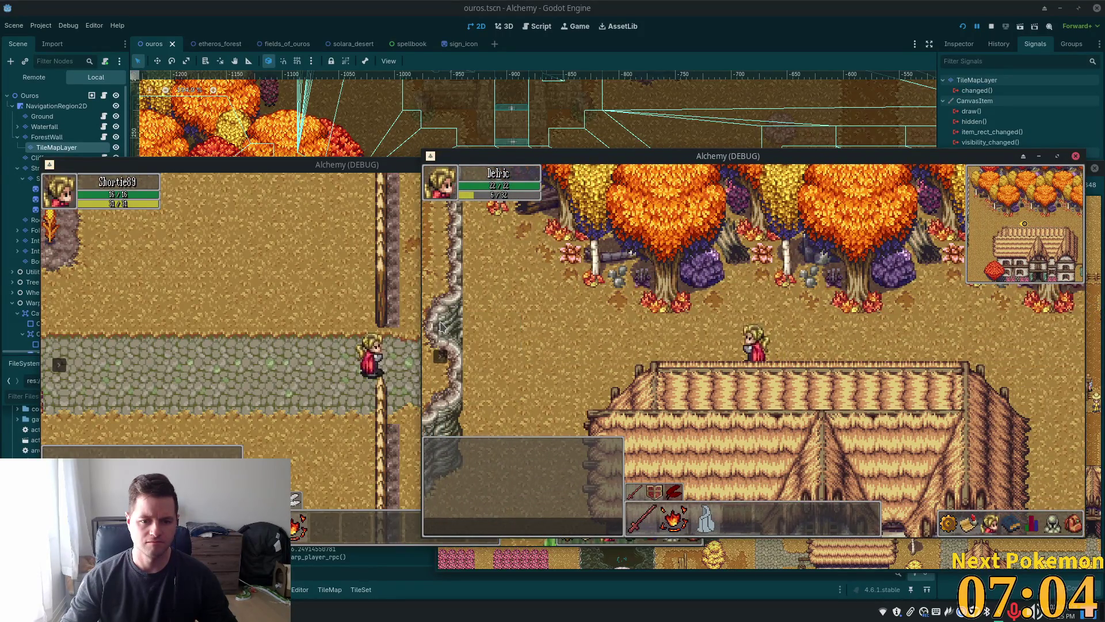
- Walk past the waterfall cliffs, across the bridge, and up onto the ledge below the waterfall
{"action": "key", "text": "Left"}
{"action": "key", "text": "Down"}
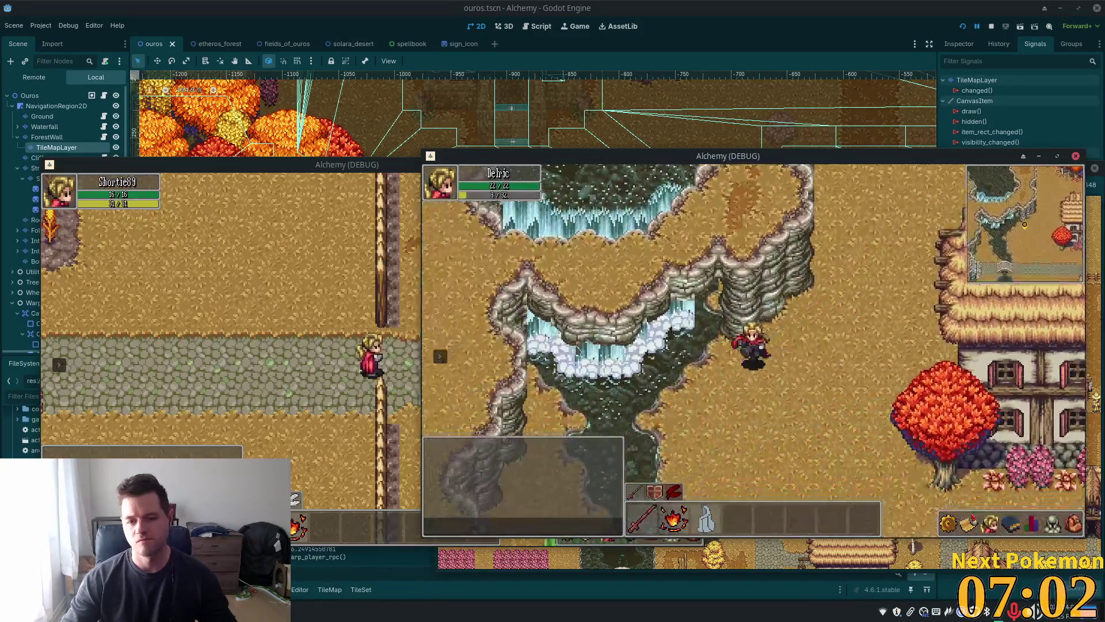
{"action": "key", "text": "Left"}
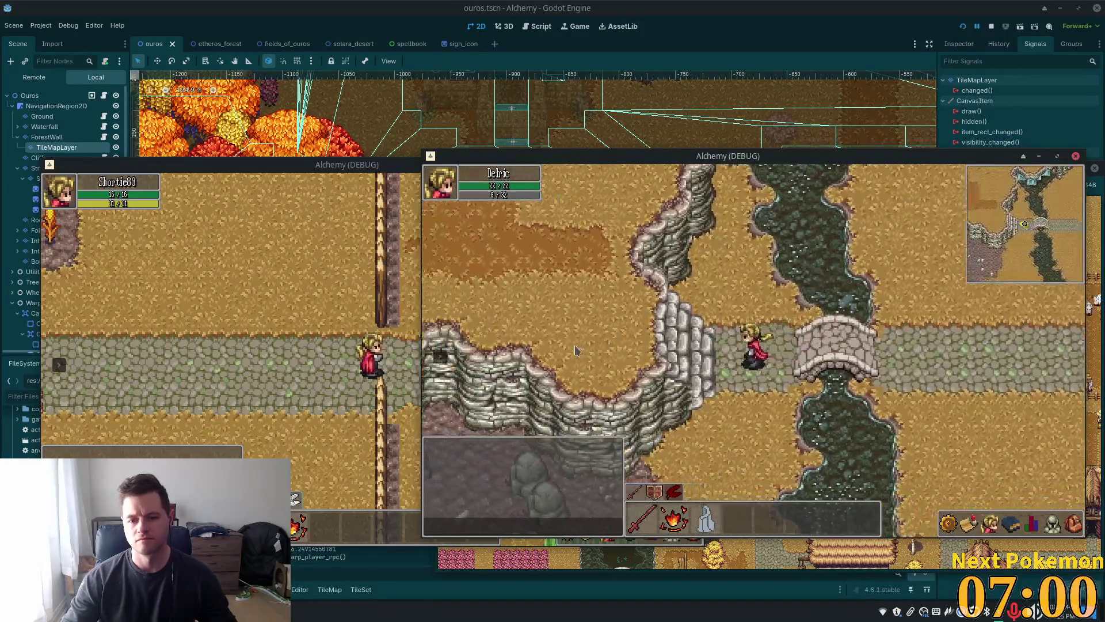
{"action": "key", "text": "Up"}
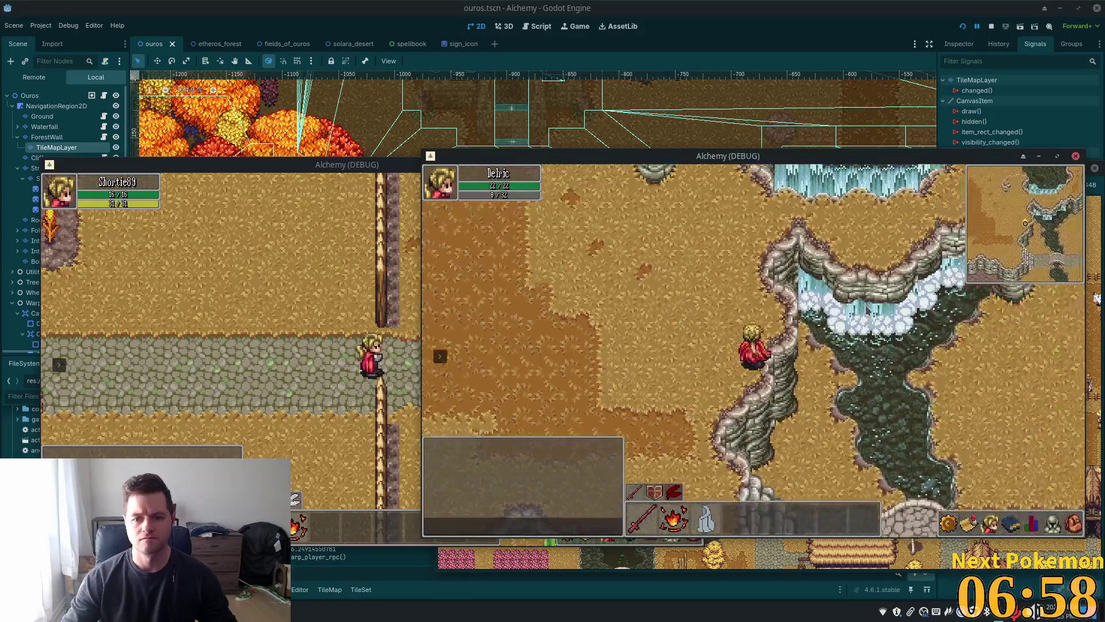
{"action": "key", "text": "Up"}
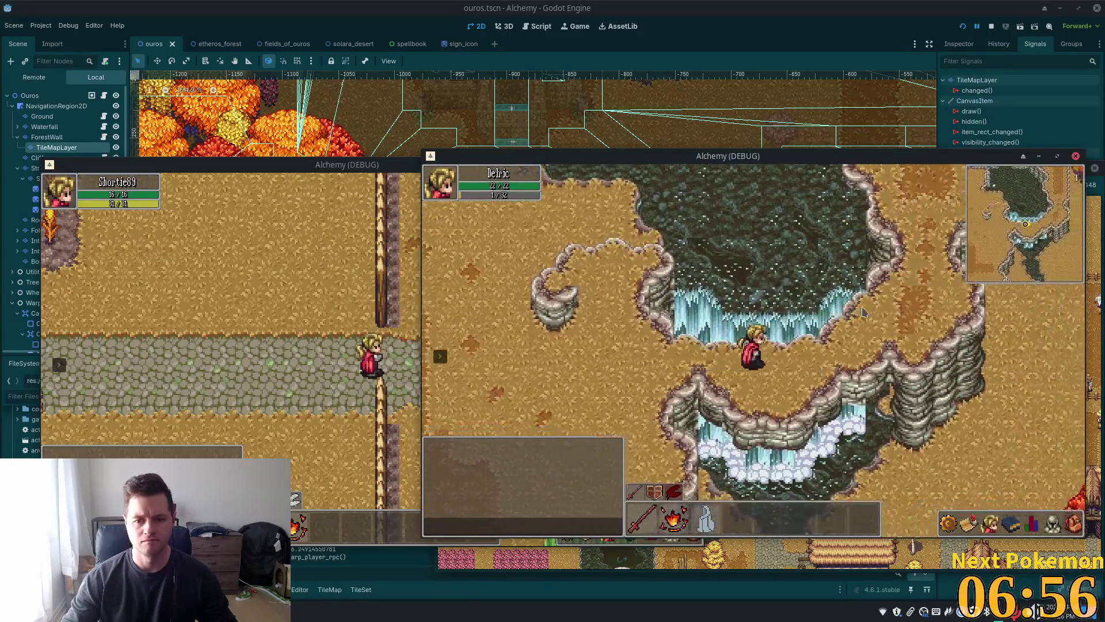
{"action": "key", "text": "Right"}
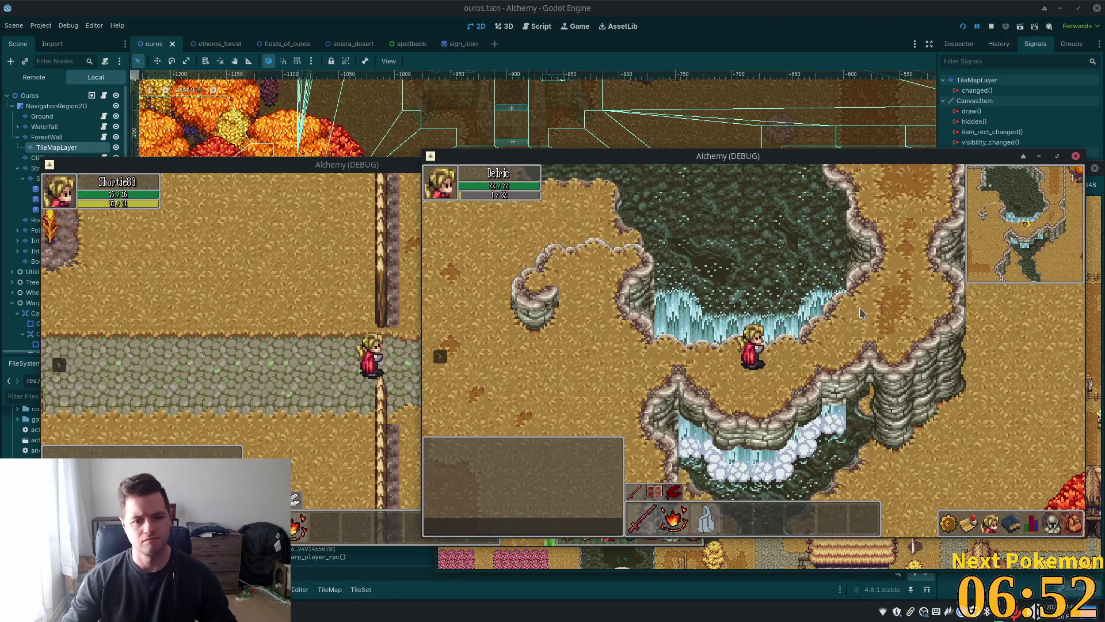
{"action": "key", "text": "Right"}
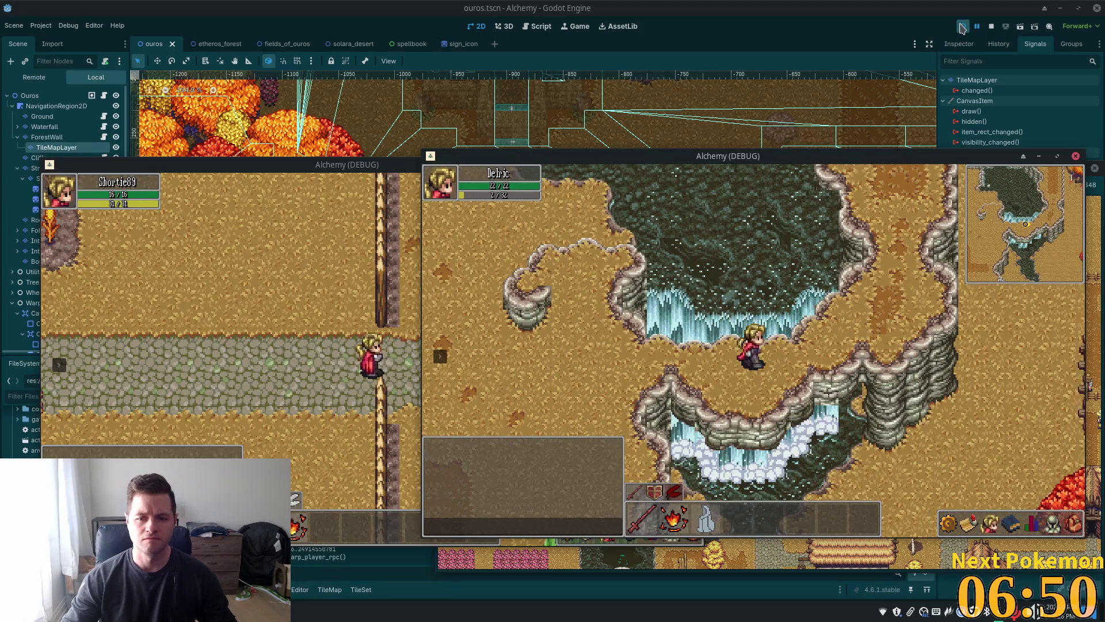
- Open and dismiss the game menu, then open the character stats and skills panels
{"action": "left_click", "coordinate": [948, 523]}
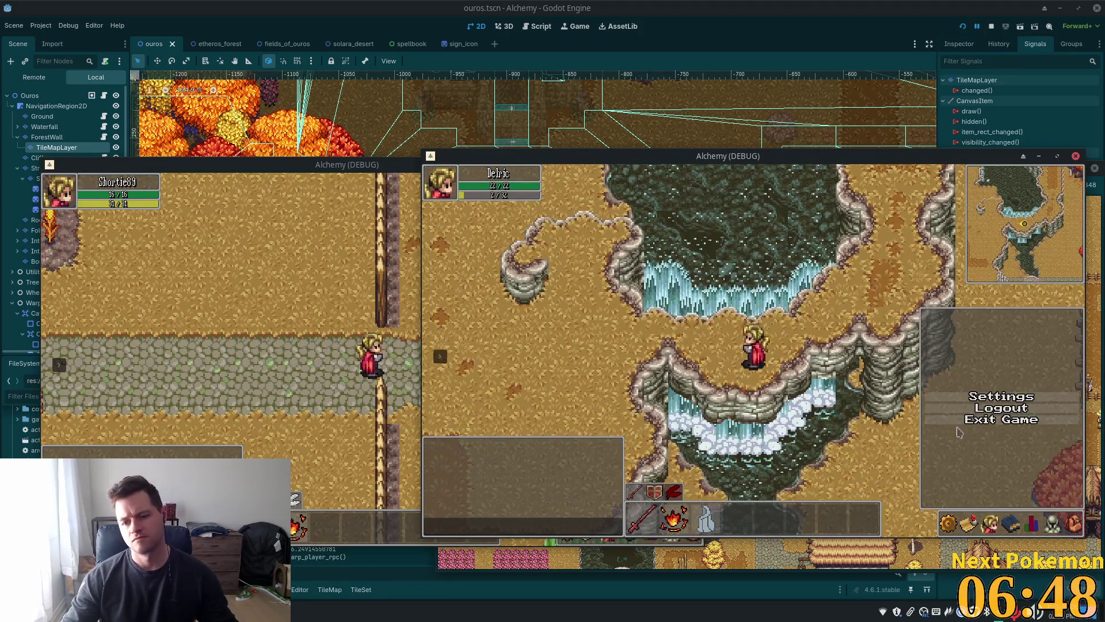
{"action": "left_click", "coordinate": [980, 412]}
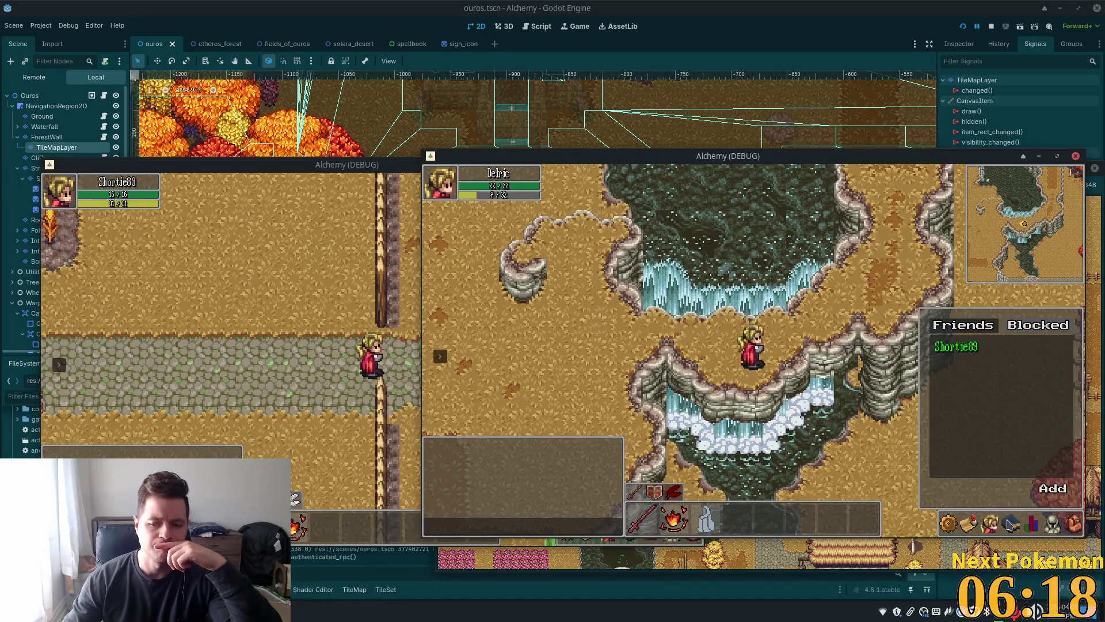
{"action": "left_click", "coordinate": [1033, 524]}
{"action": "left_click", "coordinate": [1007, 526]}
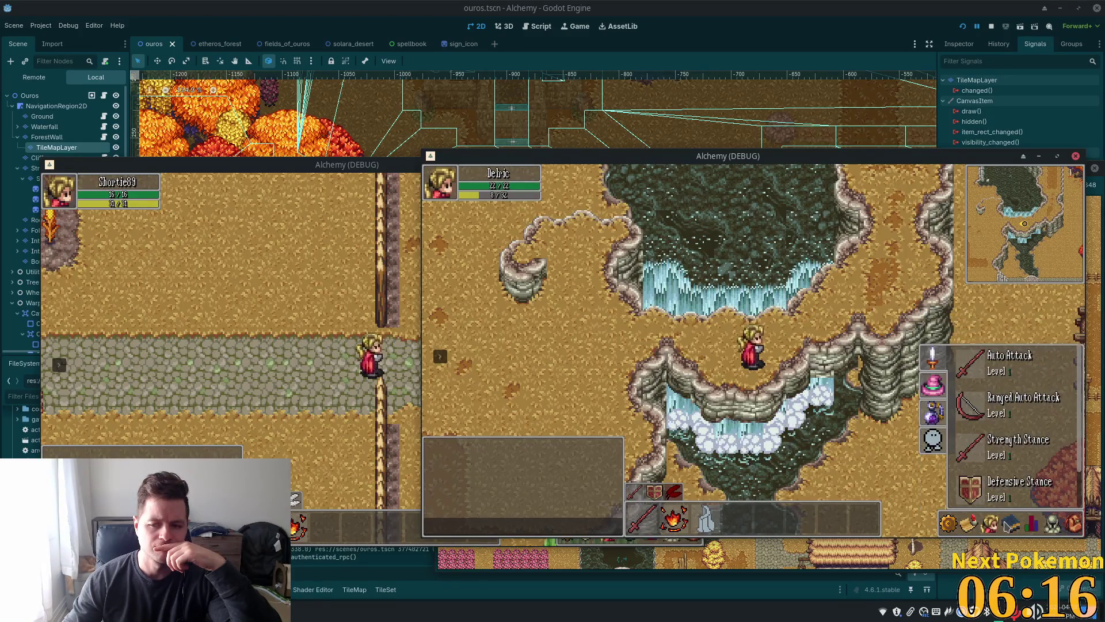
- Browse the Casting and Summoning skill lists, then bring the editor back to the front
{"action": "left_click", "coordinate": [933, 385]}
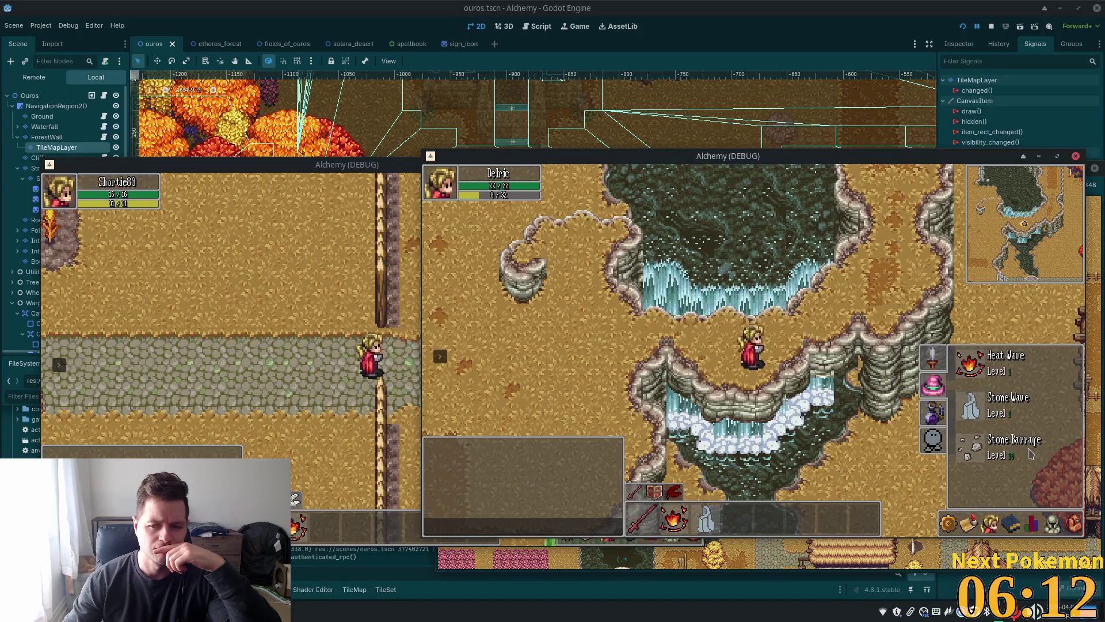
{"action": "left_click", "coordinate": [933, 405]}
{"action": "left_click", "coordinate": [933, 385]}
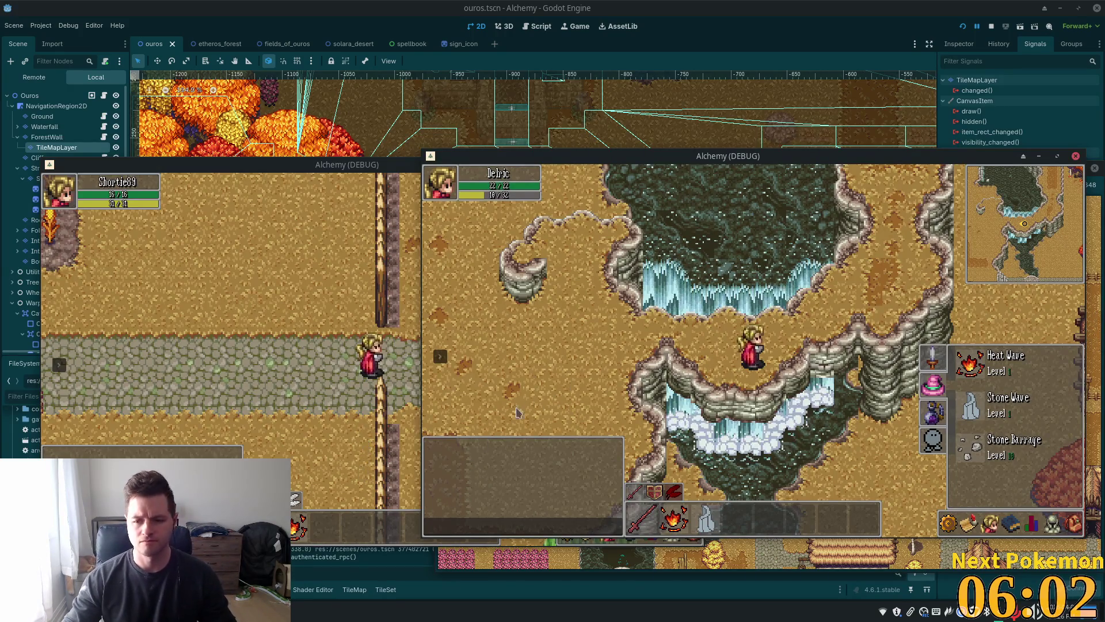
{"action": "left_click", "coordinate": [483, 4]}
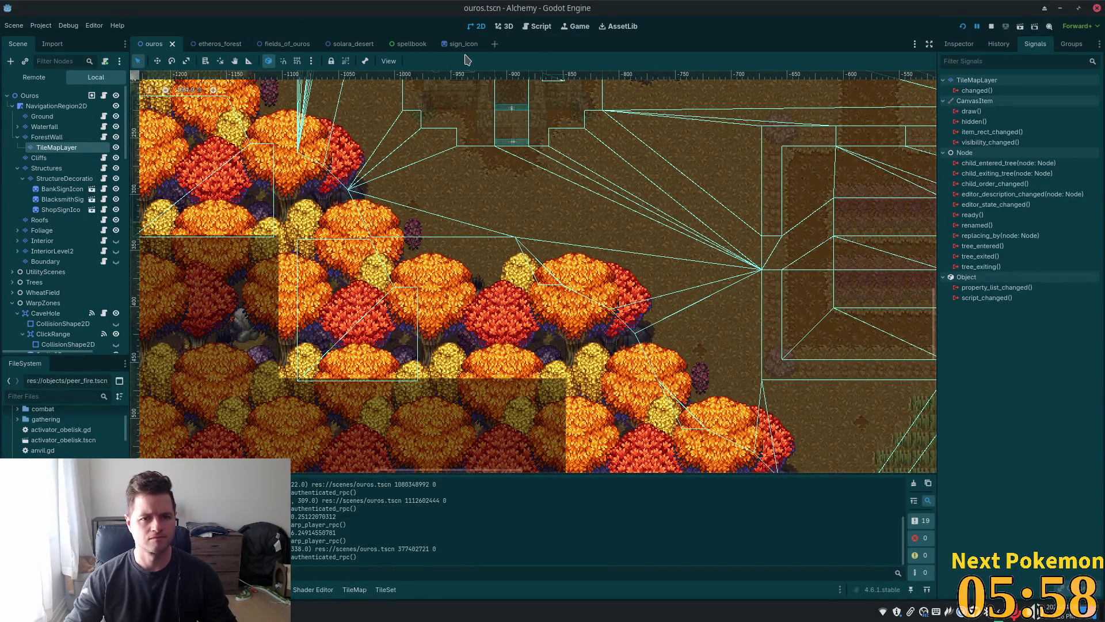
- In spellbook.tscn, select MarginContainer2's Button and make it visible on the canvas
{"action": "left_click", "coordinate": [405, 46]}
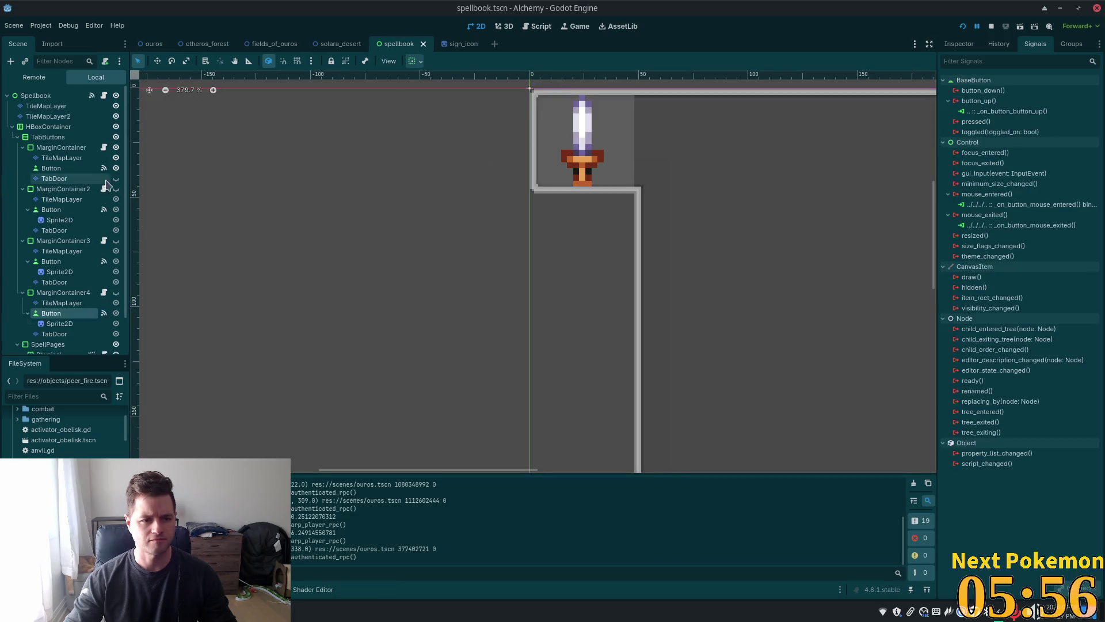
{"action": "left_click", "coordinate": [81, 209]}
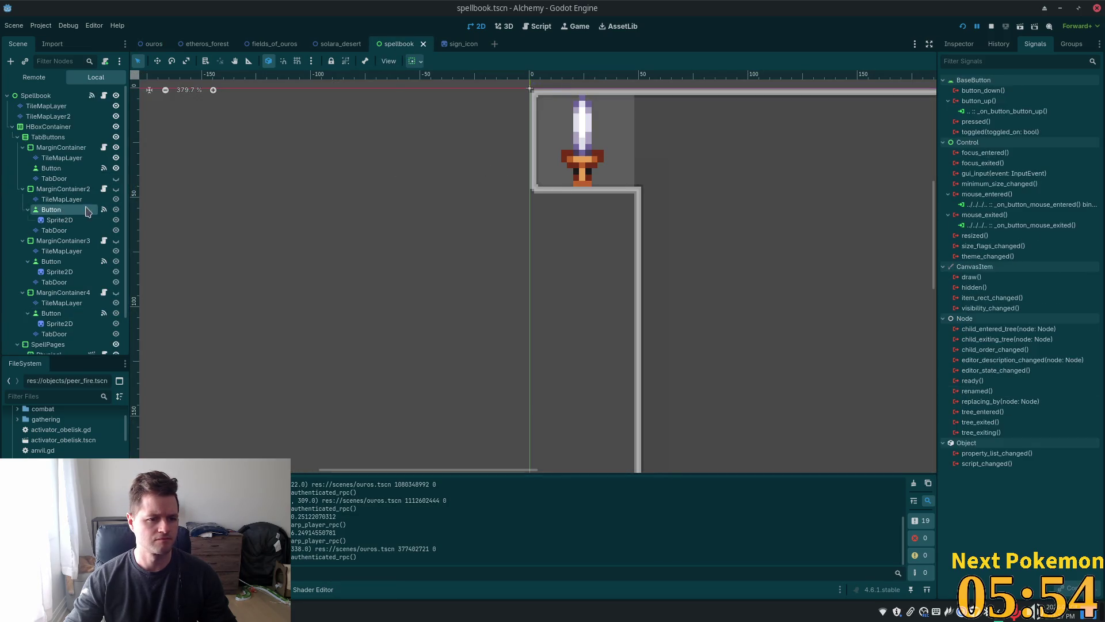
{"action": "left_click", "coordinate": [115, 189]}
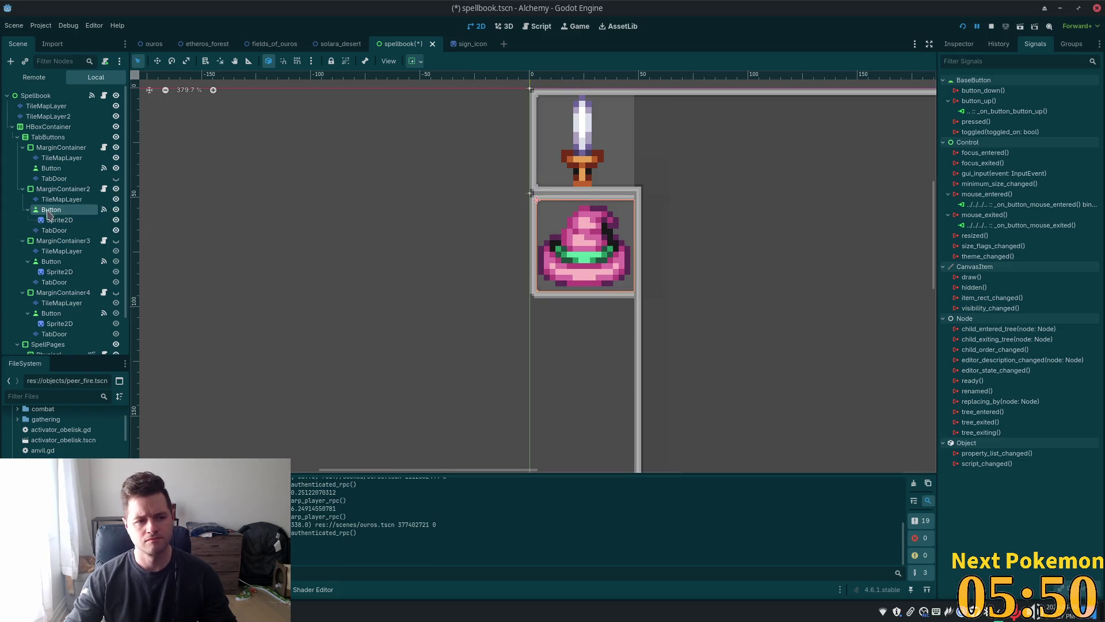
- Set the Button's Icon property to spell_circle_texture.png in the Inspector
{"action": "left_click", "coordinate": [957, 45]}
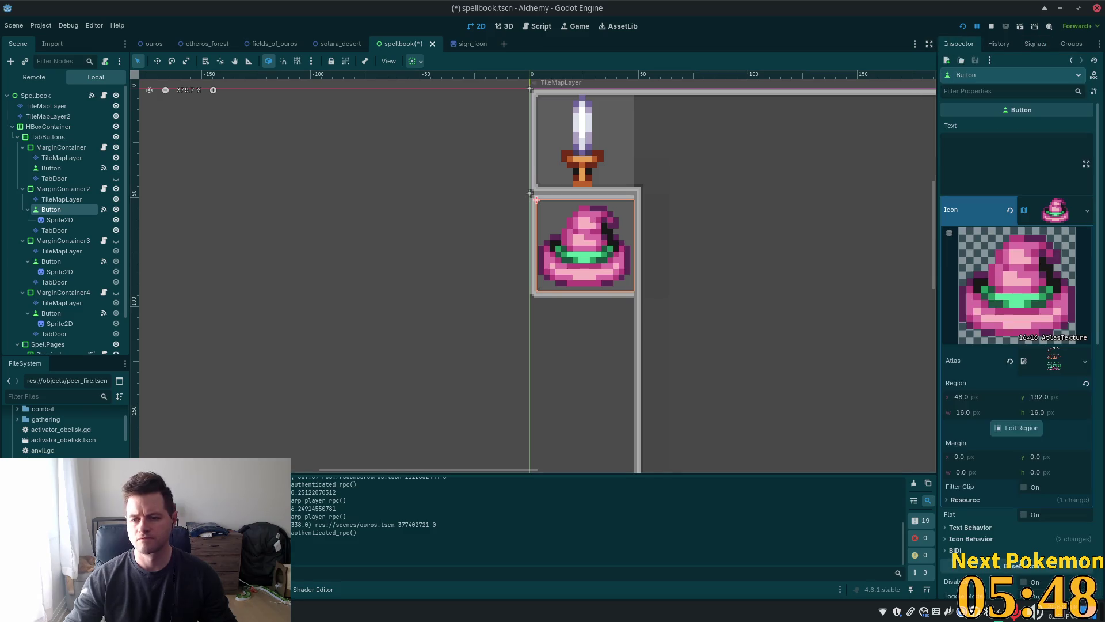
{"action": "scroll", "coordinate": [68, 426], "scroll_direction": "up", "scroll_amount": 5}
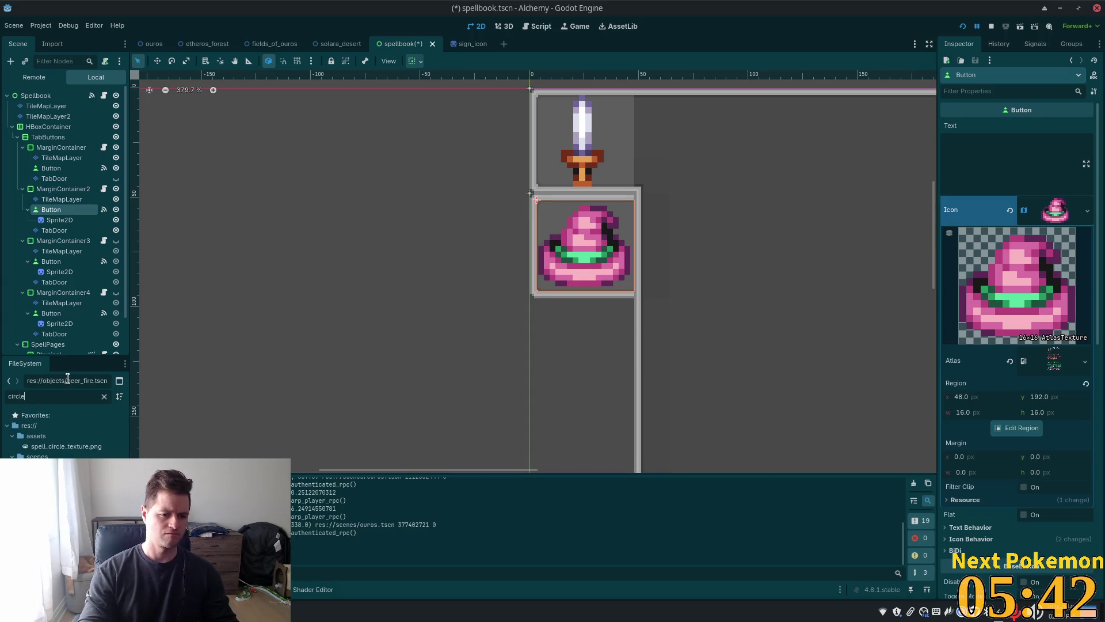
{"action": "mouse_move", "coordinate": [42, 451]}
{"action": "left_mouse_down"}
{"action": "mouse_move", "coordinate": [469, 417]}
{"action": "mouse_move", "coordinate": [999, 315]}
{"action": "mouse_move", "coordinate": [1068, 378]}
{"action": "mouse_move", "coordinate": [1056, 213]}
{"action": "left_mouse_up"}
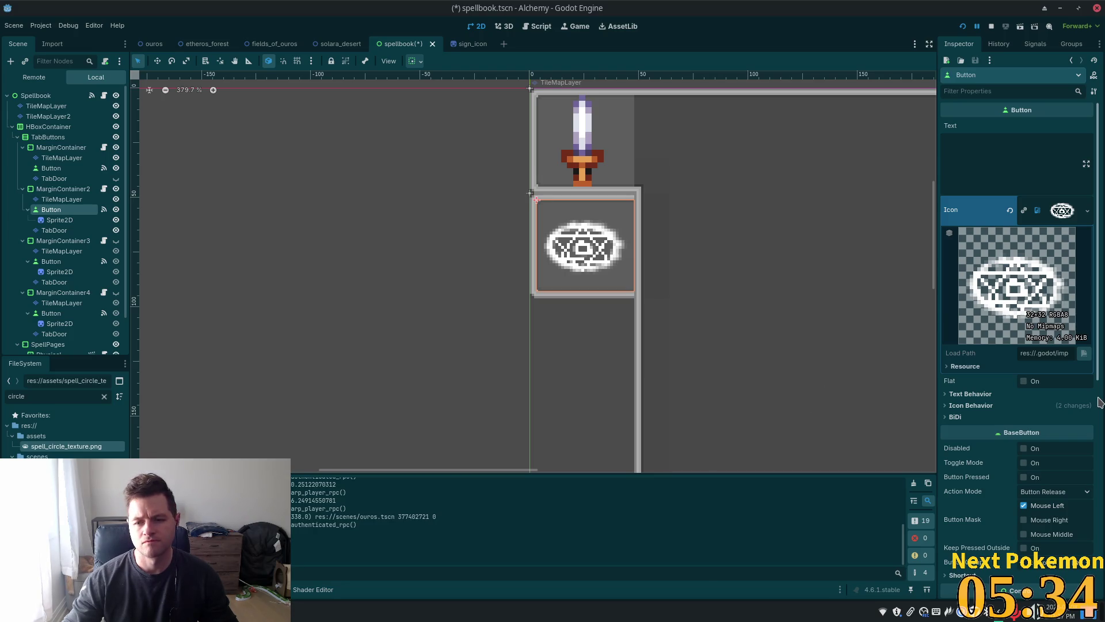
{"action": "scroll", "coordinate": [1020, 461], "scroll_direction": "down", "scroll_amount": 5}
- Try a dark red Visibility Modulate tint on the button, then undo it back to white
{"action": "scroll", "coordinate": [1016, 469], "scroll_direction": "down", "scroll_amount": 3}
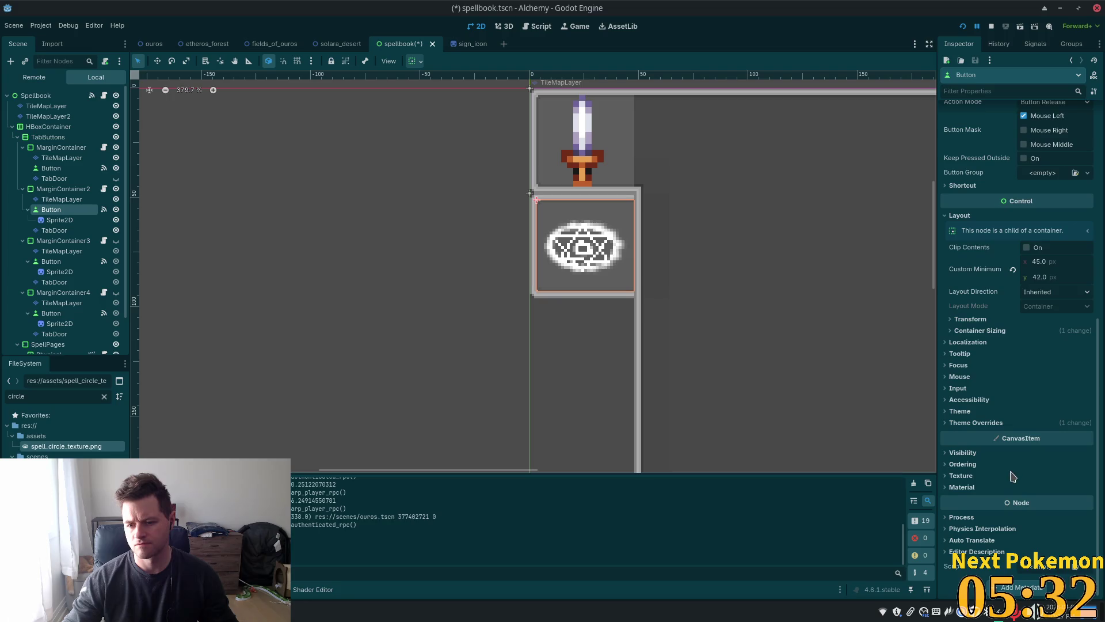
{"action": "left_click", "coordinate": [947, 453]}
{"action": "left_click", "coordinate": [1027, 478]}
{"action": "left_click_drag", "start_coordinate": [1090, 250], "coordinate": [1093, 261]}
{"action": "left_click", "coordinate": [1079, 272]}
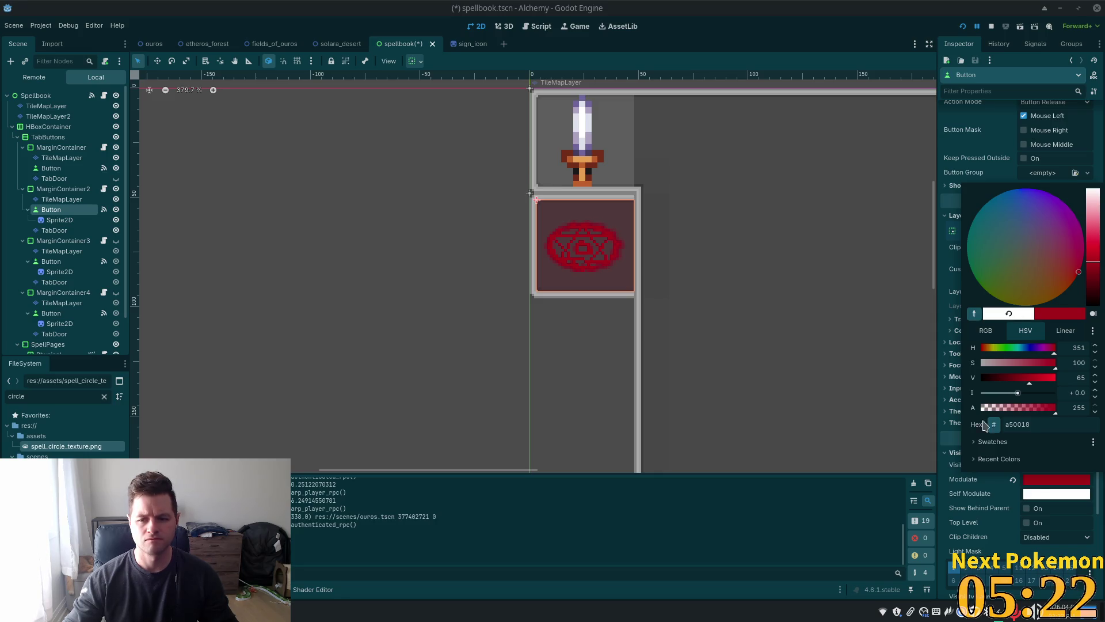
{"action": "left_click", "coordinate": [1038, 487]}
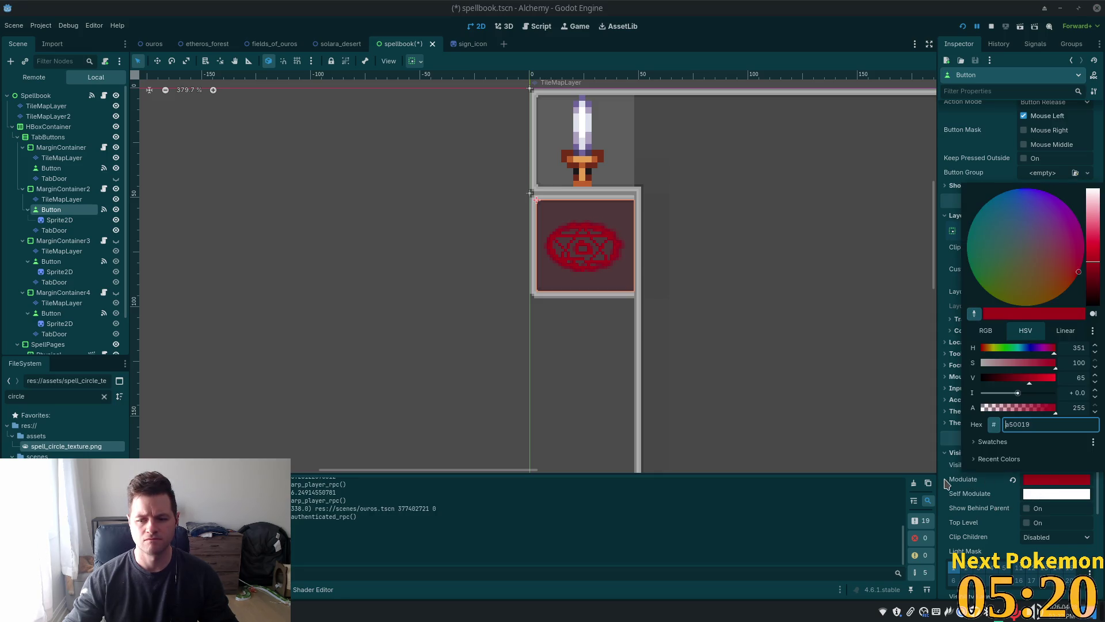
{"action": "key", "text": "ctrl+z"}
{"action": "scroll", "coordinate": [1001, 414], "scroll_direction": "up", "scroll_amount": 4}
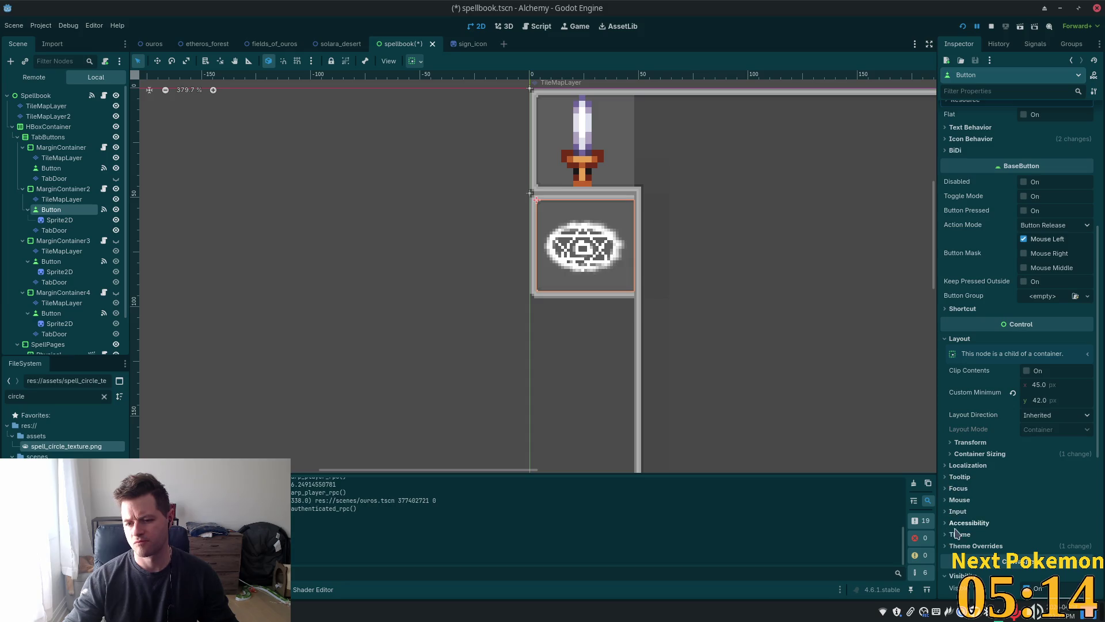
- Enable the Icon Normal Color theme override as bright red f12500 and save the scene
{"action": "left_click", "coordinate": [960, 545]}
{"action": "scroll", "coordinate": [962, 541], "scroll_direction": "down", "scroll_amount": 5}
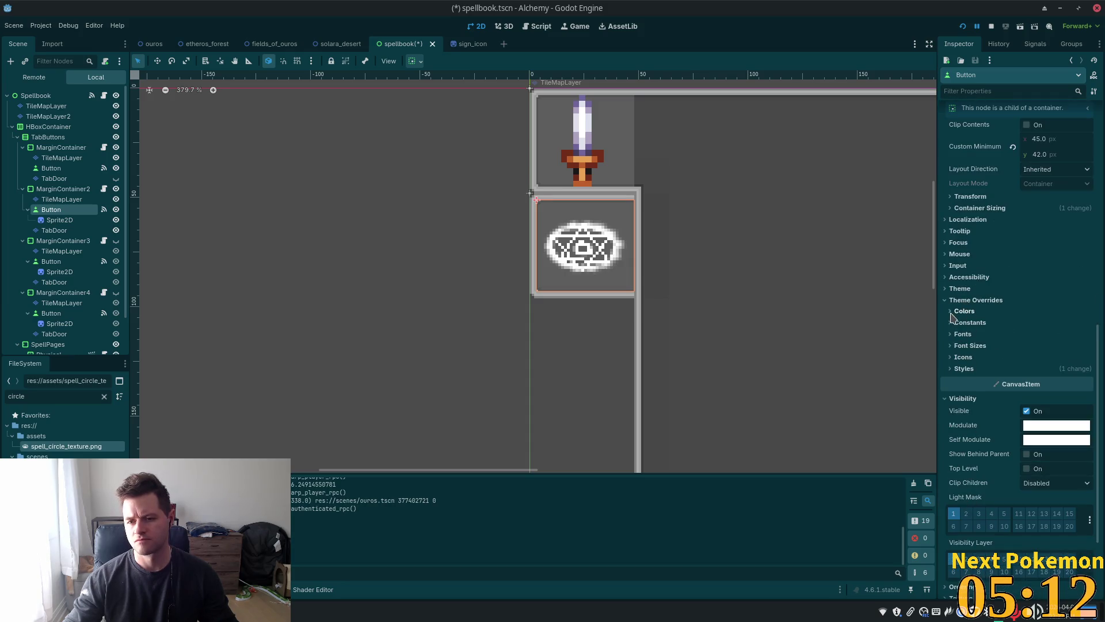
{"action": "left_click", "coordinate": [952, 314]}
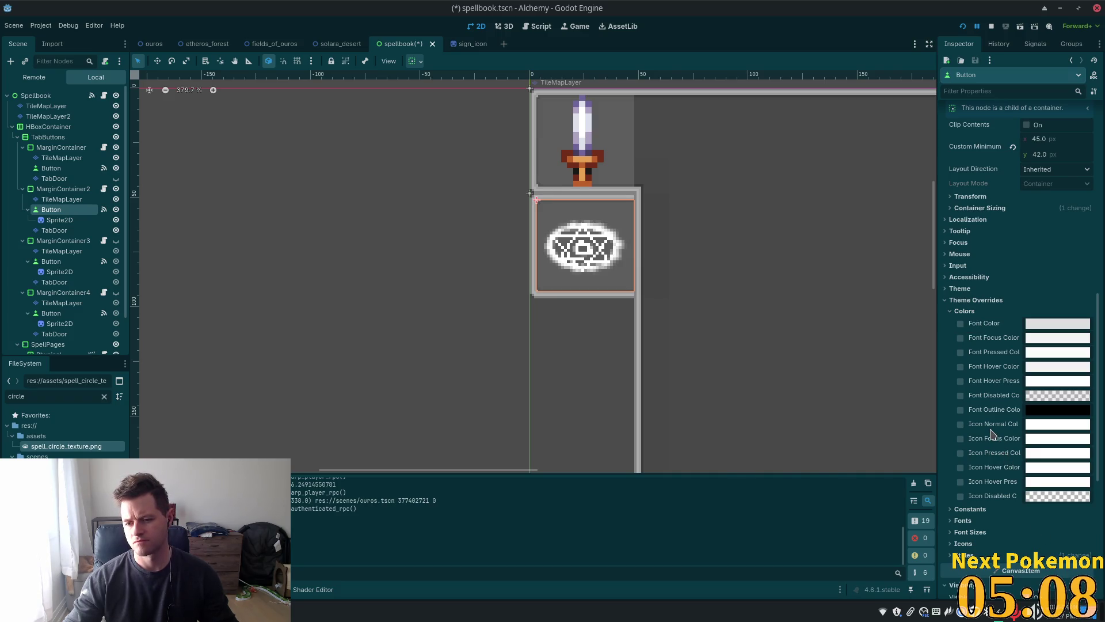
{"action": "left_click", "coordinate": [1036, 425]}
{"action": "left_click_drag", "start_coordinate": [1091, 139], "coordinate": [1094, 228]}
{"action": "mouse_move", "coordinate": [1094, 217]}
{"action": "left_mouse_down"}
{"action": "mouse_move", "coordinate": [1091, 227]}
{"action": "mouse_move", "coordinate": [1093, 172]}
{"action": "mouse_move", "coordinate": [1092, 191]}
{"action": "left_mouse_up"}
{"action": "left_click", "coordinate": [1075, 222]}
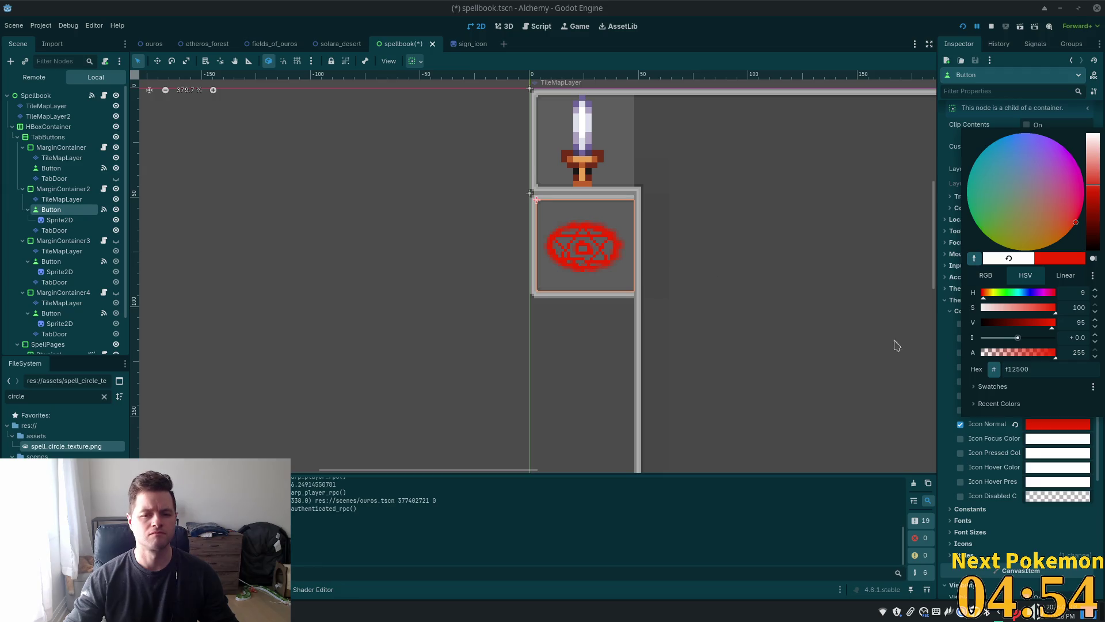
{"action": "left_click", "coordinate": [942, 190]}
{"action": "key", "text": "ctrl+s"}
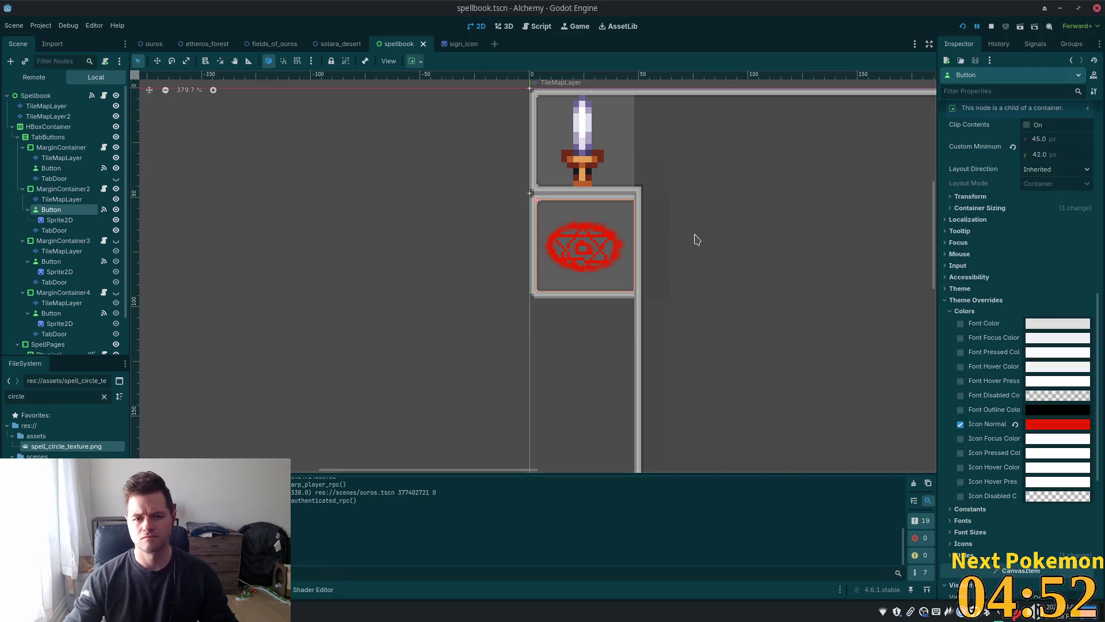
- Re-hide MarginContainer2's button and save, then switch the game panel from skills to Friends
{"action": "left_click", "coordinate": [116, 189]}
{"action": "key", "text": "ctrl+s"}
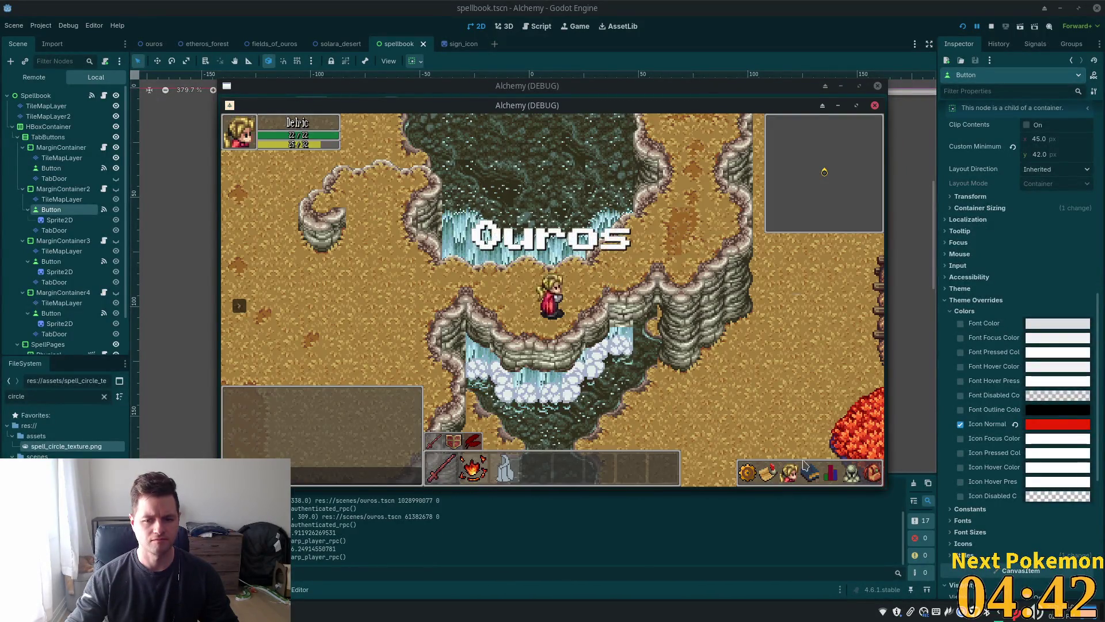
{"action": "left_click", "coordinate": [809, 473]}
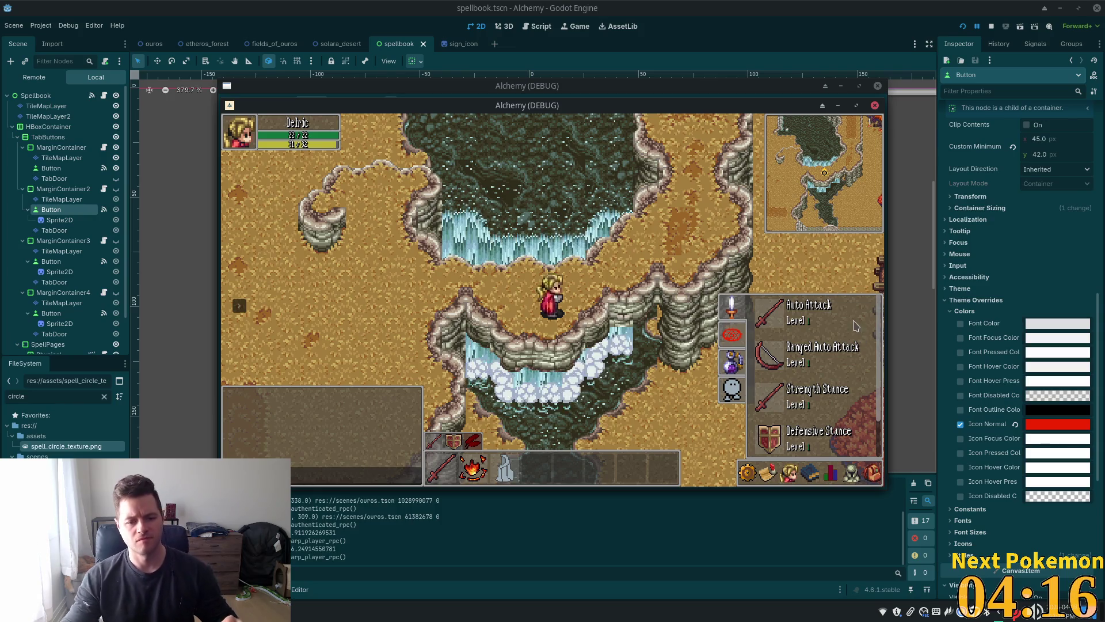
{"action": "key", "text": "Escape"}
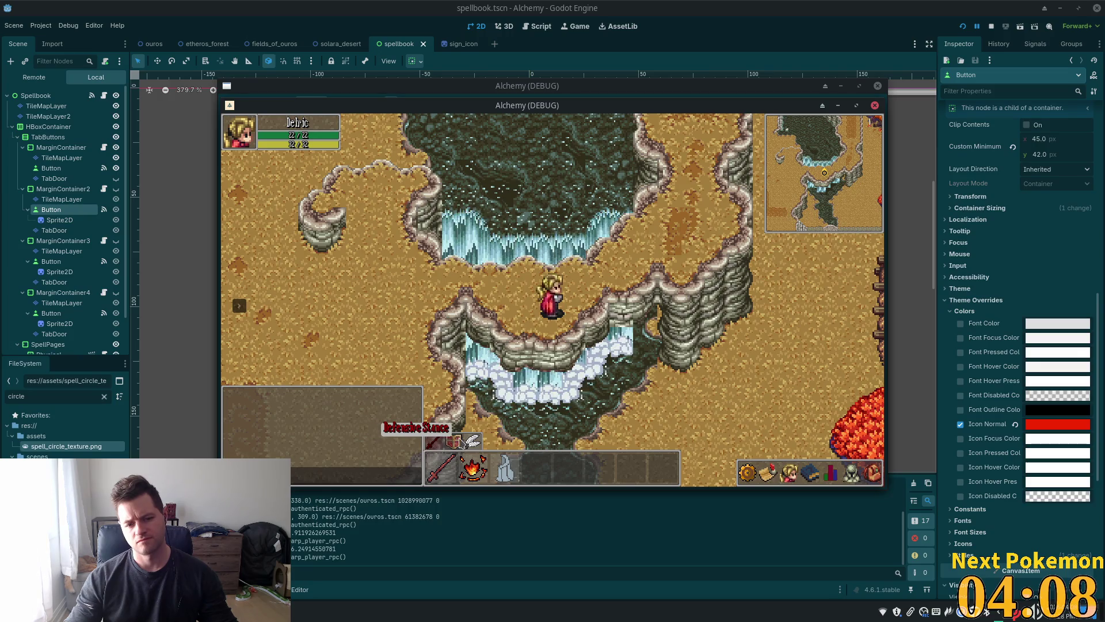
{"action": "left_click", "coordinate": [810, 472]}
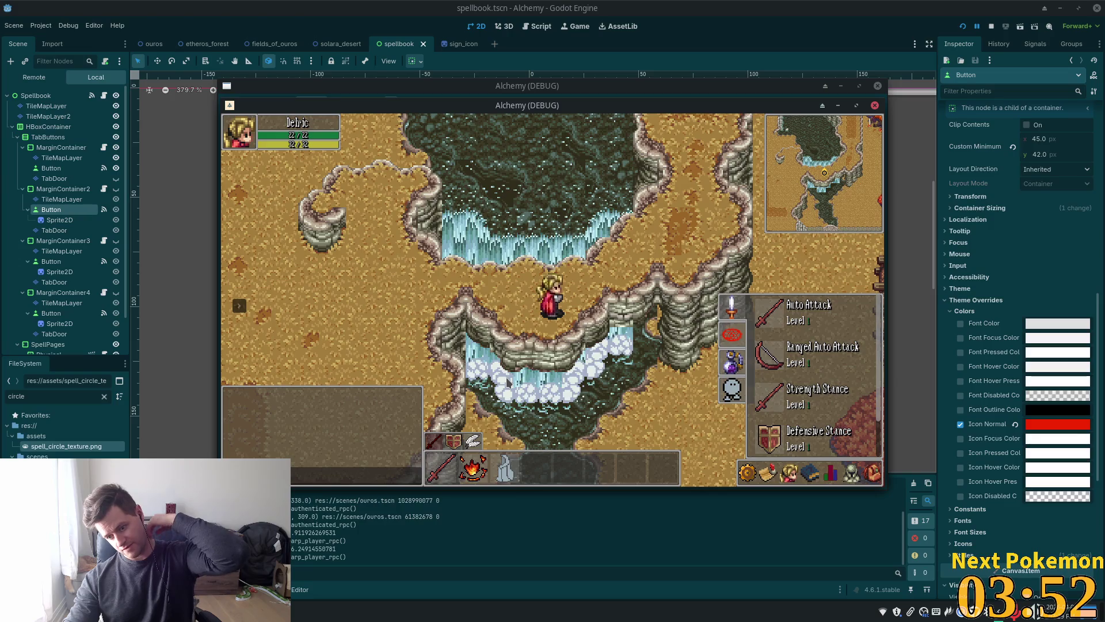
{"action": "left_click", "coordinate": [788, 473]}
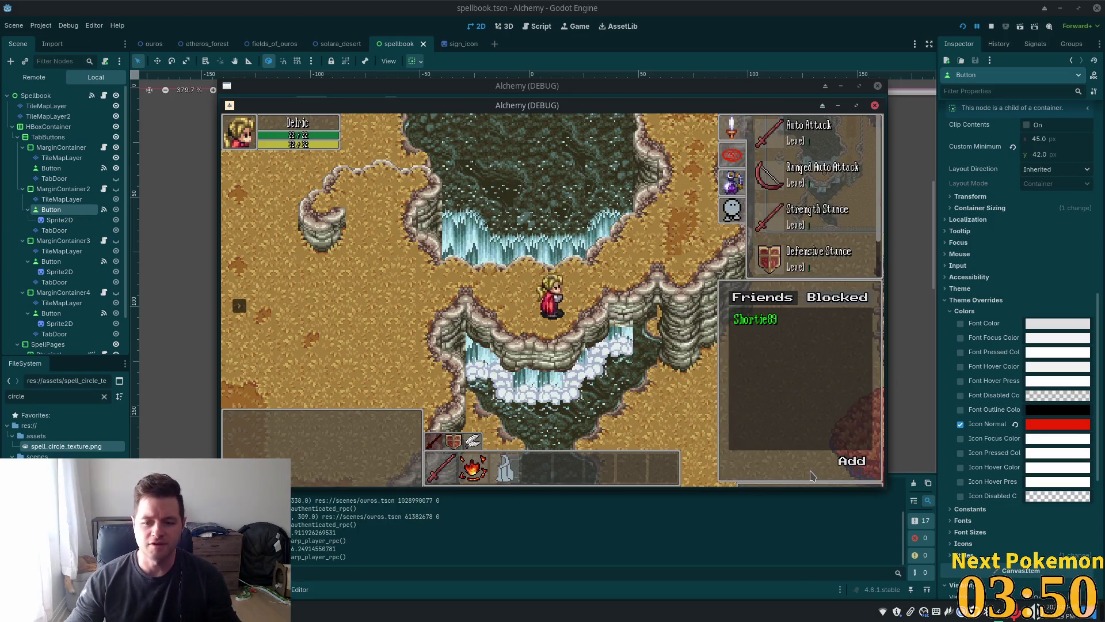
- Show the character stats panel and walk down-left to the Sunburst Thistle
{"action": "left_click", "coordinate": [789, 473]}
{"action": "left_click", "coordinate": [833, 473]}
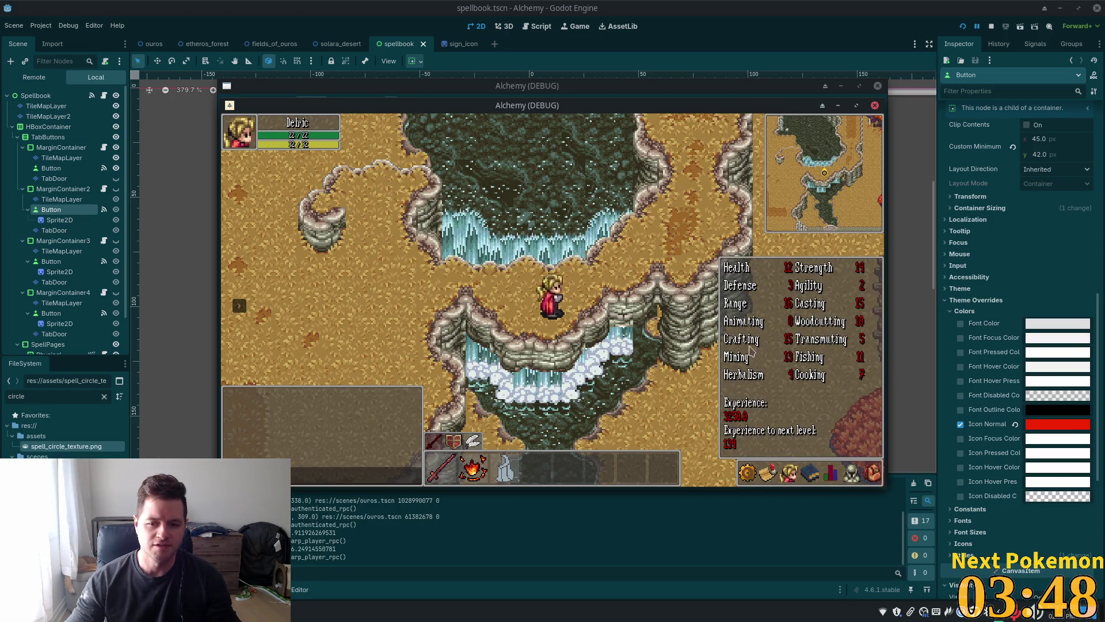
{"action": "key", "text": "Left"}
{"action": "key", "text": "Left"}
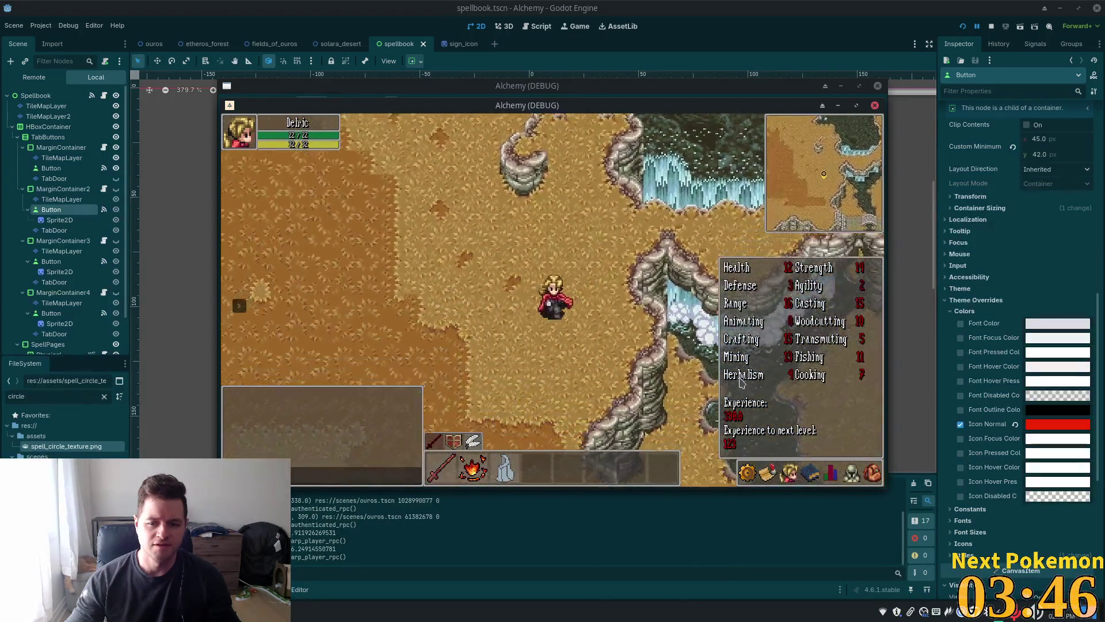
{"action": "key", "text": "Down"}
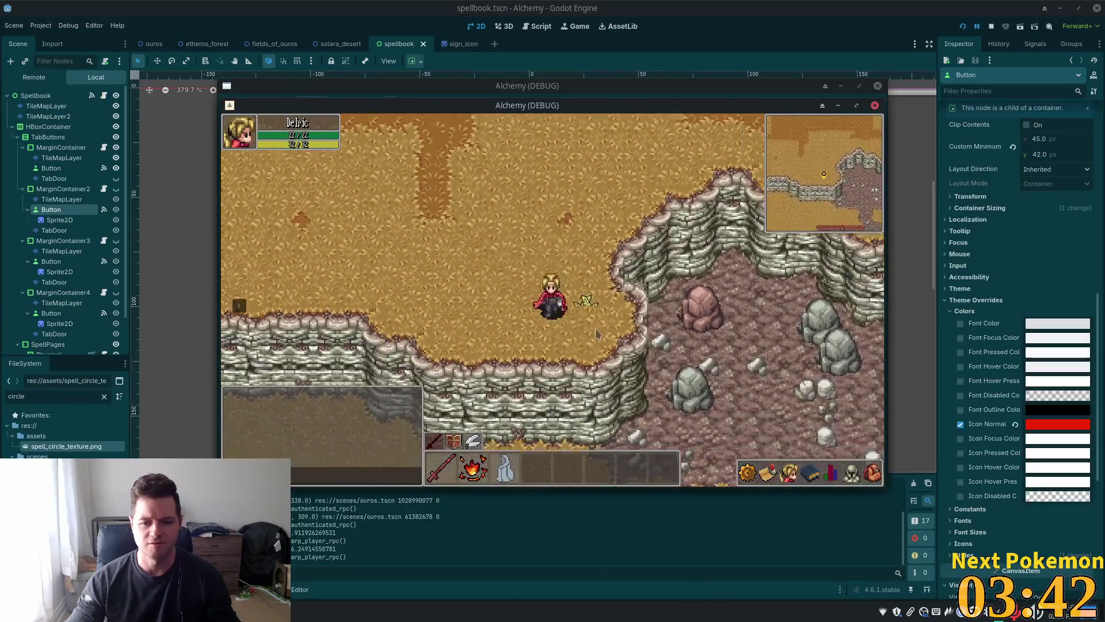
- Gather Sunburst Thistles, retrying until it succeeds and checking the skills and stats panels
{"action": "left_click", "coordinate": [588, 306]}
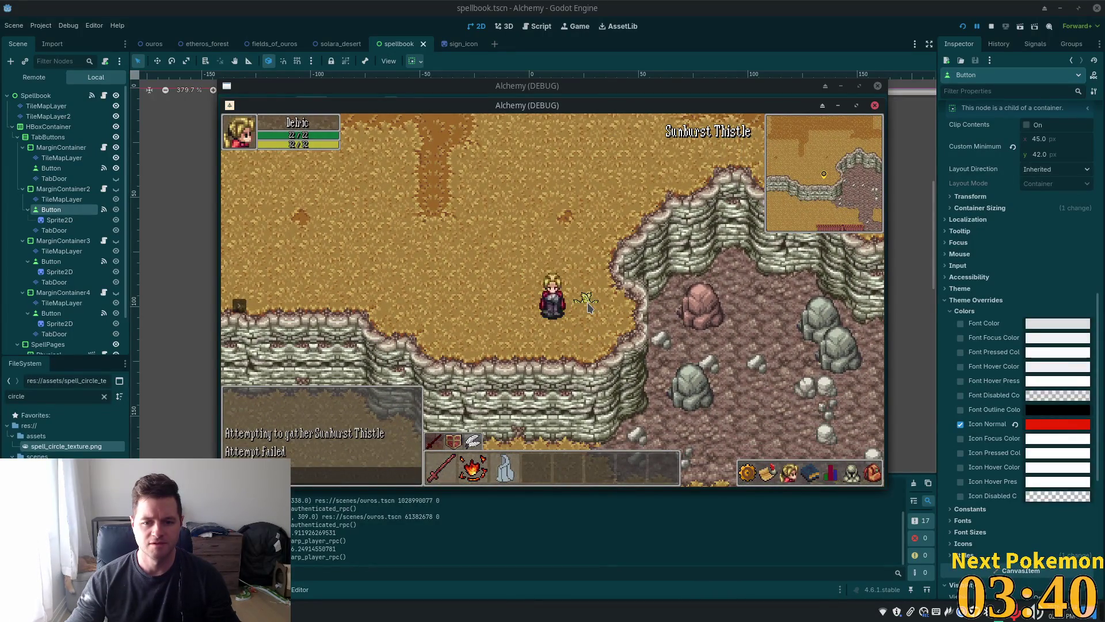
{"action": "left_click", "coordinate": [588, 307]}
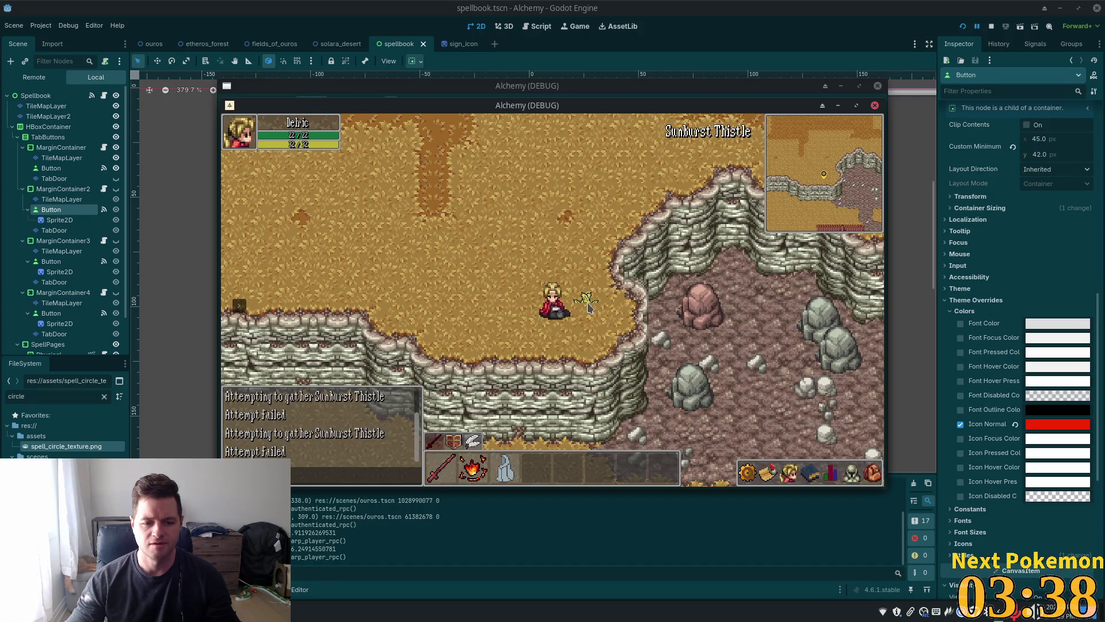
{"action": "left_click", "coordinate": [588, 307]}
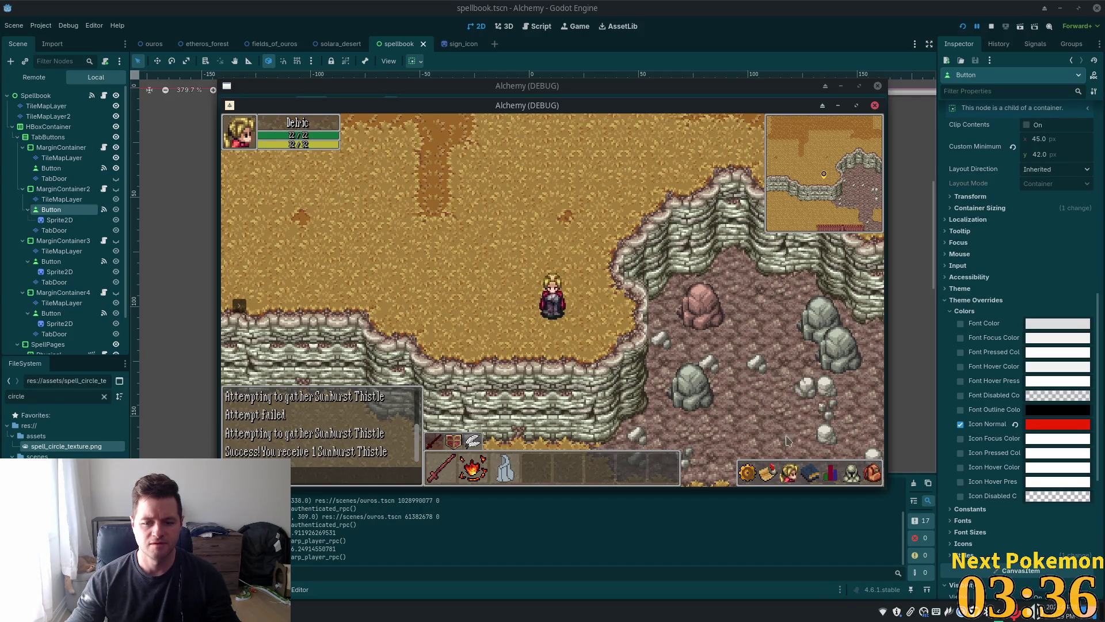
{"action": "left_click", "coordinate": [818, 474]}
{"action": "left_click", "coordinate": [830, 474]}
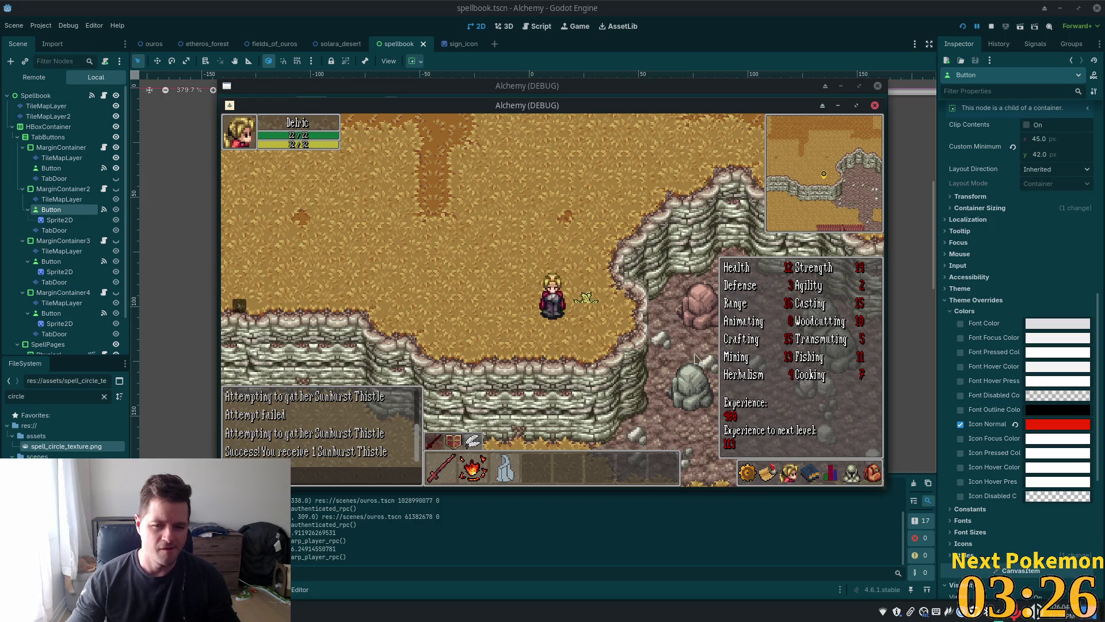
{"action": "left_click", "coordinate": [590, 305]}
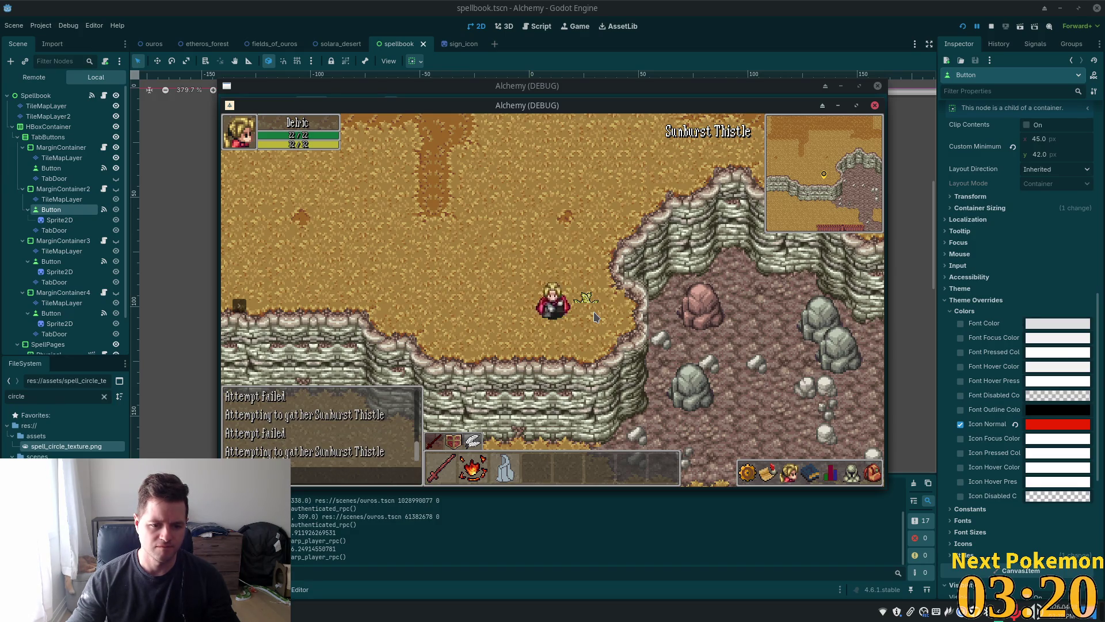
{"action": "left_click", "coordinate": [831, 476]}
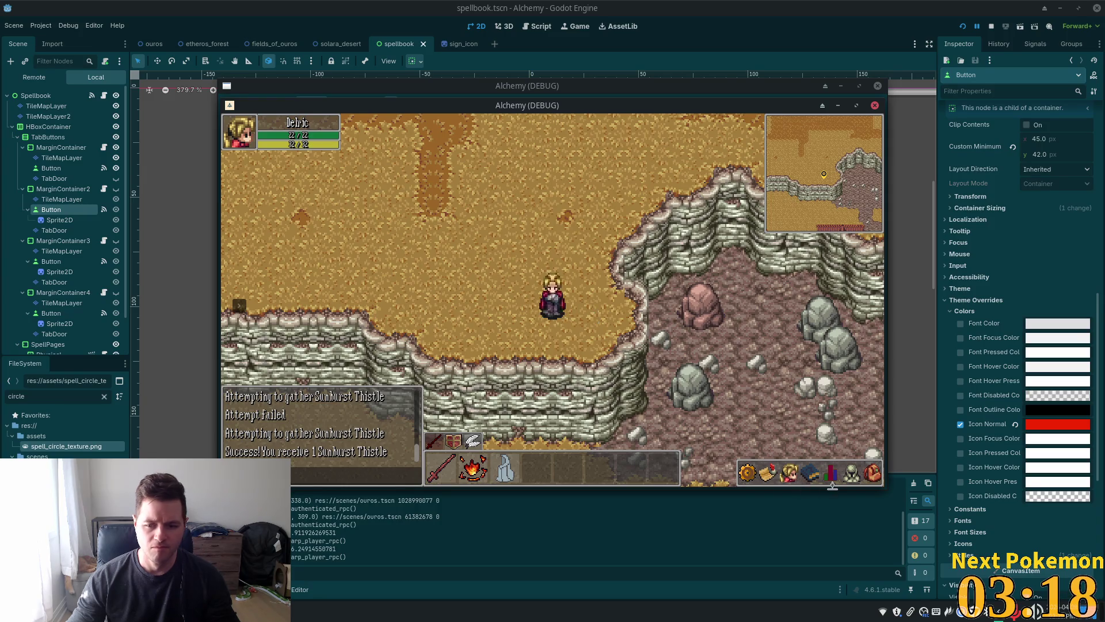
{"action": "left_click", "coordinate": [830, 482]}
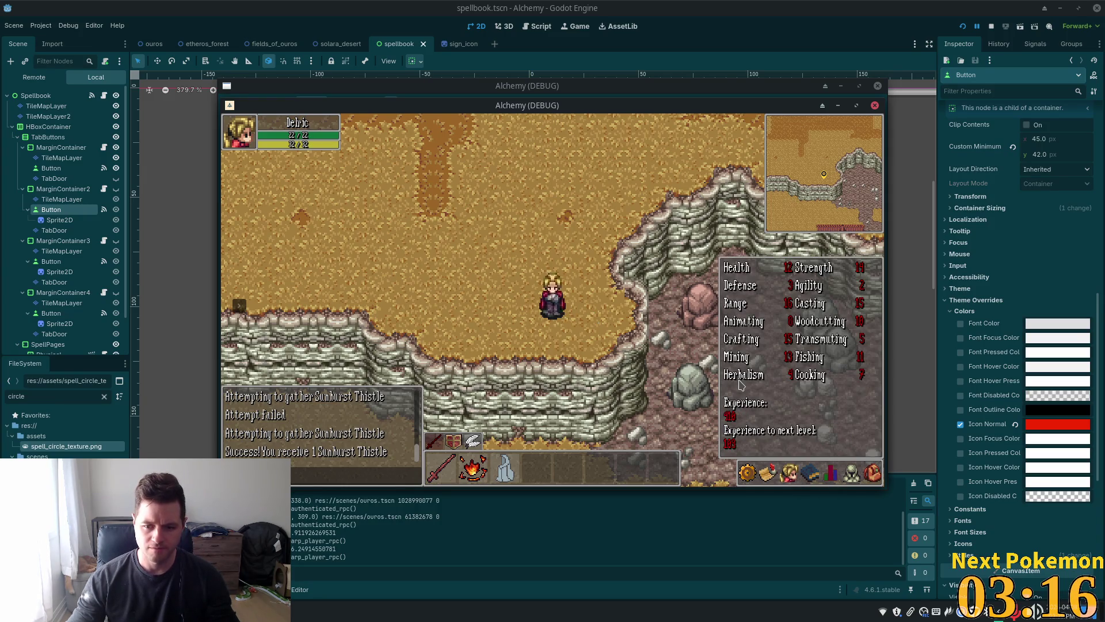
- Walk north, then east across the bridge and along the road past the inn
{"action": "key", "text": "w"}
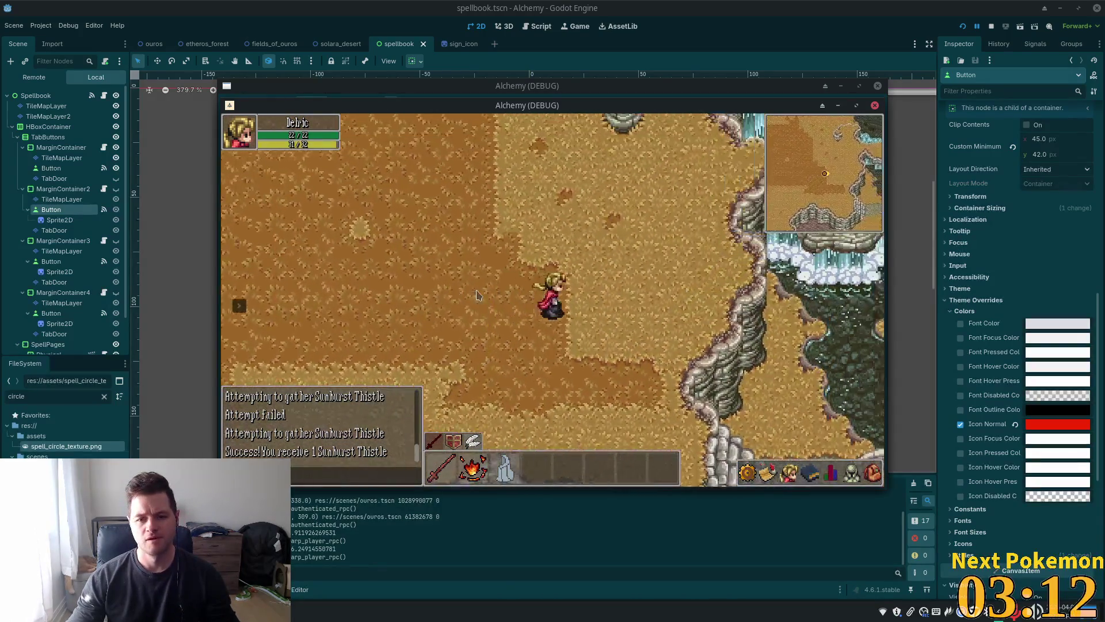
{"action": "key", "text": "d"}
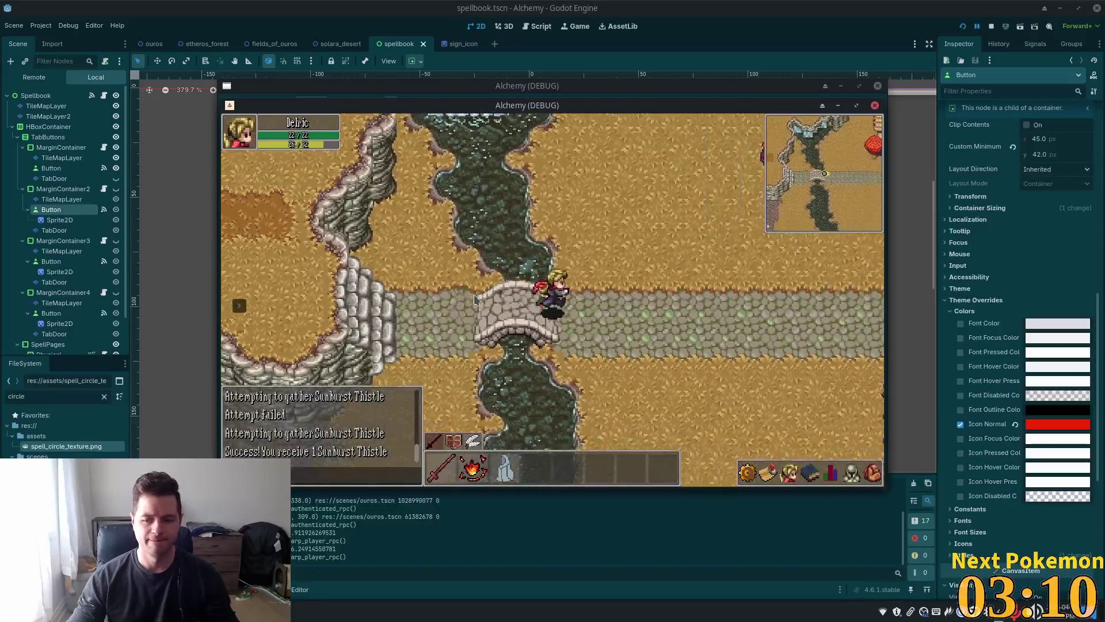
{"action": "key", "text": "d"}
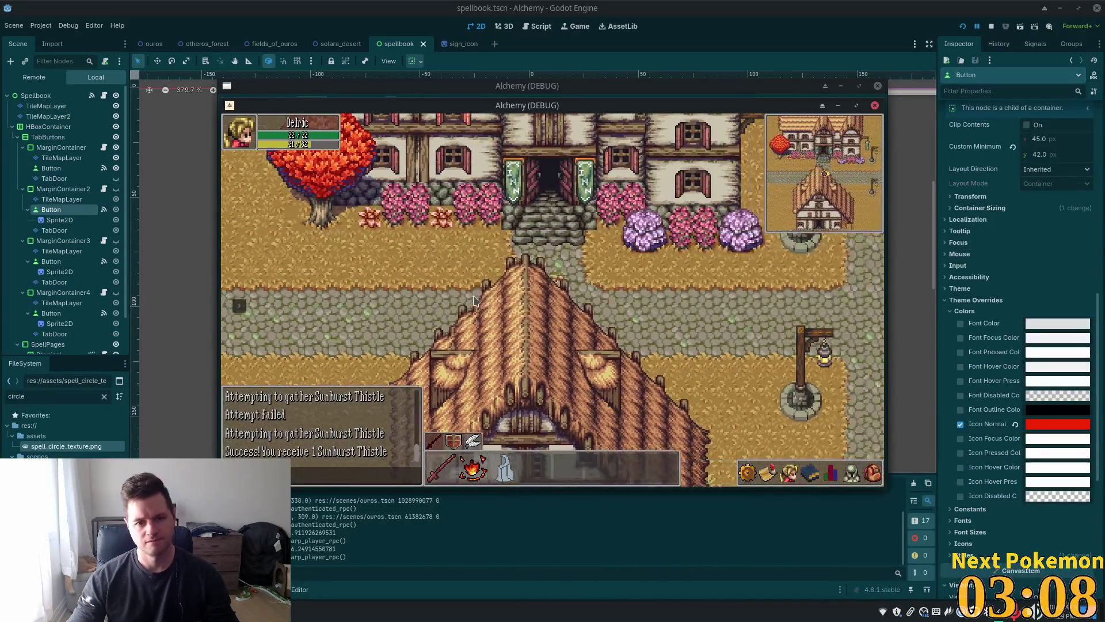
{"action": "key", "text": "d"}
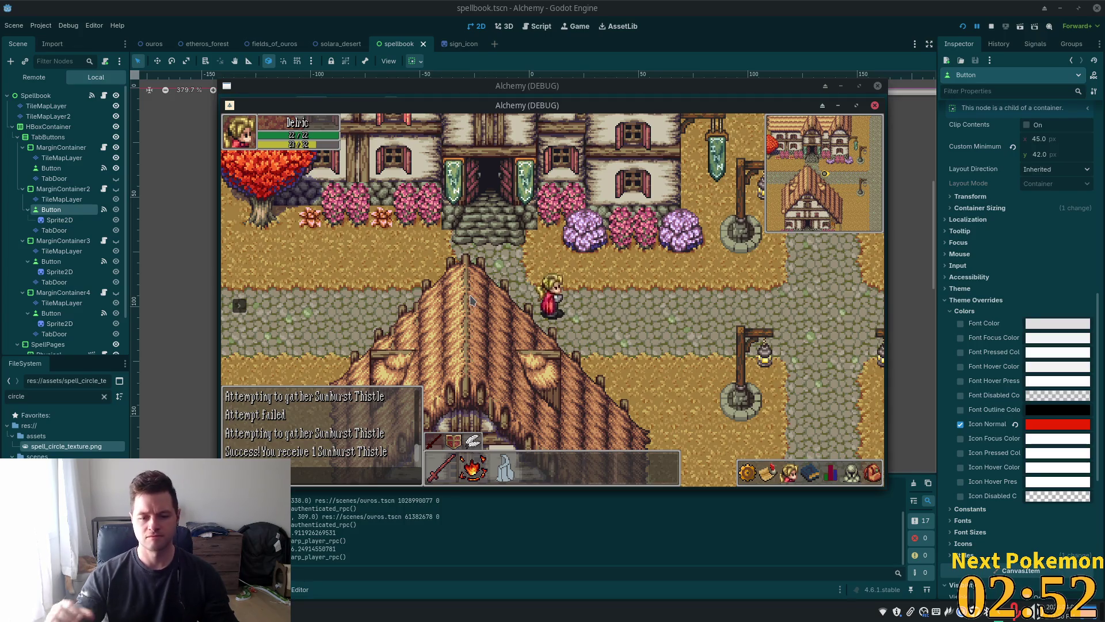
- Walk along the road and north through town, then return to the editor
{"action": "key", "text": "Right"}
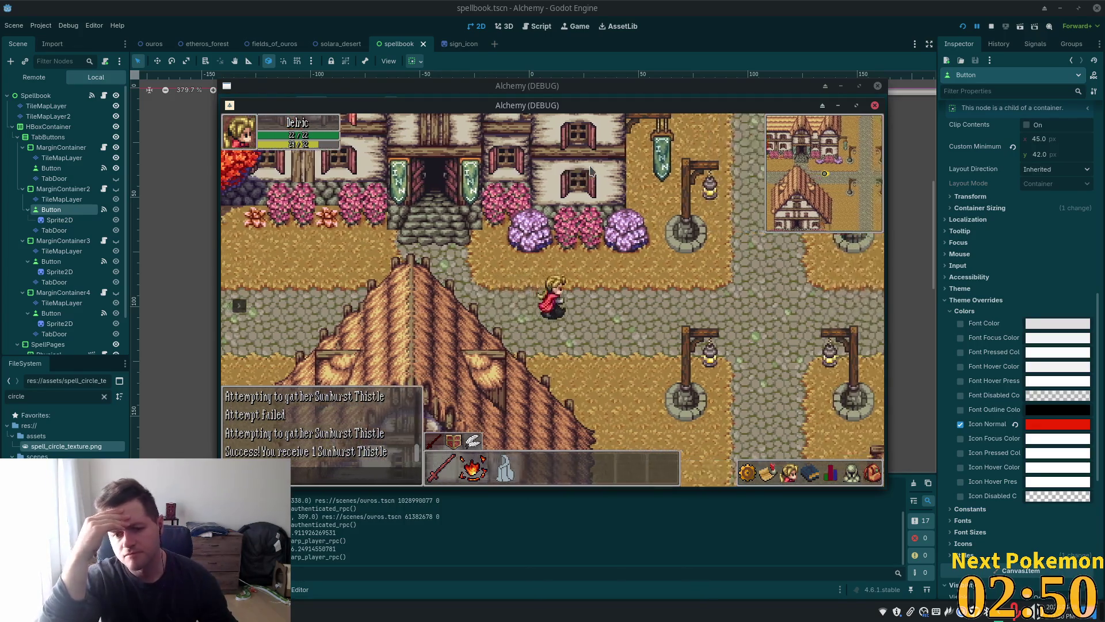
{"action": "key", "text": "Right"}
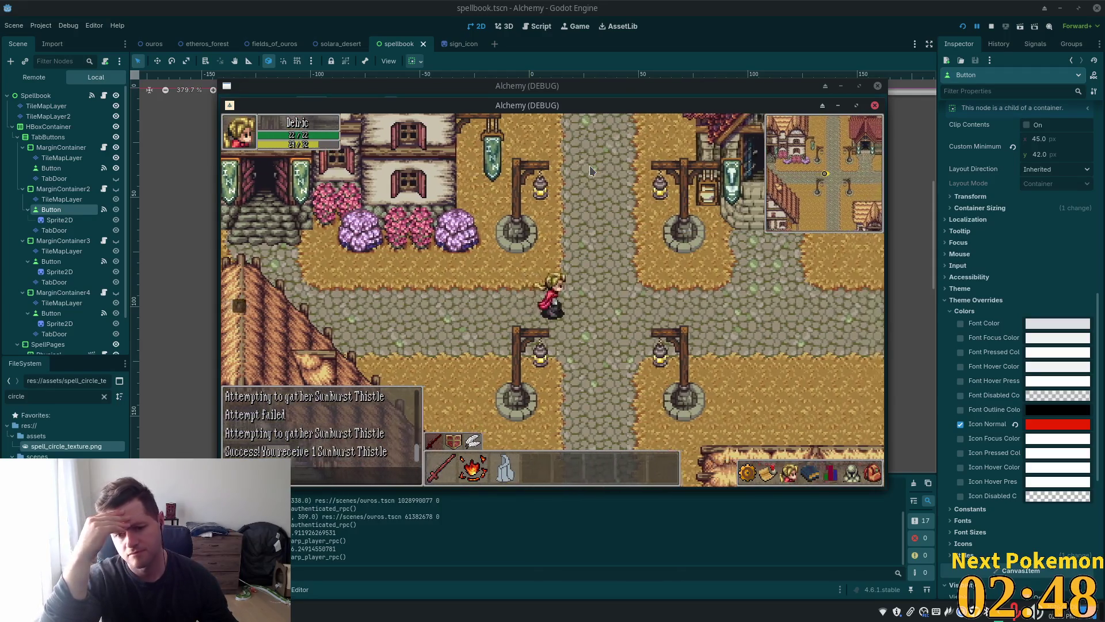
{"action": "key", "text": "Left"}
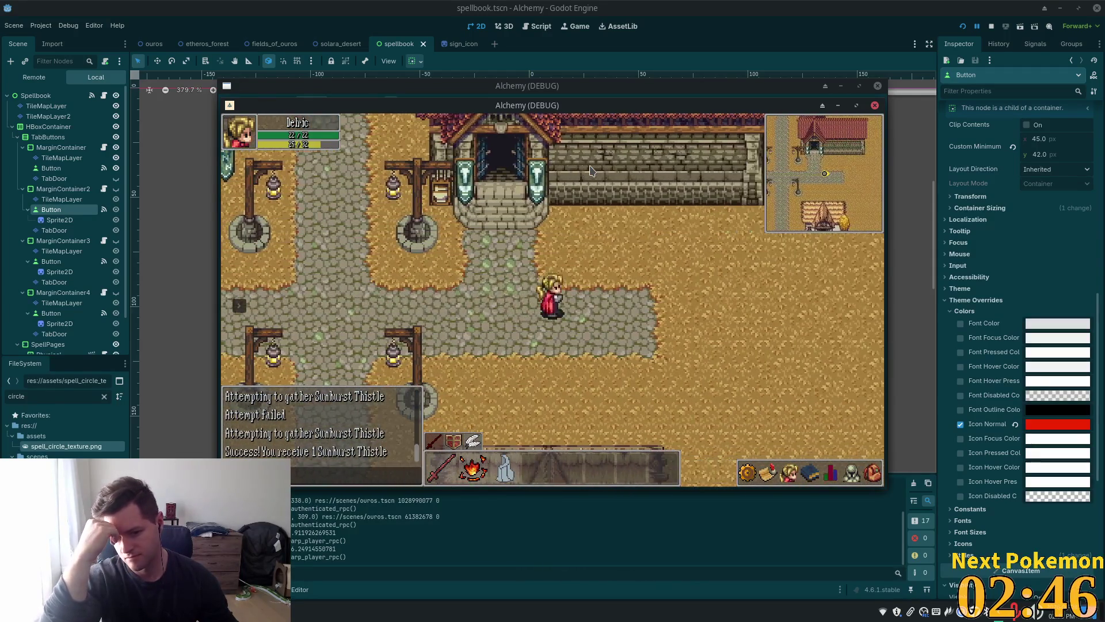
{"action": "key", "text": "Up"}
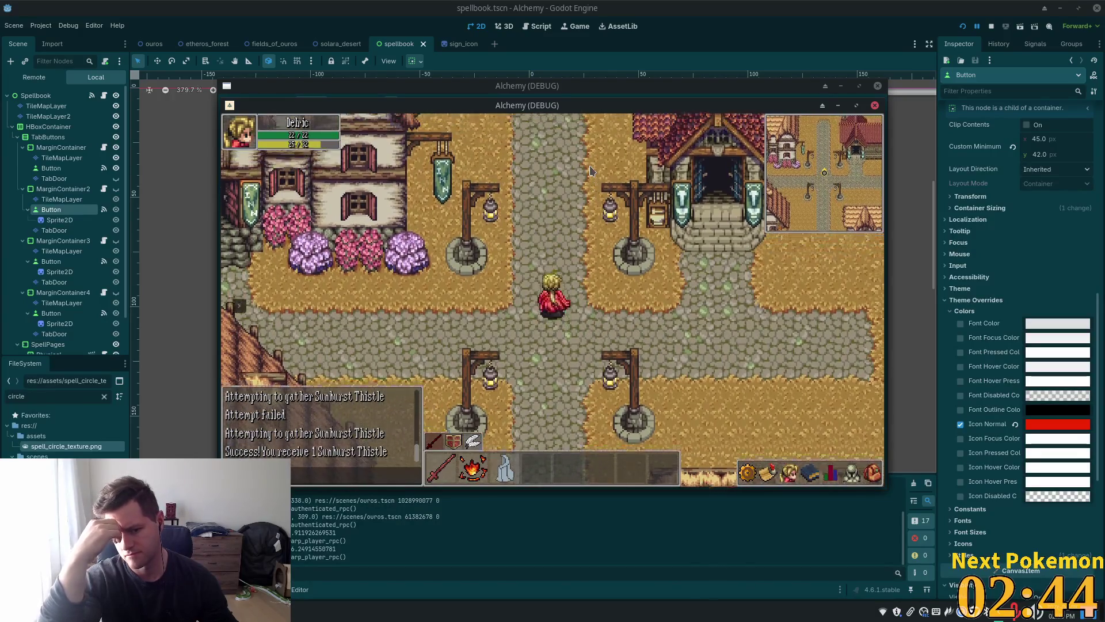
{"action": "key", "text": "Up"}
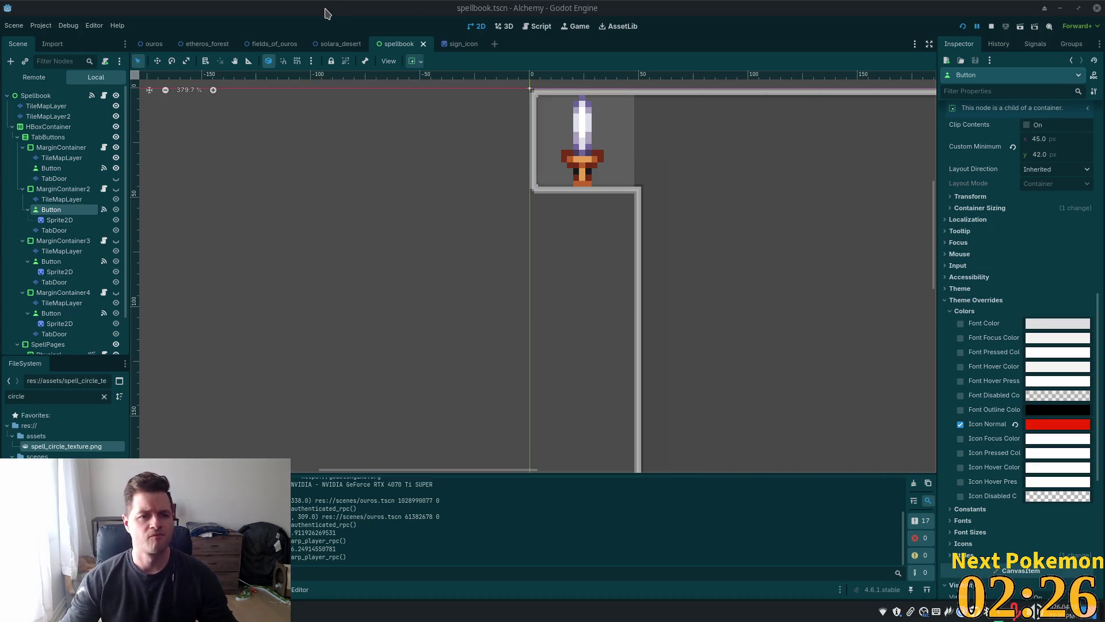
{"action": "left_click", "coordinate": [452, 6]}
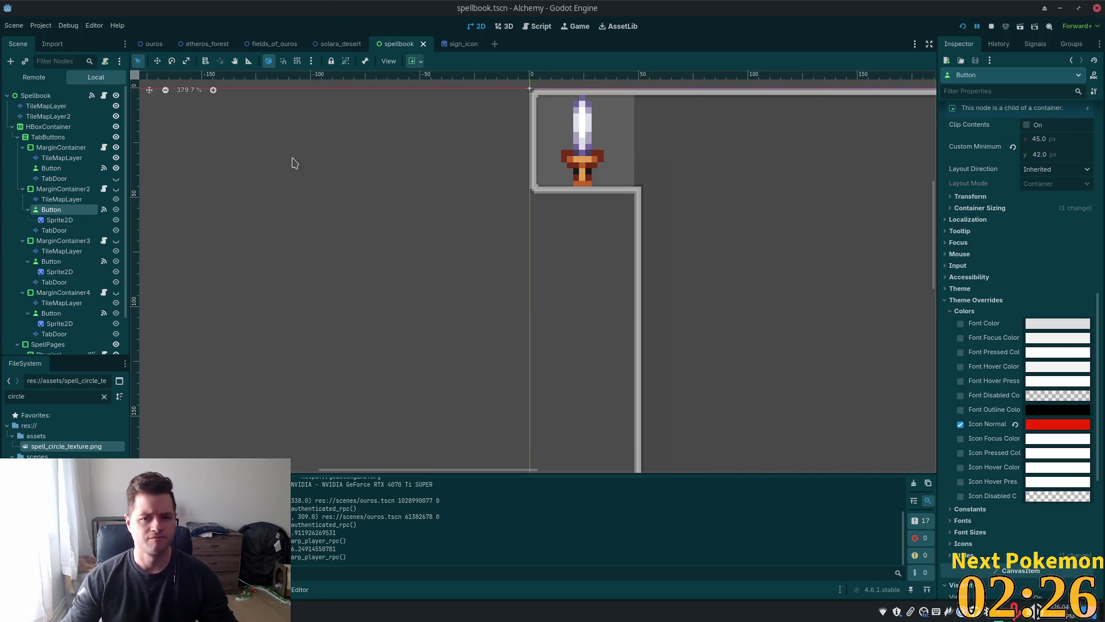
- Filter FileSystem by 'text' and open monolithic_texts.tscn
{"action": "double_click", "coordinate": [43, 397]}
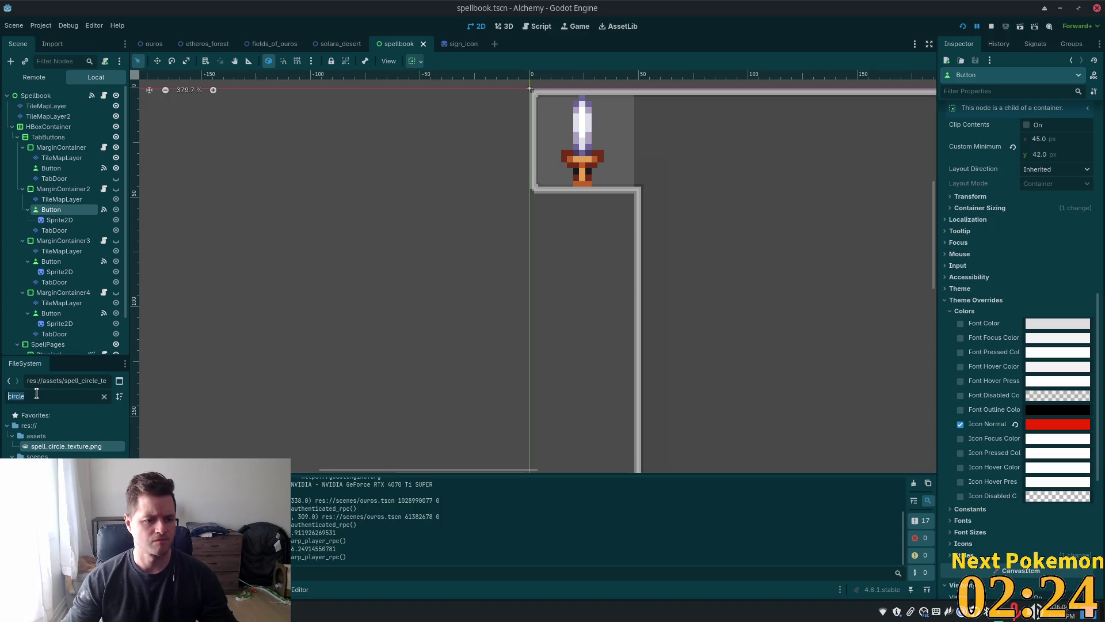
{"action": "type", "text": "text"}
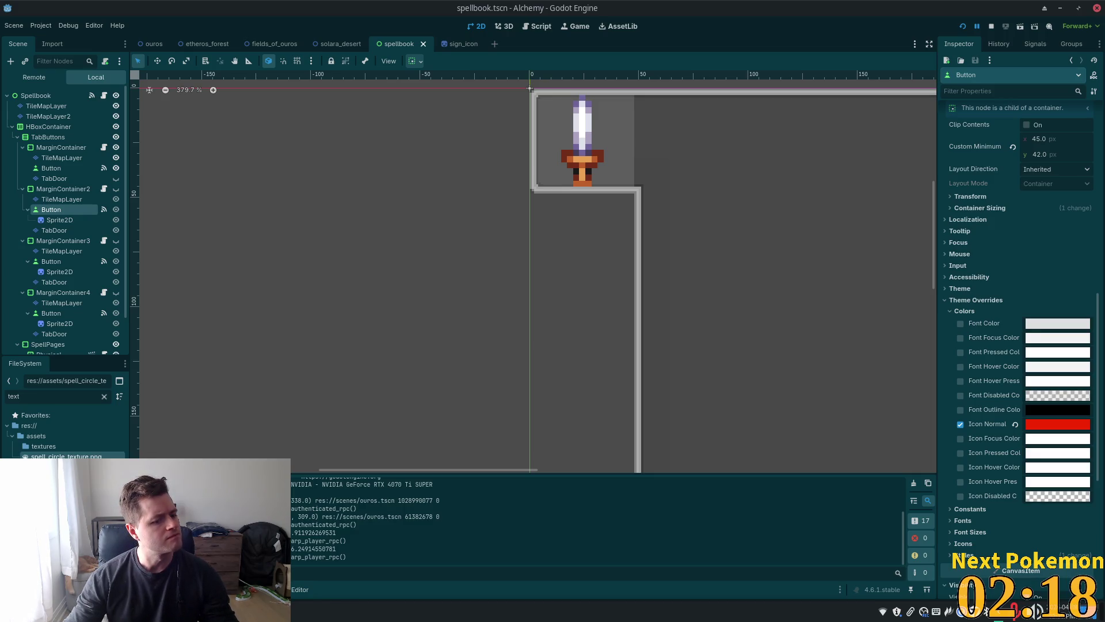
{"action": "double_click", "coordinate": [58, 467]}
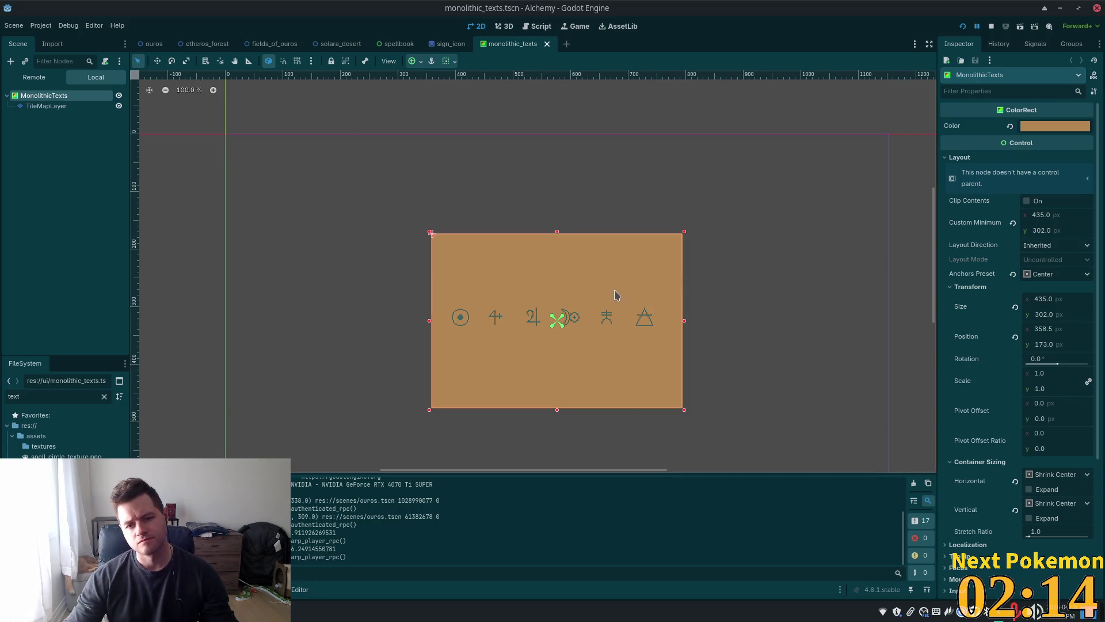
{"action": "scroll", "coordinate": [552, 323], "scroll_direction": "up", "scroll_amount": 4}
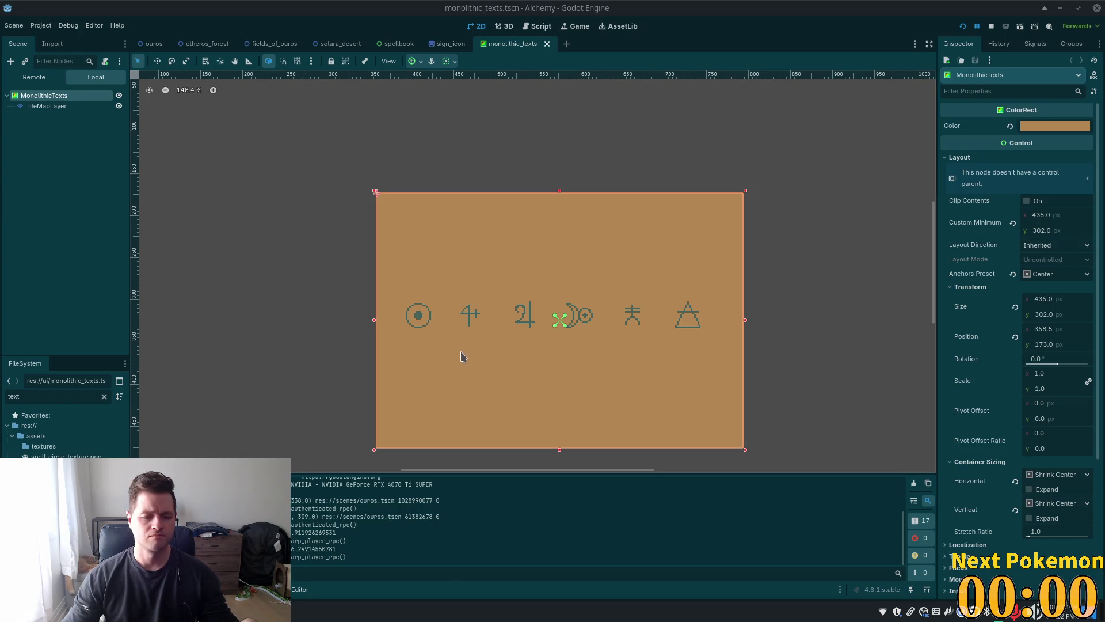
- Press the Super key to open the desktop application menu over the monolithic_texts scene
{"action": "key", "text": "super"}
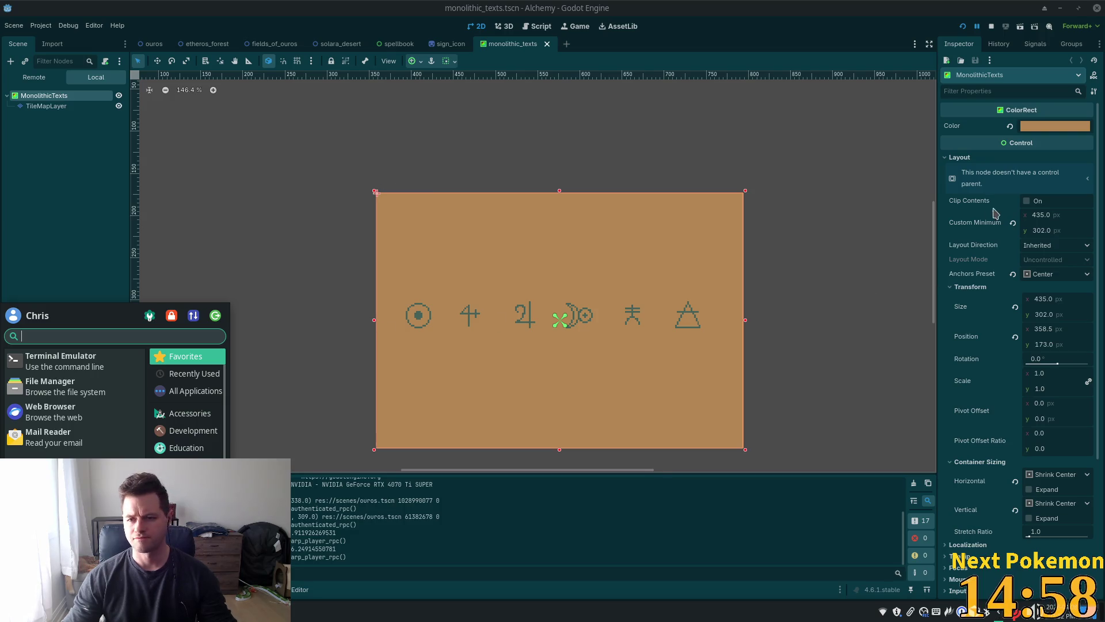
- Close the desktop menu and dismiss the Custom Minimum property options in Godot
{"action": "key", "text": "Escape"}
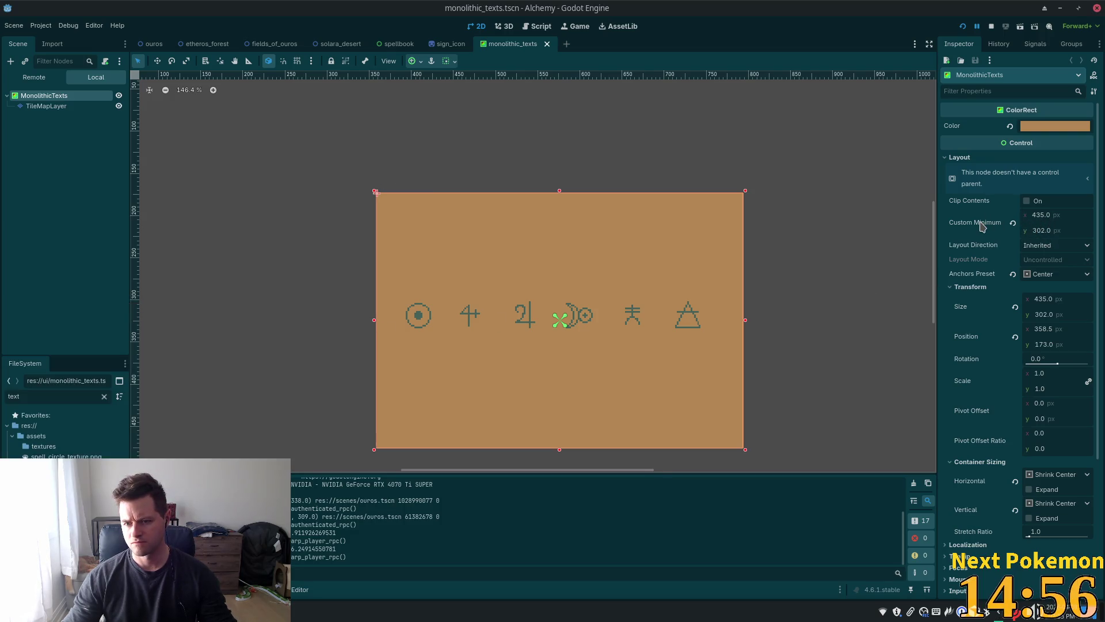
{"action": "right_click", "coordinate": [981, 225]}
{"action": "left_click", "coordinate": [896, 269]}
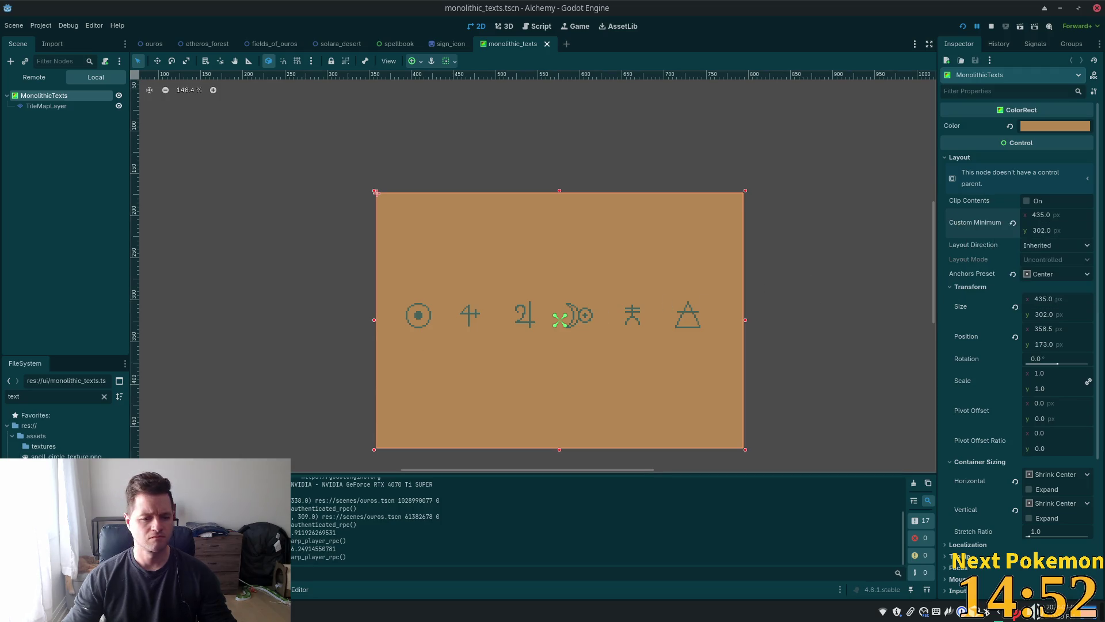
- Launch Steam by searching 'stea' in the application launcher
{"action": "key", "text": "super"}
{"action": "type", "text": "stea"}
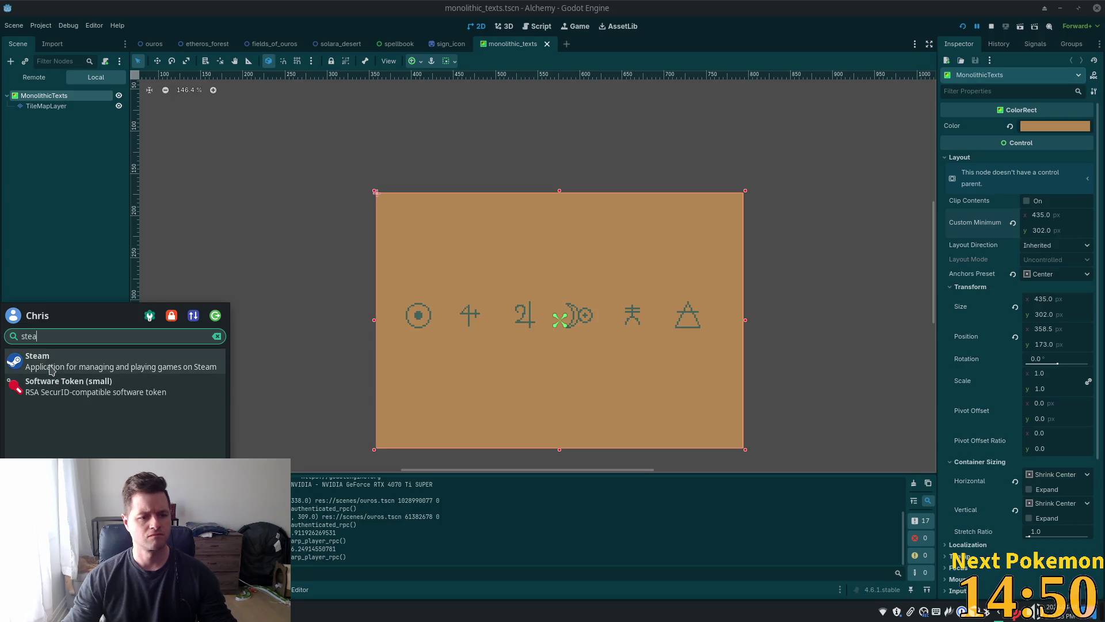
{"action": "left_click", "coordinate": [52, 367]}
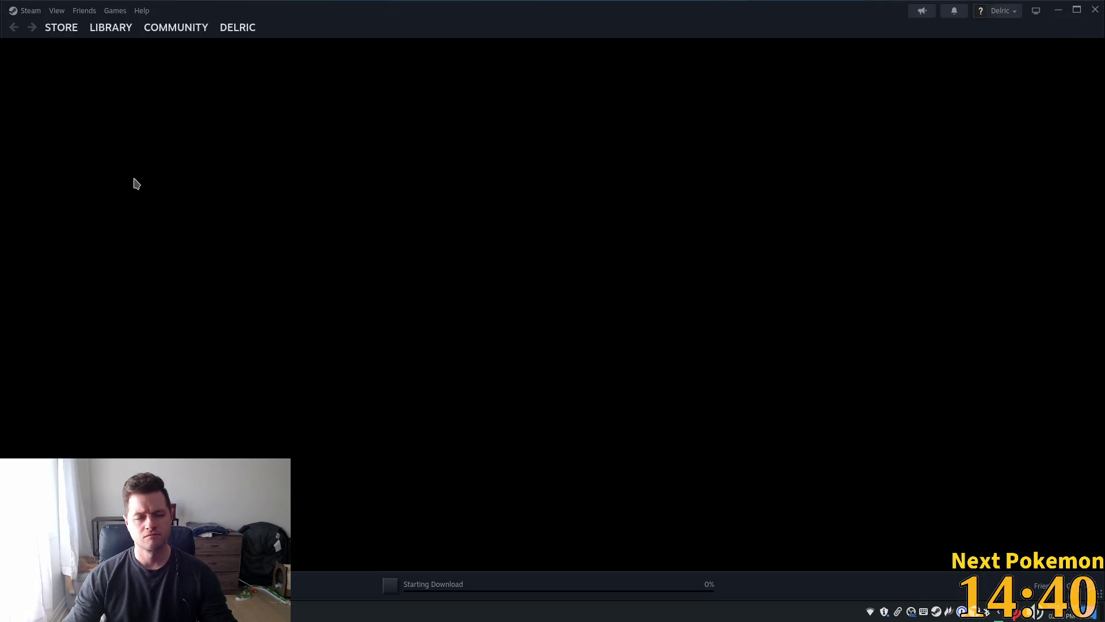
- Find Aseprite in Steam's library by searching 'ase' and launch it
{"action": "left_click", "coordinate": [97, 27]}
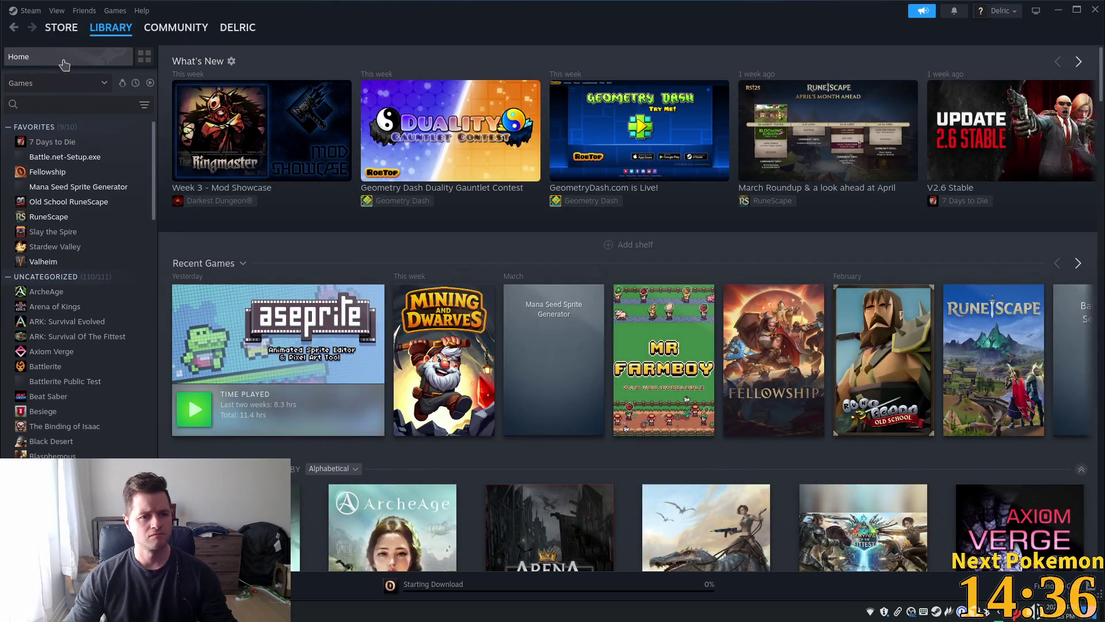
{"action": "left_click", "coordinate": [64, 104]}
{"action": "type", "text": "ase"}
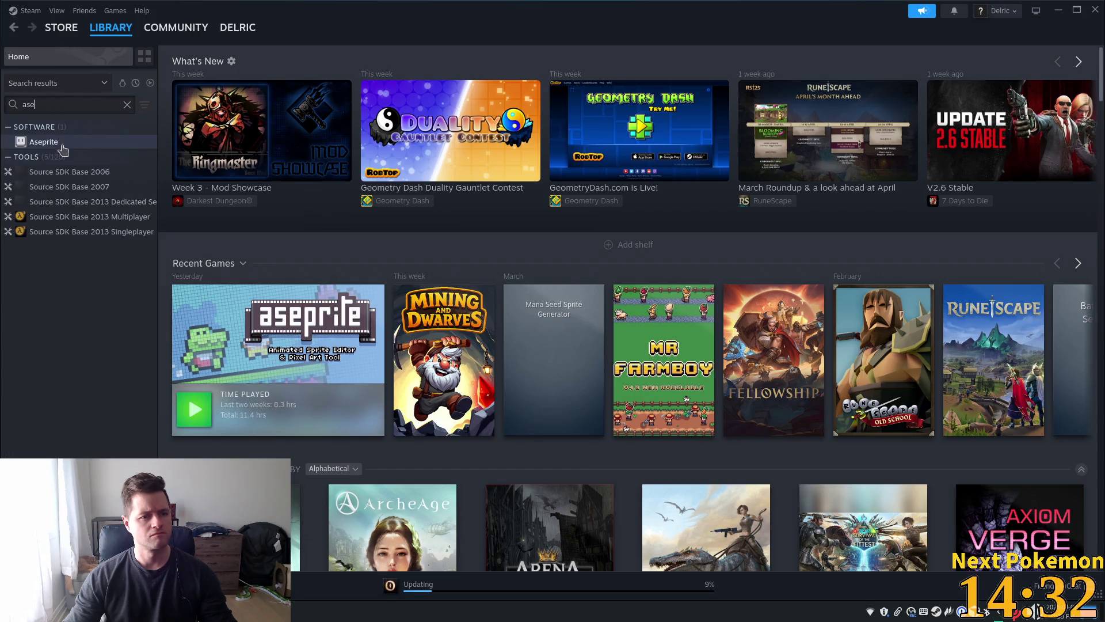
{"action": "left_click", "coordinate": [60, 142]}
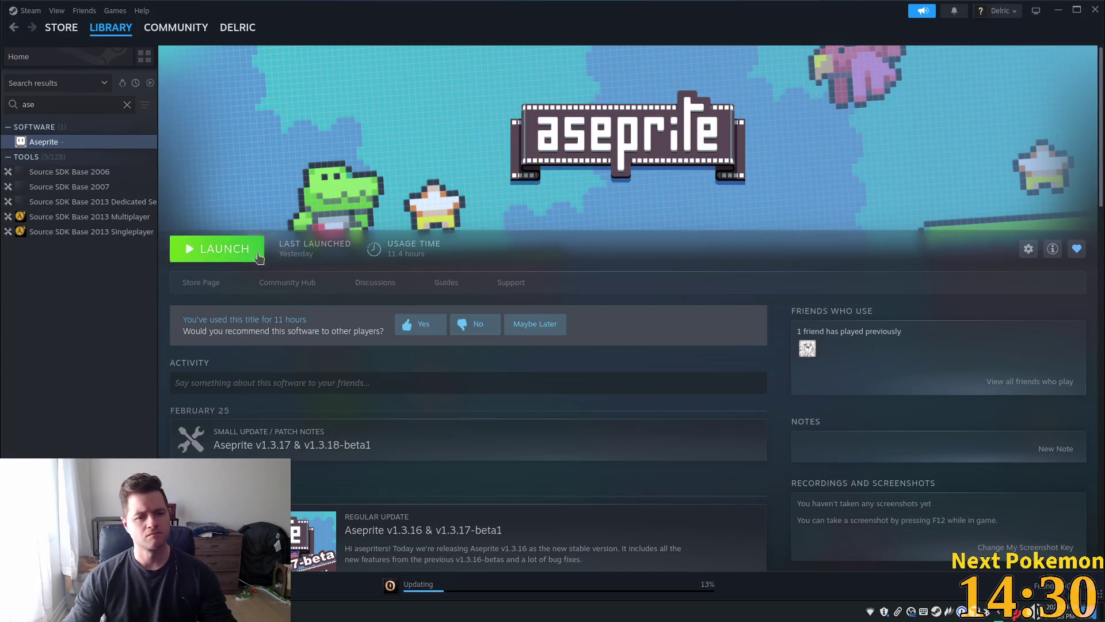
{"action": "left_click", "coordinate": [253, 247]}
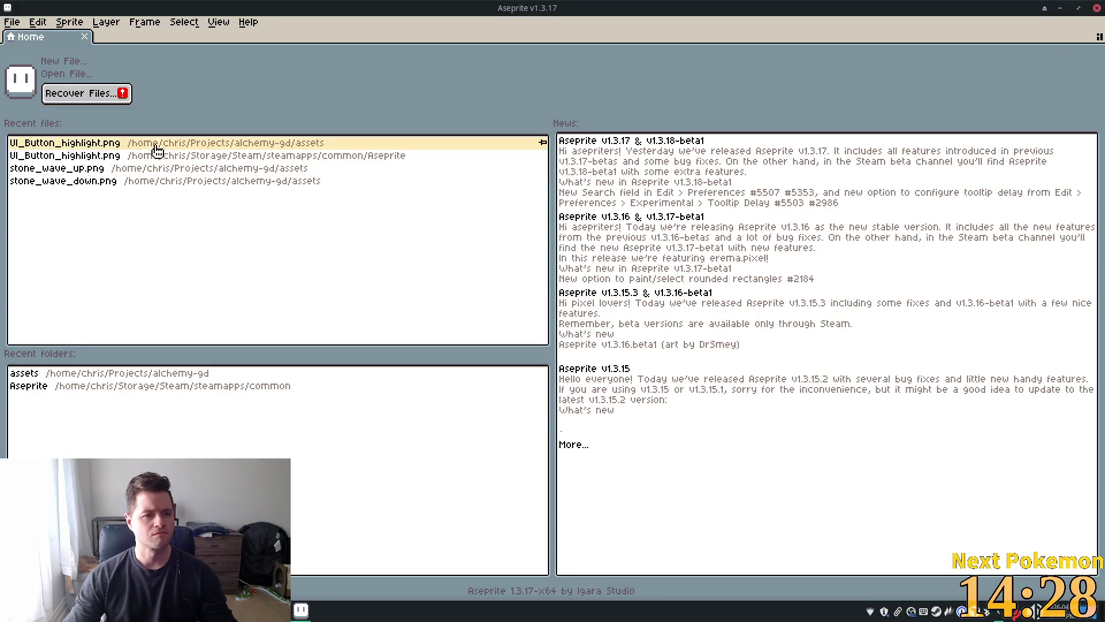
- Create a new 435 × 300 pixel sprite with a transparent background via File > New
{"action": "left_click", "coordinate": [37, 22]}
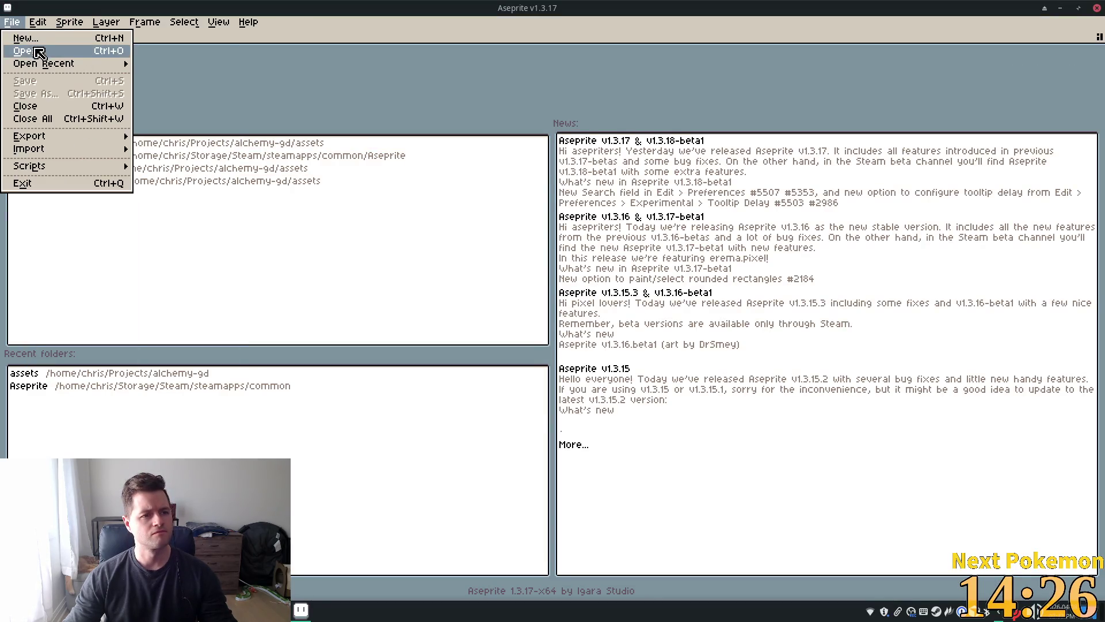
{"action": "left_click", "coordinate": [34, 40]}
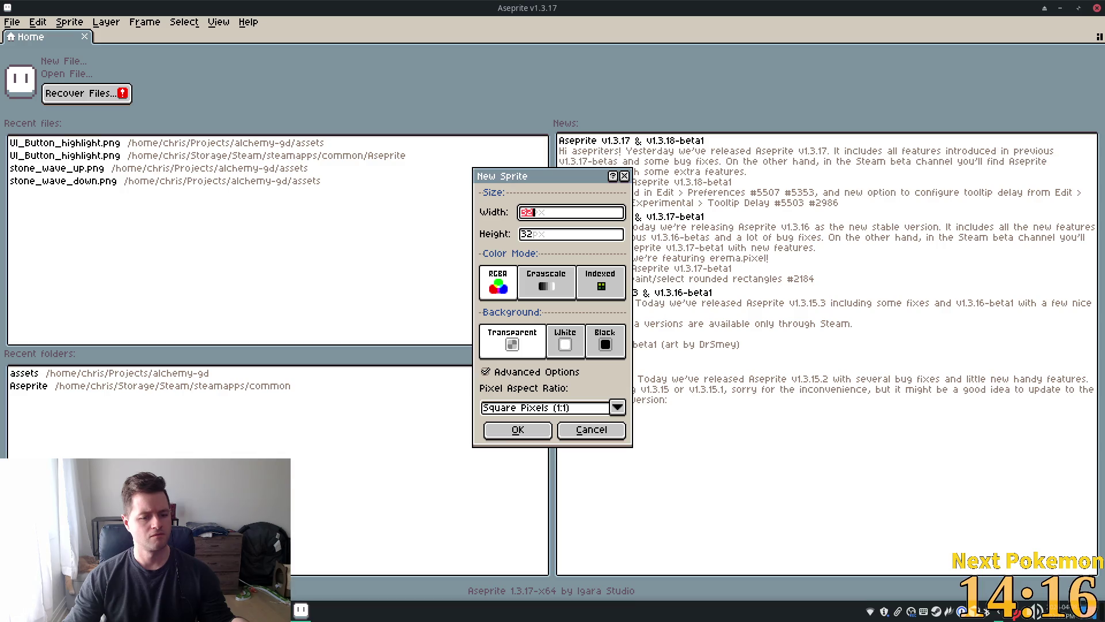
{"action": "key", "text": "alt+Tab"}
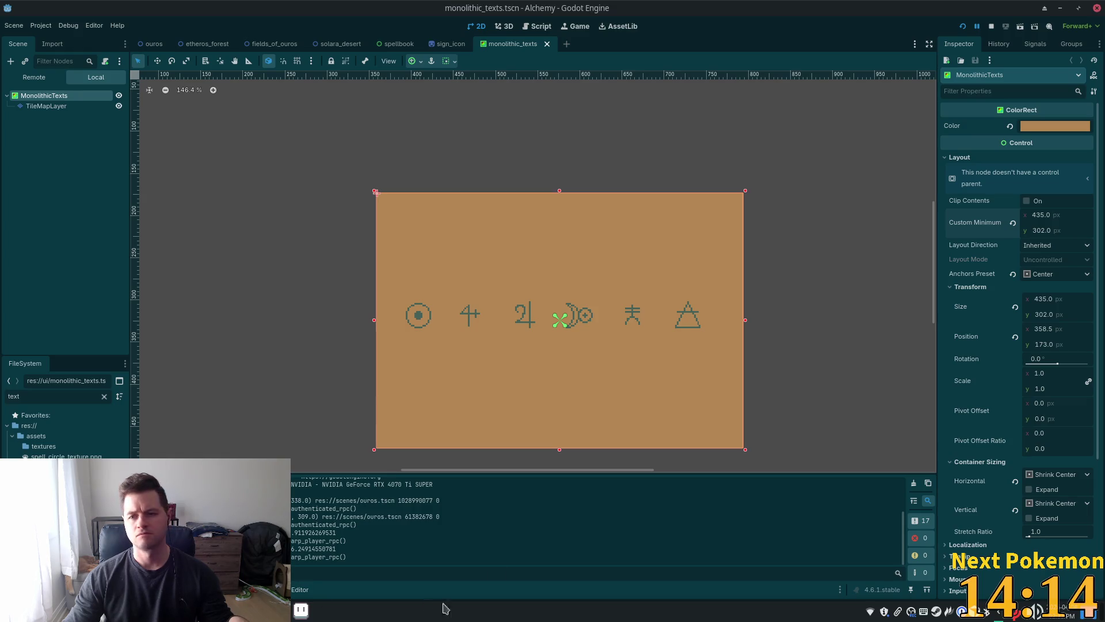
{"action": "key", "text": "alt+Tab"}
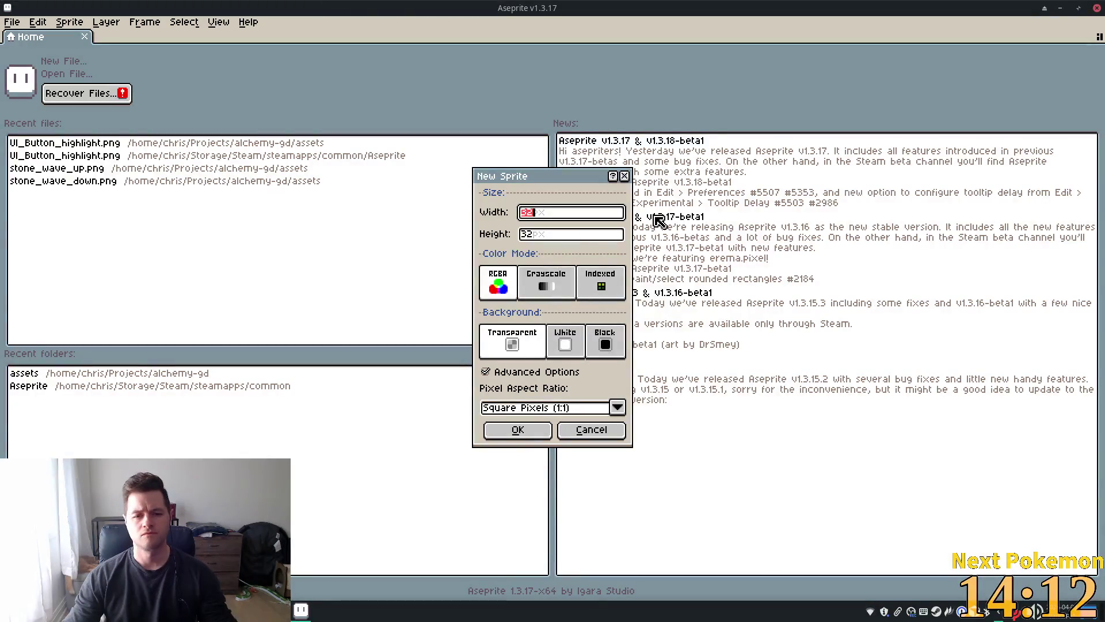
{"action": "type", "text": "435"}
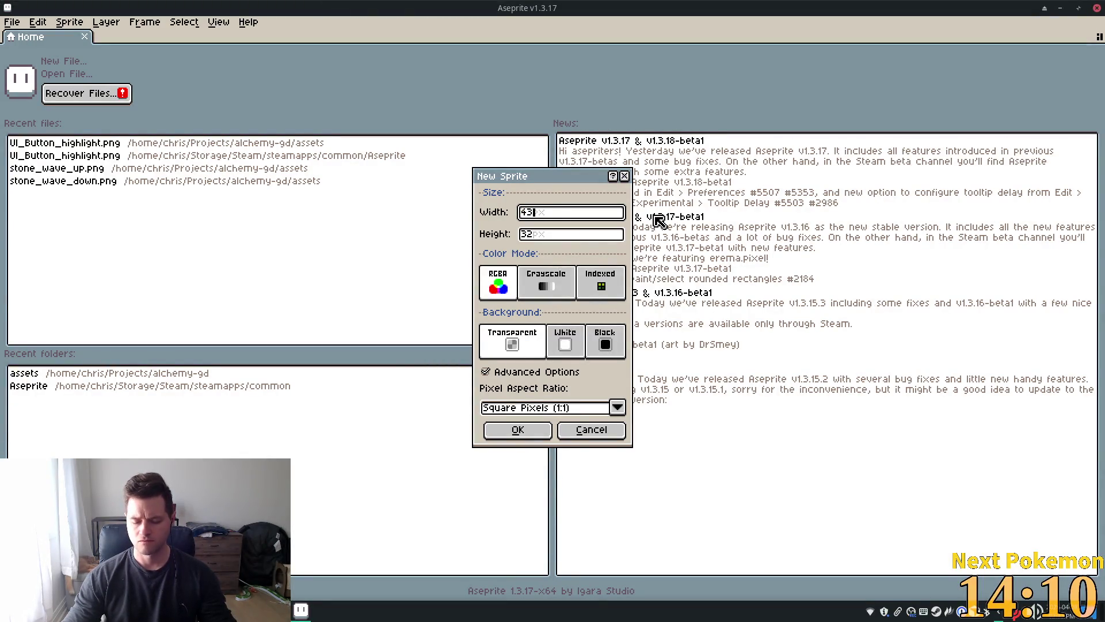
{"action": "key", "text": "Tab"}
{"action": "type", "text": "300"}
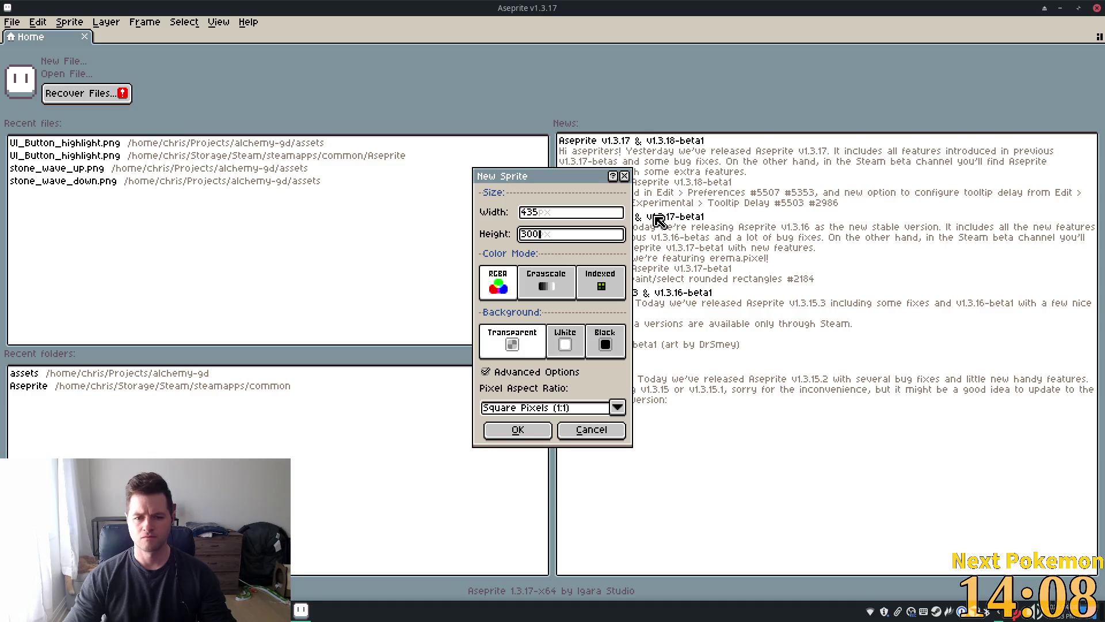
{"action": "left_click", "coordinate": [517, 433]}
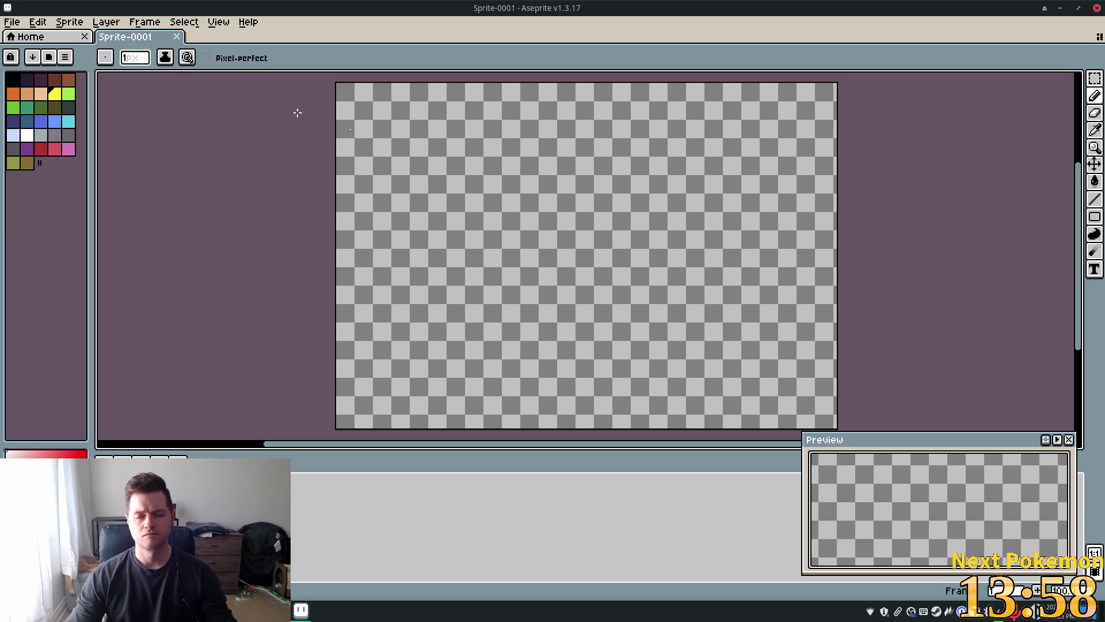
- Pick a dark palette colour and draw a short vertical line near the canvas top-left with the Line tool
{"action": "left_click", "coordinate": [41, 94]}
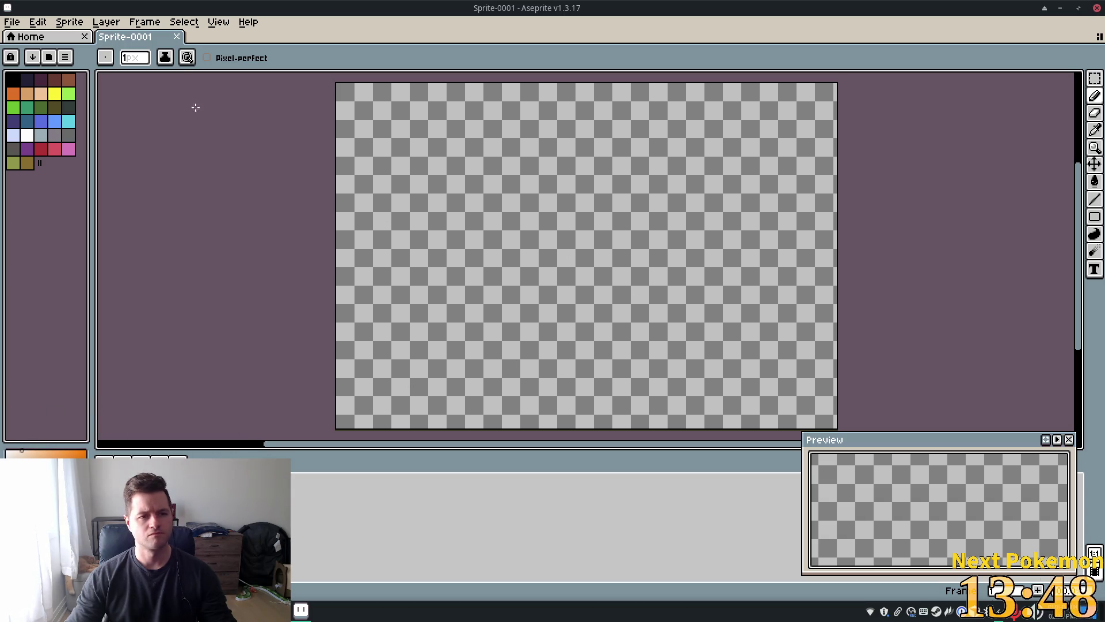
{"action": "left_click", "coordinate": [1094, 199]}
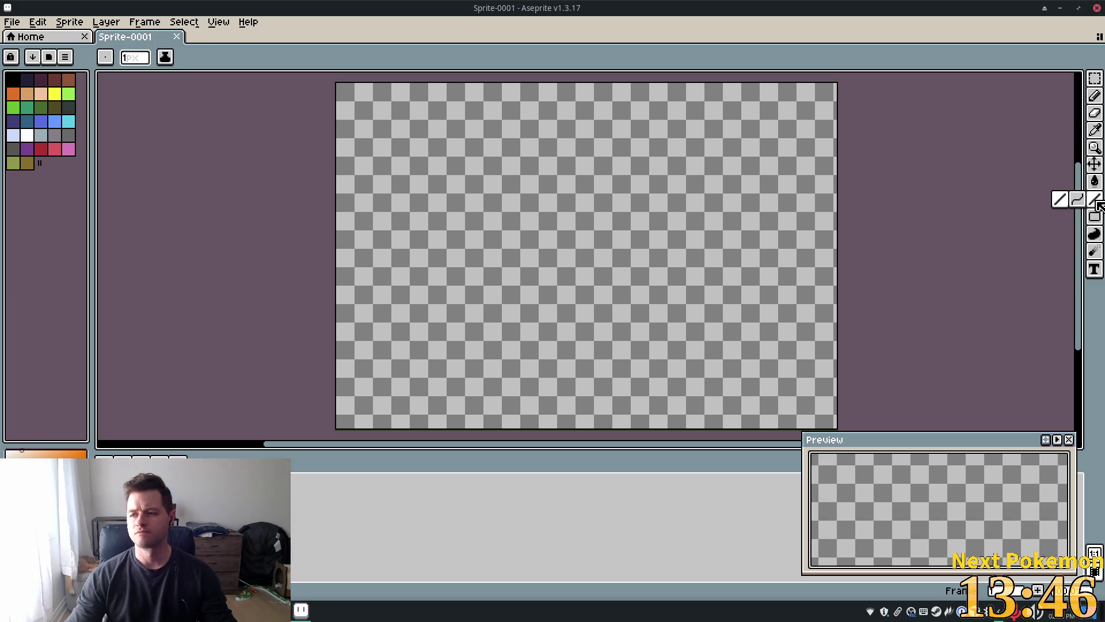
{"action": "left_click", "coordinate": [1077, 199]}
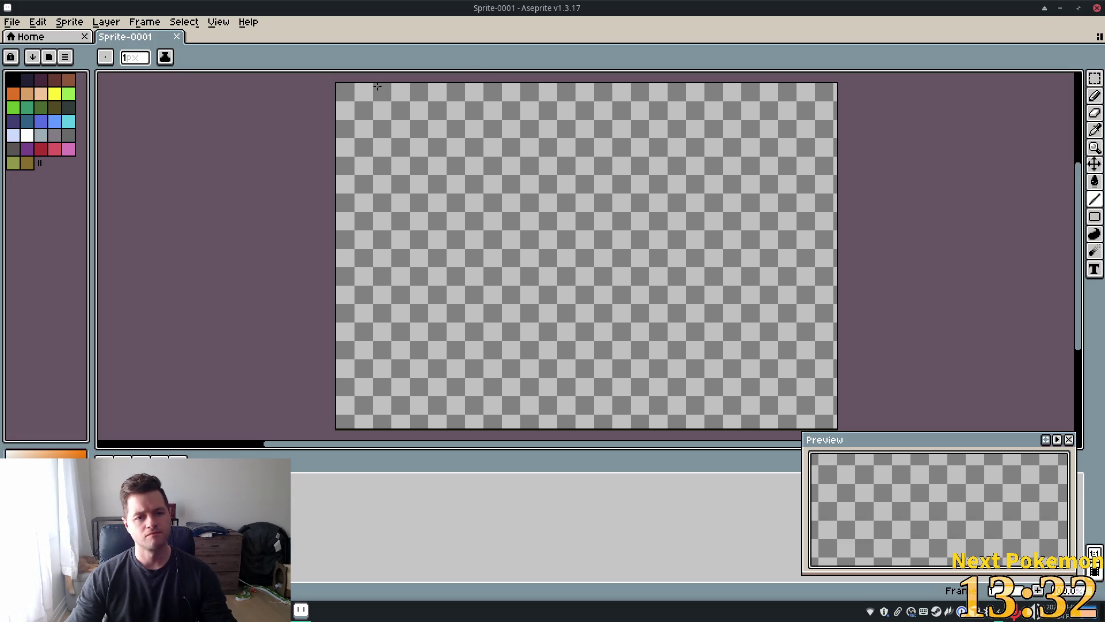
{"action": "left_click_drag", "start_coordinate": [371, 85], "coordinate": [371, 125]}
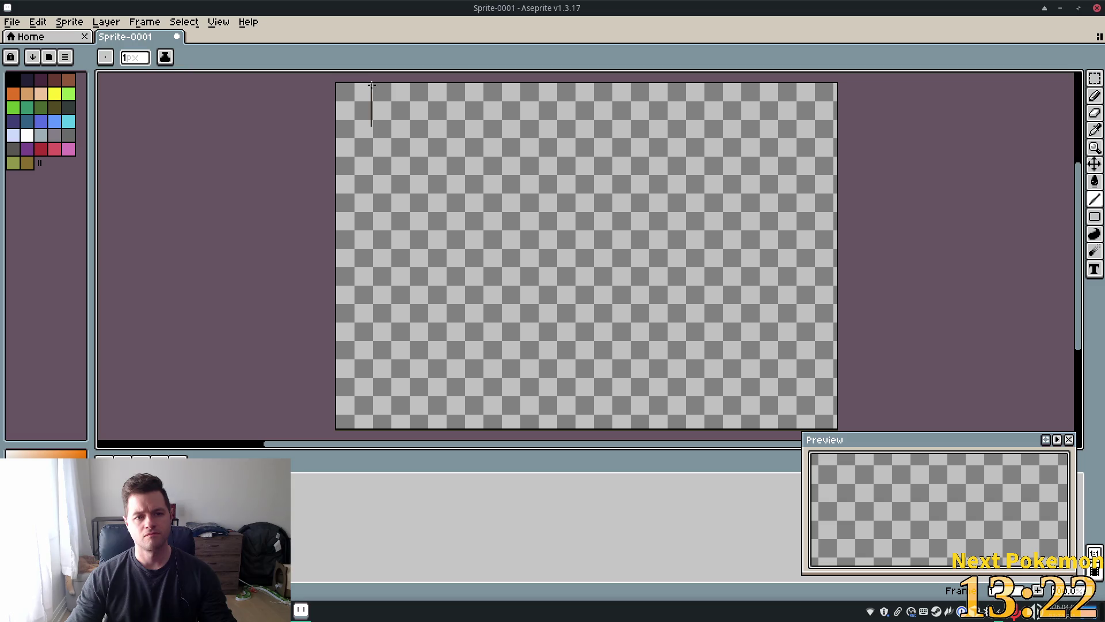
- Set the brush size to 2 and undo the trial vertical strokes on the left
{"action": "scroll", "coordinate": [381, 94], "scroll_direction": "up", "scroll_amount": 3}
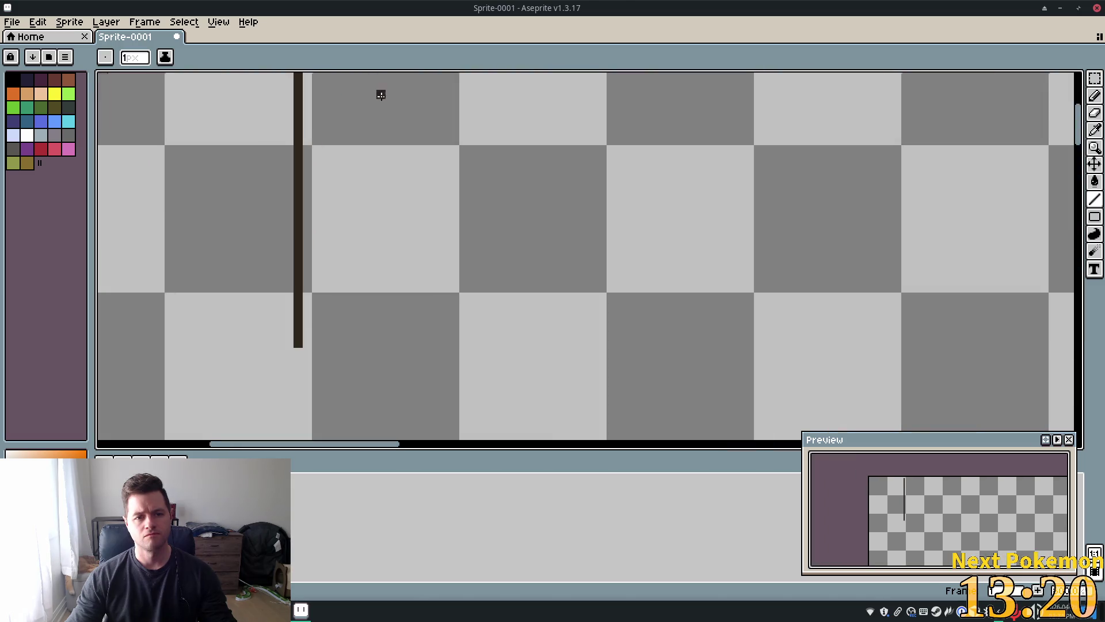
{"action": "scroll", "coordinate": [579, 119], "scroll_direction": "down", "scroll_amount": 3}
{"action": "left_click_drag", "start_coordinate": [703, 140], "coordinate": [628, 165]}
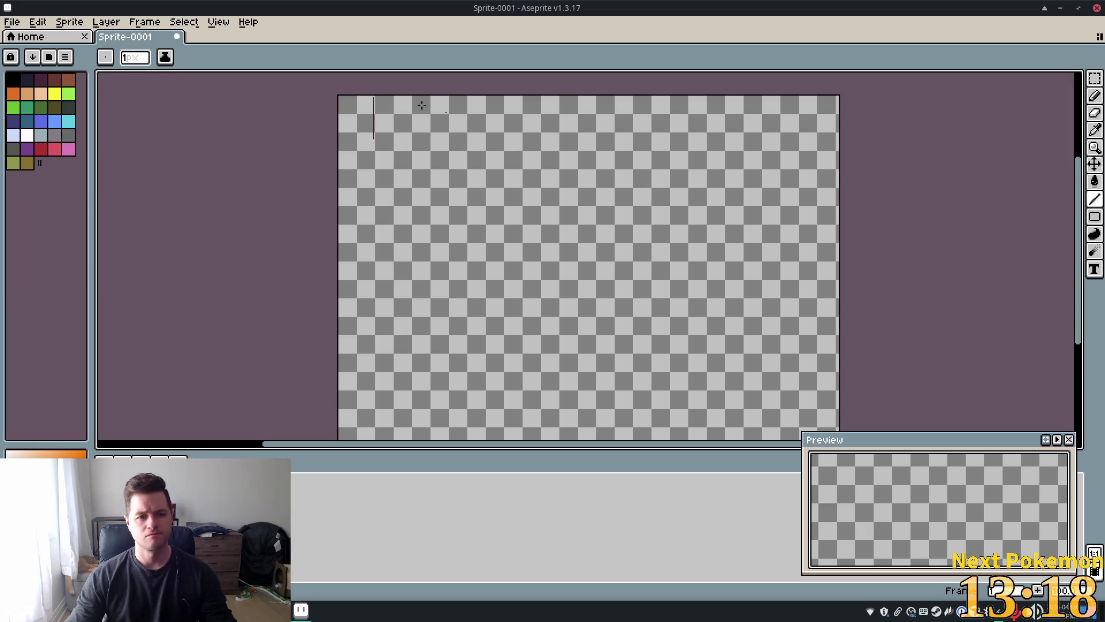
{"action": "left_click_drag", "start_coordinate": [134, 57], "coordinate": [148, 74]}
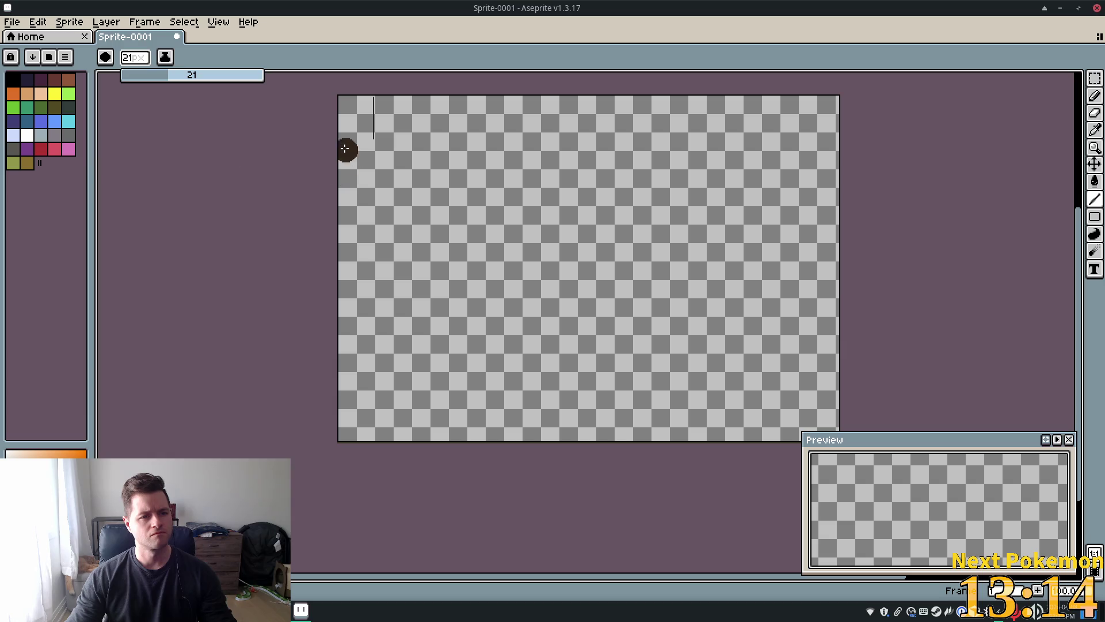
{"action": "type", "text": "2"}
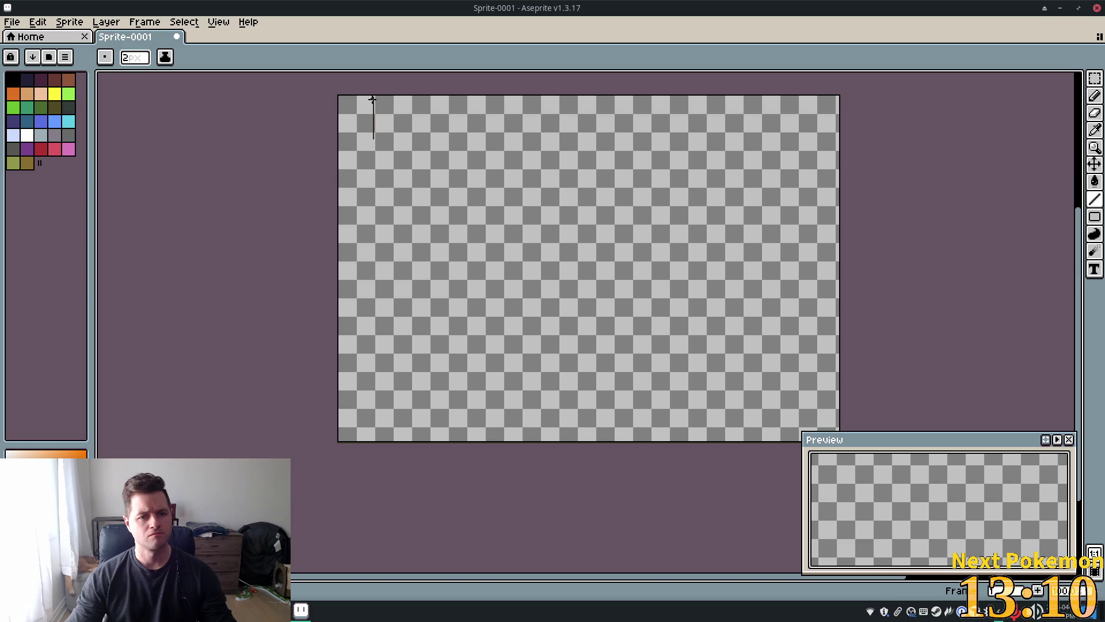
{"action": "scroll", "coordinate": [374, 101], "scroll_direction": "up", "scroll_amount": 5}
{"action": "scroll", "coordinate": [349, 90], "scroll_direction": "down", "scroll_amount": 2}
{"action": "mouse_move", "coordinate": [351, 87]}
{"action": "left_mouse_down"}
{"action": "mouse_move", "coordinate": [352, 108]}
{"action": "mouse_move", "coordinate": [334, 93]}
{"action": "mouse_move", "coordinate": [333, 199]}
{"action": "left_mouse_up"}
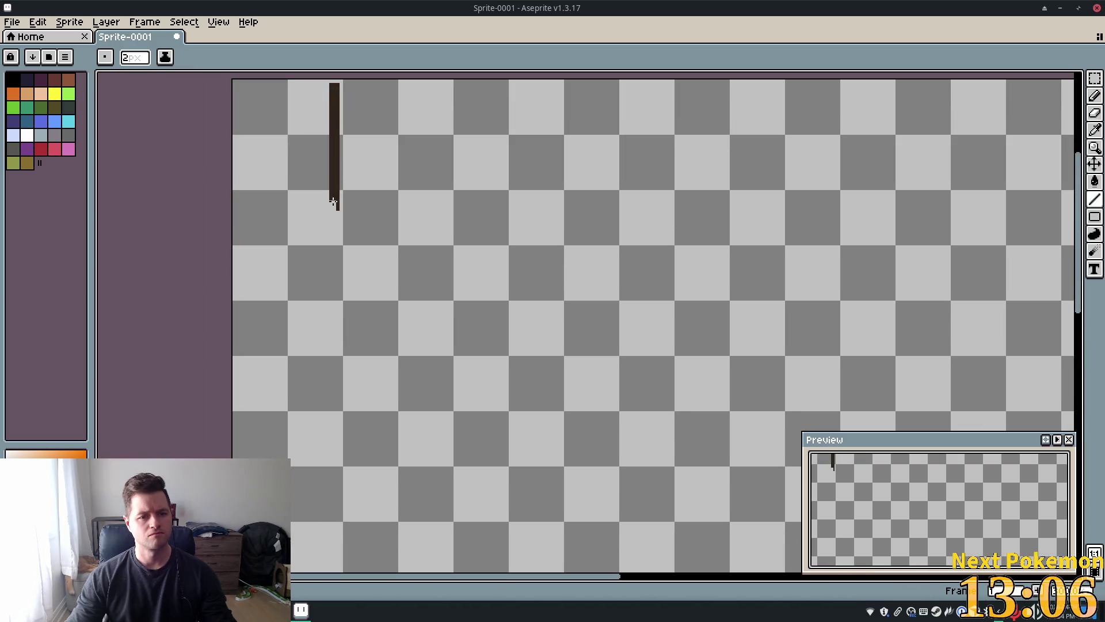
{"action": "key", "text": "ctrl+z"}
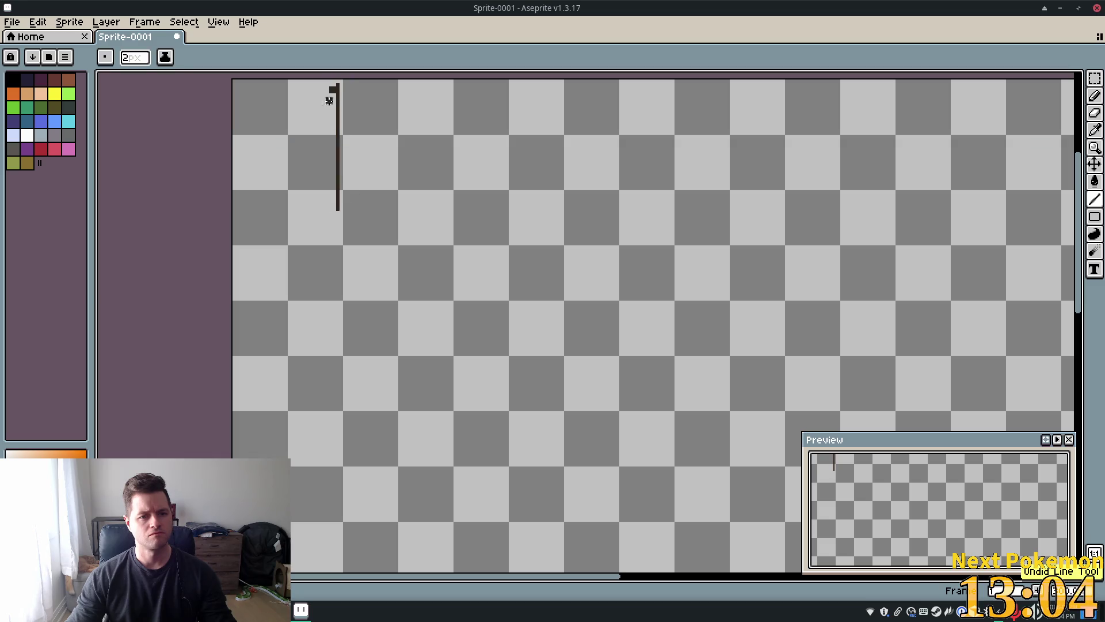
{"action": "left_click_drag", "start_coordinate": [337, 183], "coordinate": [337, 209]}
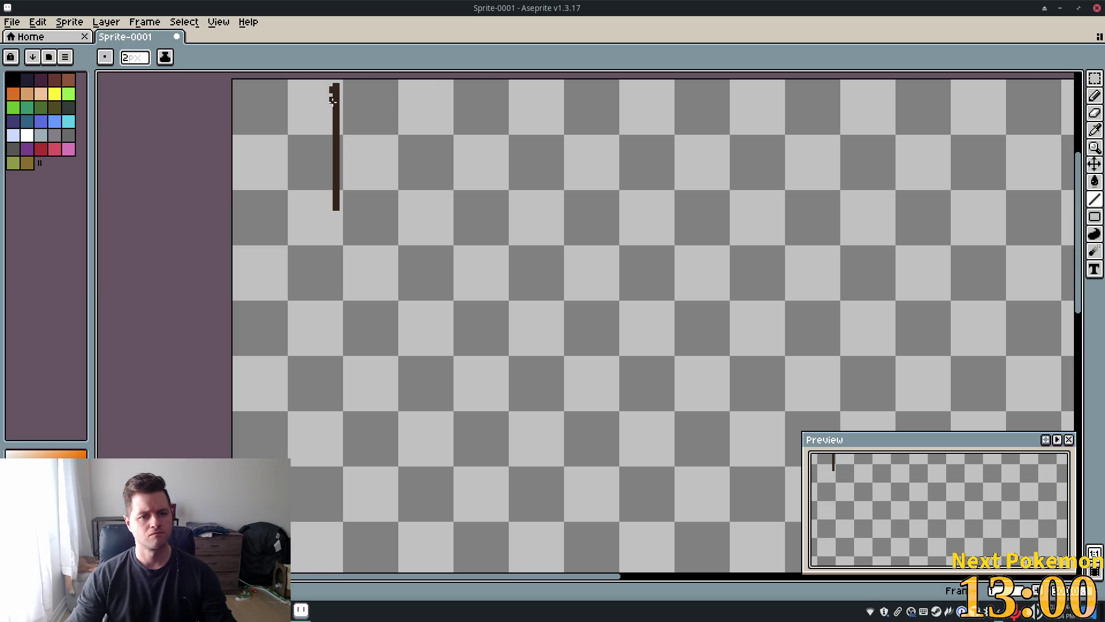
{"action": "key", "text": "ctrl+z"}
- Try drawing the top and bottom bars across the canvas, then undo the attempts
{"action": "scroll", "coordinate": [503, 138], "scroll_direction": "down", "scroll_amount": 3}
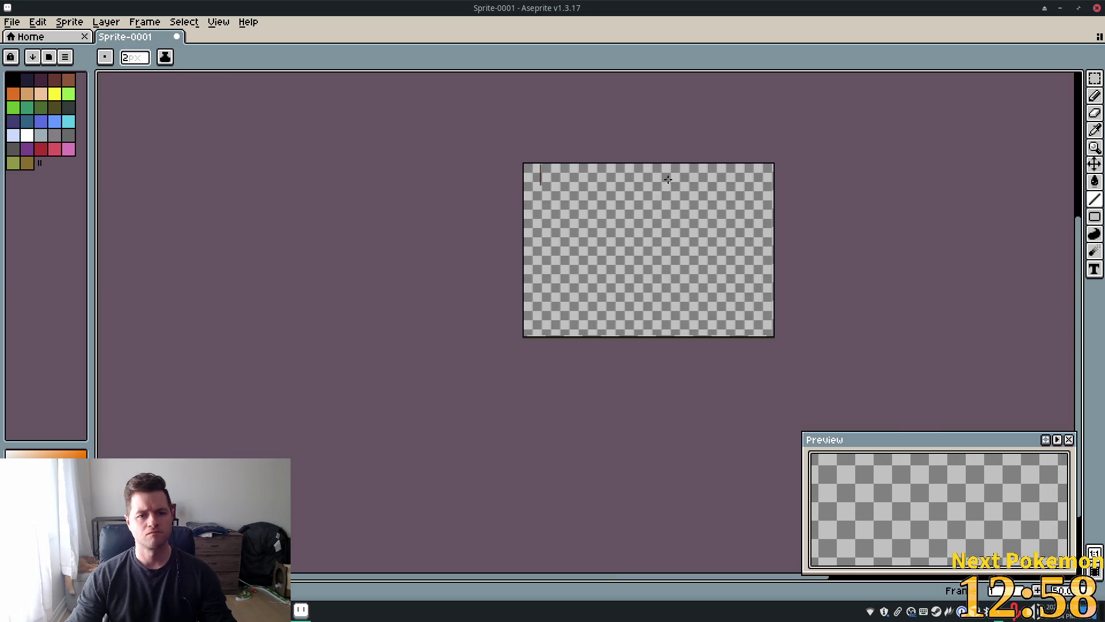
{"action": "scroll", "coordinate": [495, 170], "scroll_direction": "up", "scroll_amount": 3}
{"action": "scroll", "coordinate": [454, 167], "scroll_direction": "down", "scroll_amount": 1}
{"action": "scroll", "coordinate": [453, 168], "scroll_direction": "down", "scroll_amount": 2}
{"action": "scroll", "coordinate": [437, 167], "scroll_direction": "up", "scroll_amount": 1}
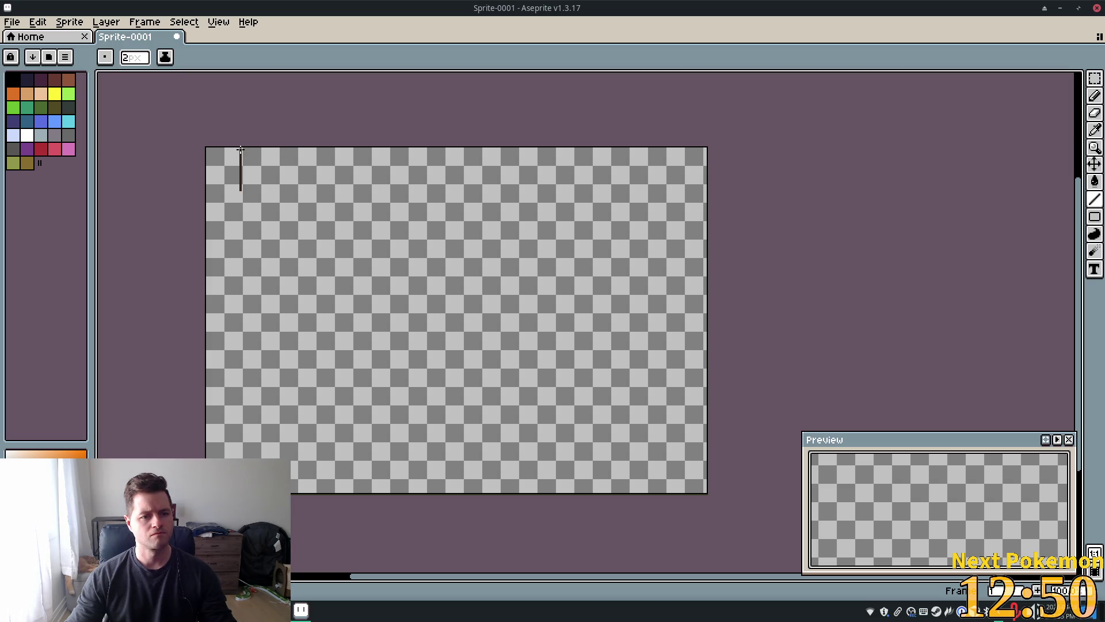
{"action": "left_click_drag", "start_coordinate": [240, 150], "coordinate": [675, 151]}
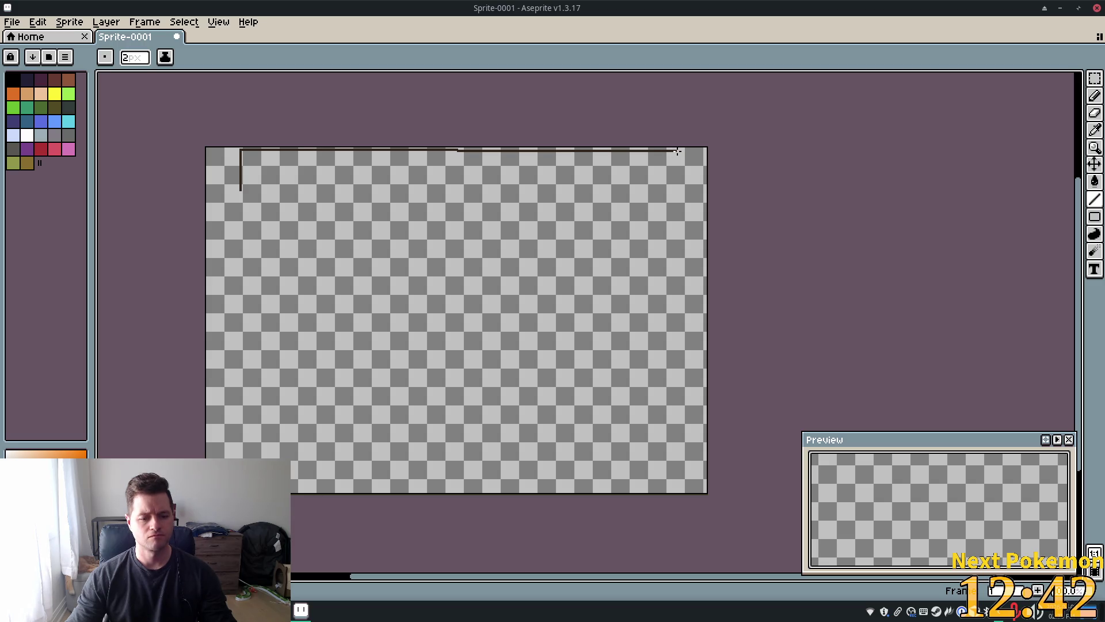
{"action": "left_click_drag", "start_coordinate": [678, 152], "coordinate": [670, 152]}
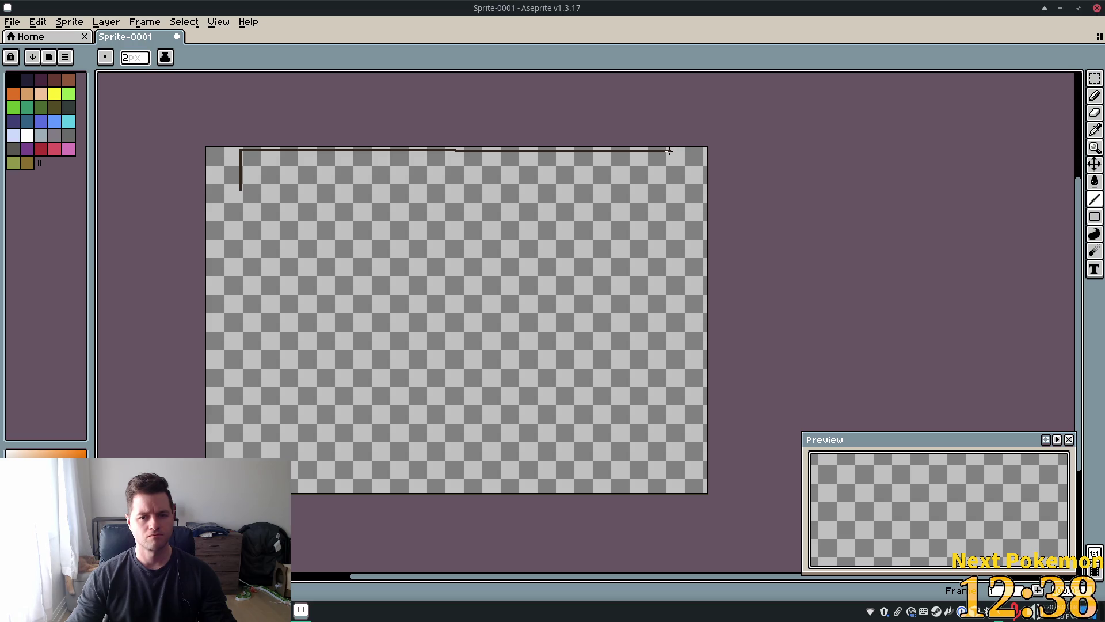
{"action": "left_click", "coordinate": [701, 178]}
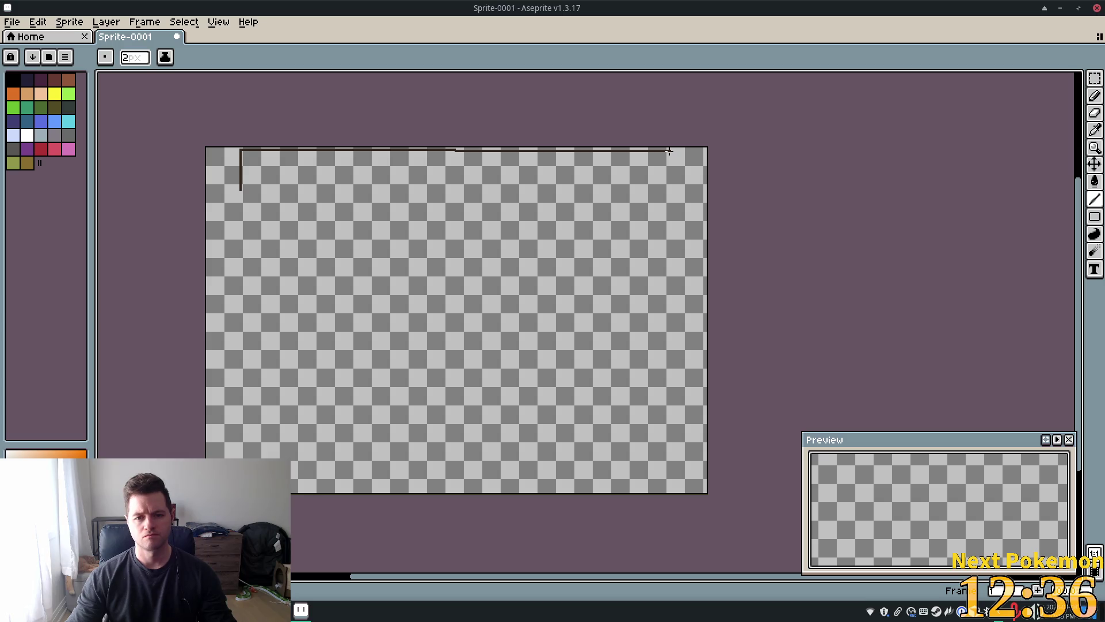
{"action": "key", "text": "ctrl+z"}
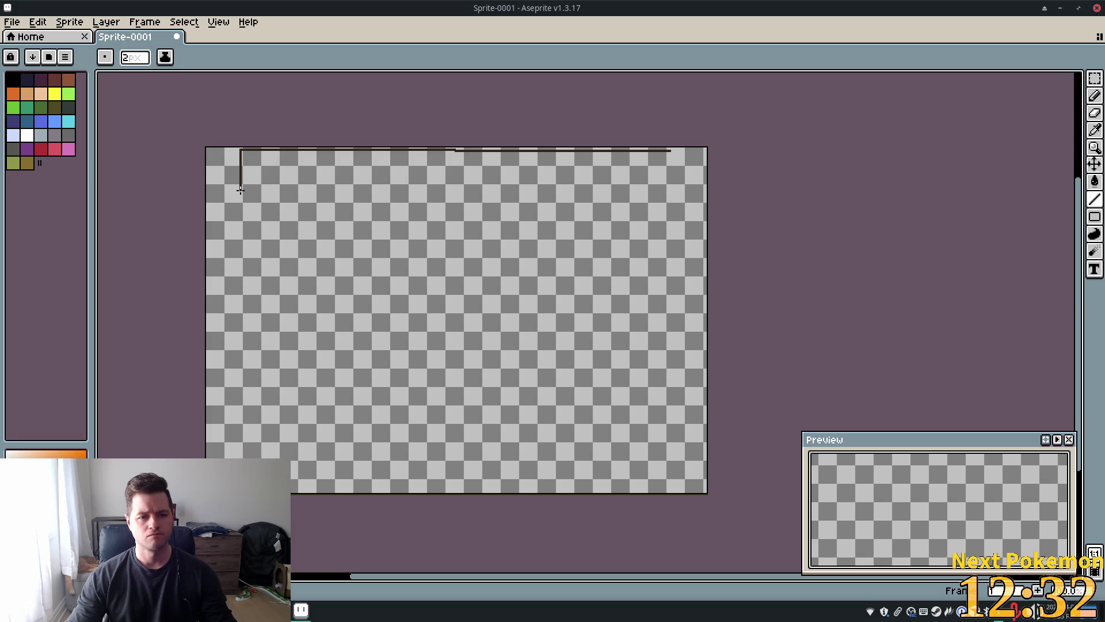
{"action": "left_click_drag", "start_coordinate": [240, 189], "coordinate": [669, 192]}
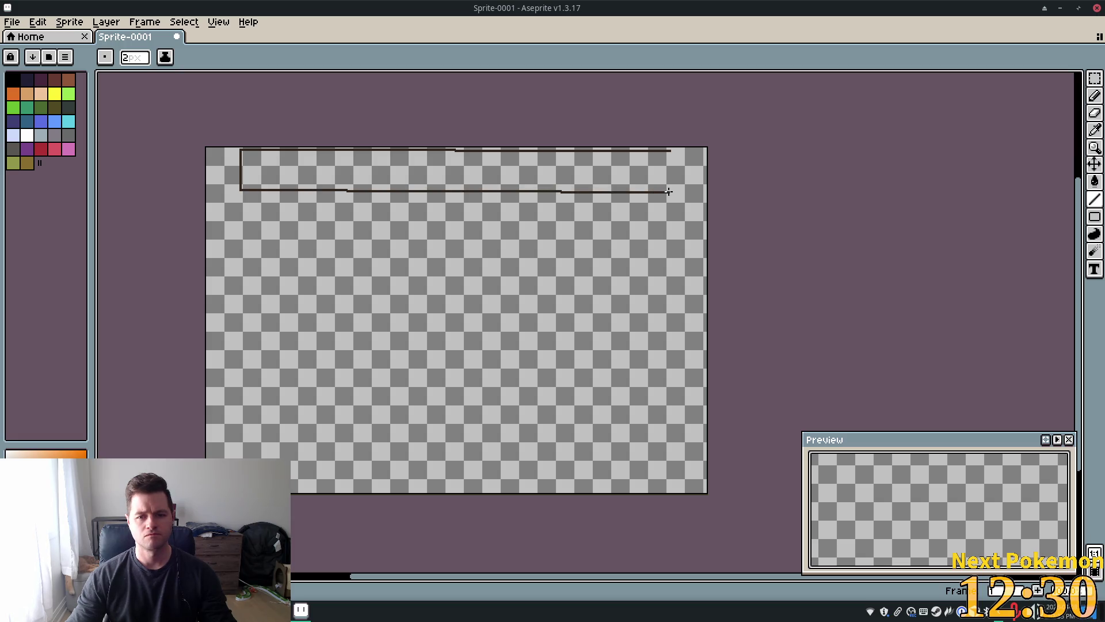
{"action": "key", "text": "ctrl+z"}
{"action": "left_click", "coordinate": [668, 190], "text": "shift"}
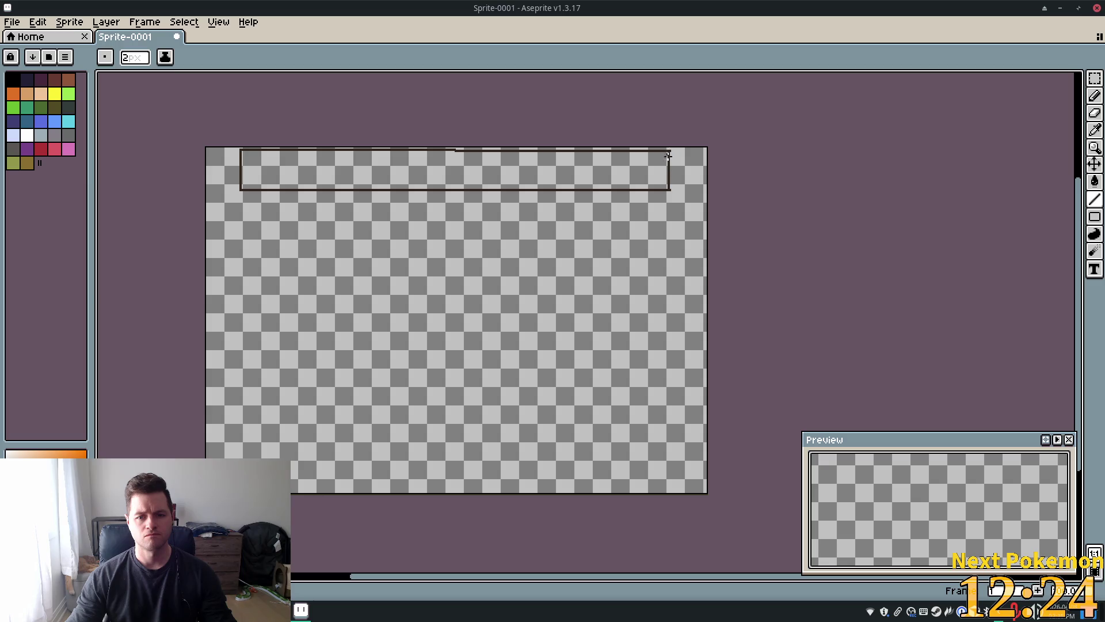
{"action": "key", "text": "ctrl+z"}
- Redraw the rectangle's long top edge across the canvas and close its right side
{"action": "scroll", "coordinate": [548, 168], "scroll_direction": "up", "scroll_amount": 4}
{"action": "scroll", "coordinate": [547, 168], "scroll_direction": "down", "scroll_amount": 1}
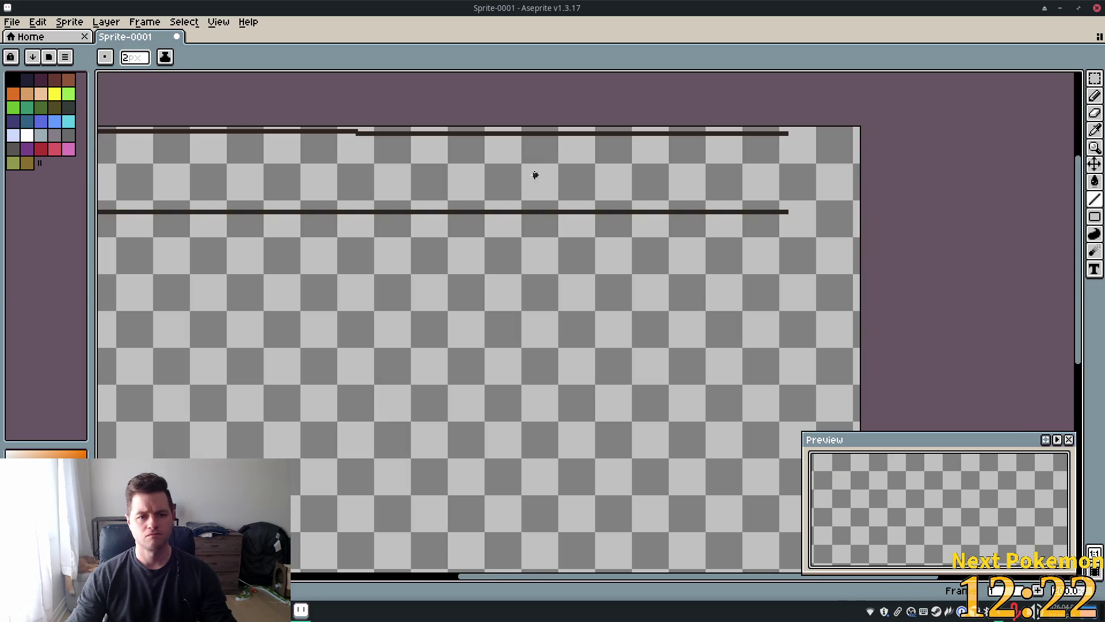
{"action": "scroll", "coordinate": [631, 235], "scroll_direction": "down", "scroll_amount": 3}
{"action": "scroll", "coordinate": [625, 229], "scroll_direction": "up", "scroll_amount": 3}
{"action": "scroll", "coordinate": [625, 229], "scroll_direction": "down", "scroll_amount": 3}
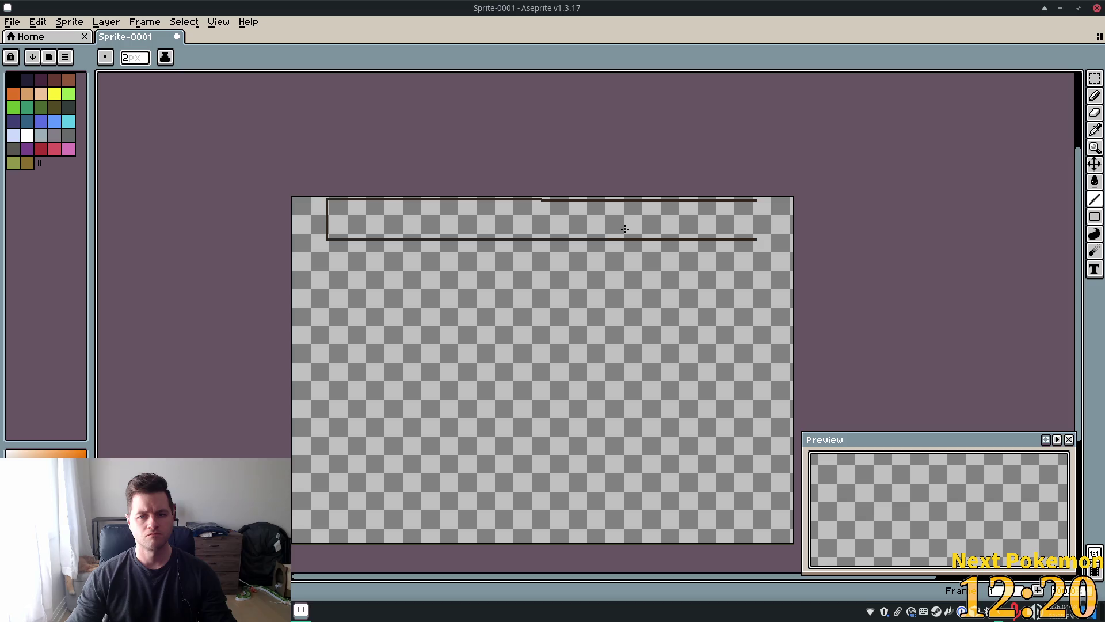
{"action": "scroll", "coordinate": [501, 228], "scroll_direction": "up", "scroll_amount": 4}
{"action": "scroll", "coordinate": [494, 227], "scroll_direction": "down", "scroll_amount": 1}
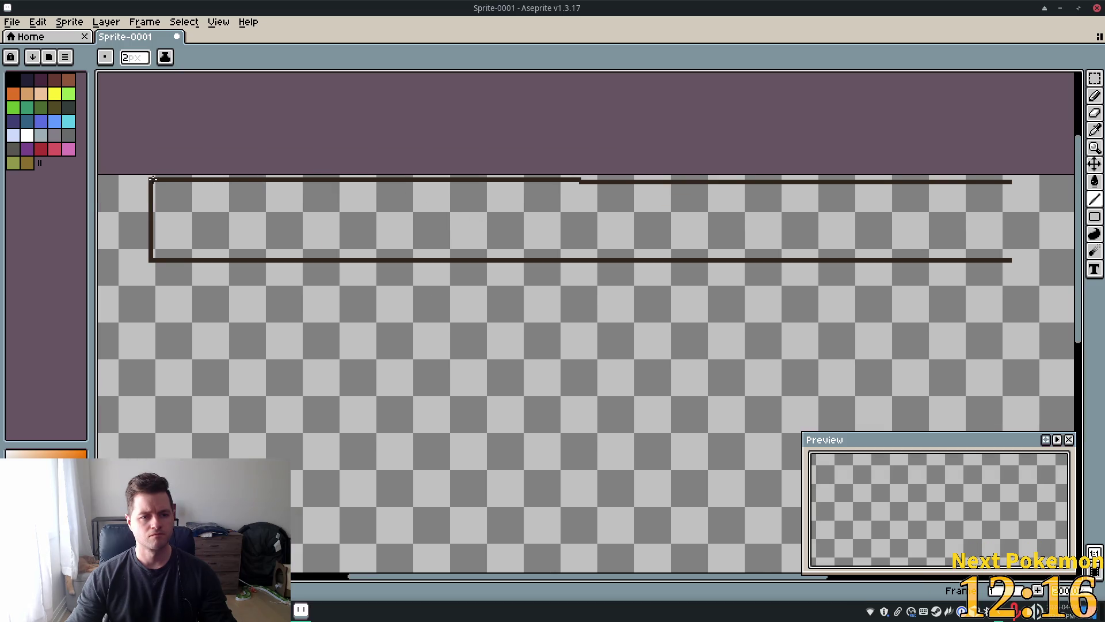
{"action": "mouse_move", "coordinate": [152, 180]}
{"action": "left_mouse_down"}
{"action": "mouse_move", "coordinate": [565, 167]}
{"action": "mouse_move", "coordinate": [1011, 180]}
{"action": "left_mouse_up"}
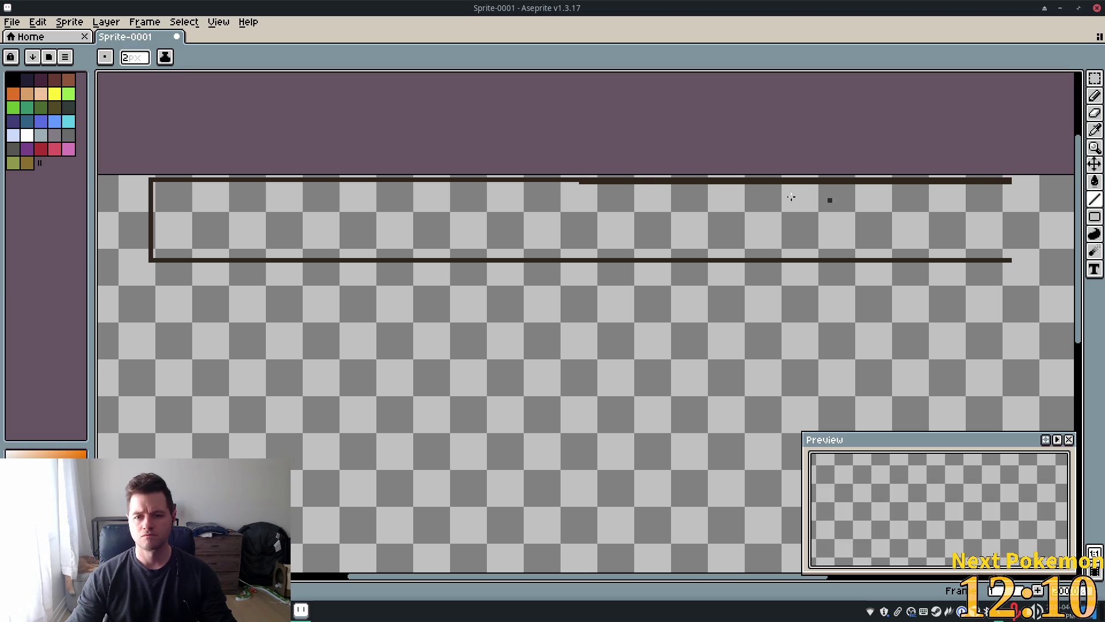
{"action": "left_click_drag", "start_coordinate": [579, 184], "coordinate": [1011, 184]}
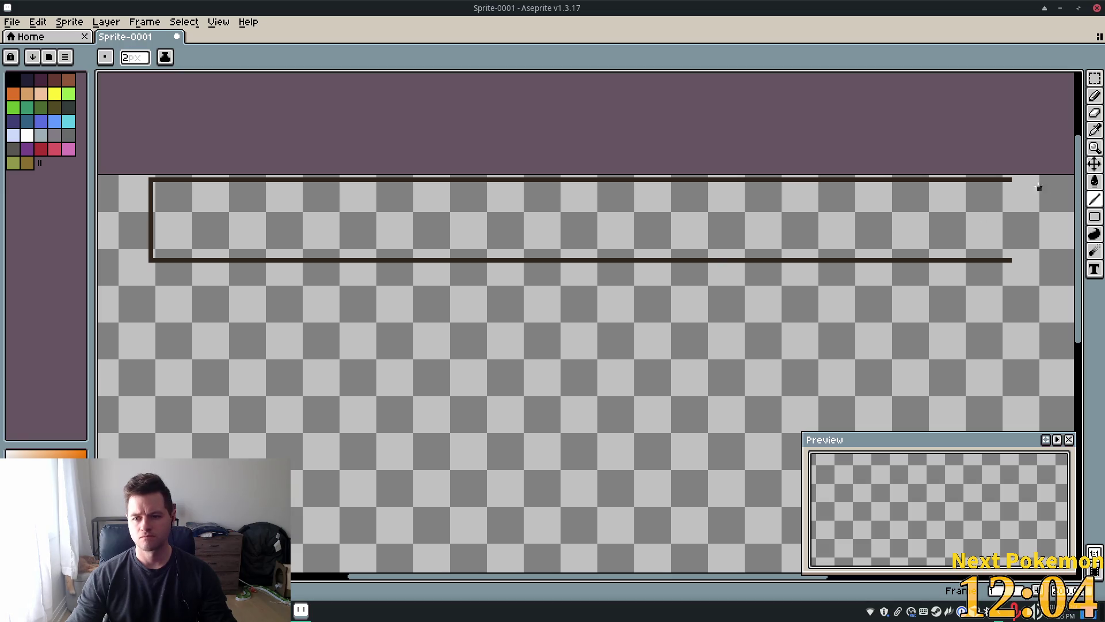
{"action": "left_click_drag", "start_coordinate": [1010, 181], "coordinate": [1009, 259]}
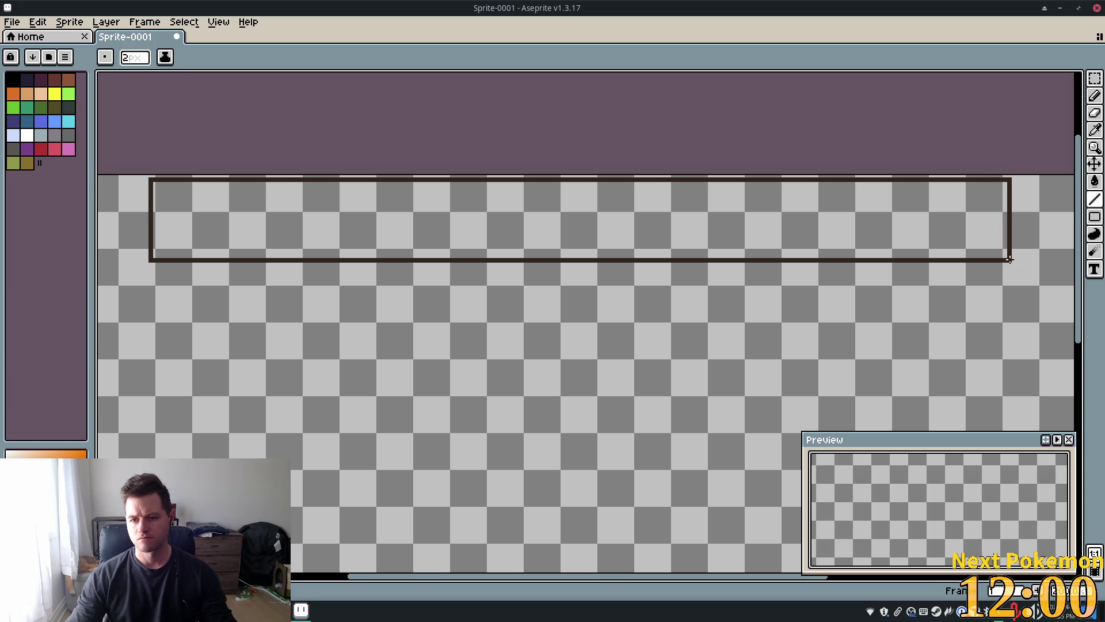
{"action": "scroll", "coordinate": [494, 276], "scroll_direction": "down", "scroll_amount": 4}
{"action": "scroll", "coordinate": [480, 257], "scroll_direction": "up", "scroll_amount": 2}
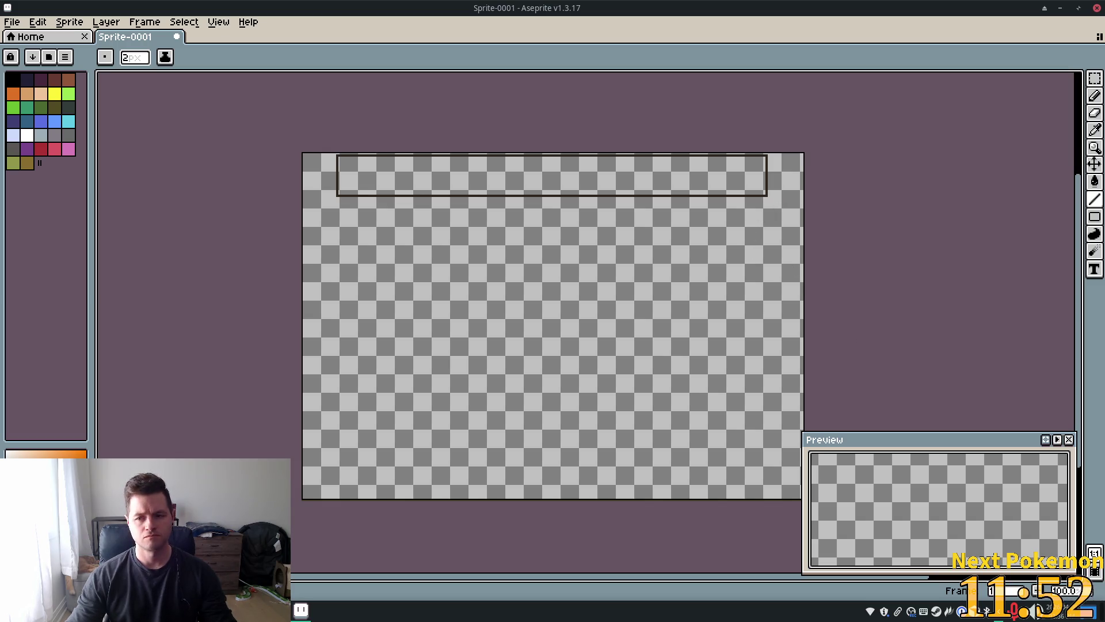
- Select the top bar outline with the Rectangular Marquee and try moving it, undoing the move
{"action": "mouse_move", "coordinate": [1094, 199]}
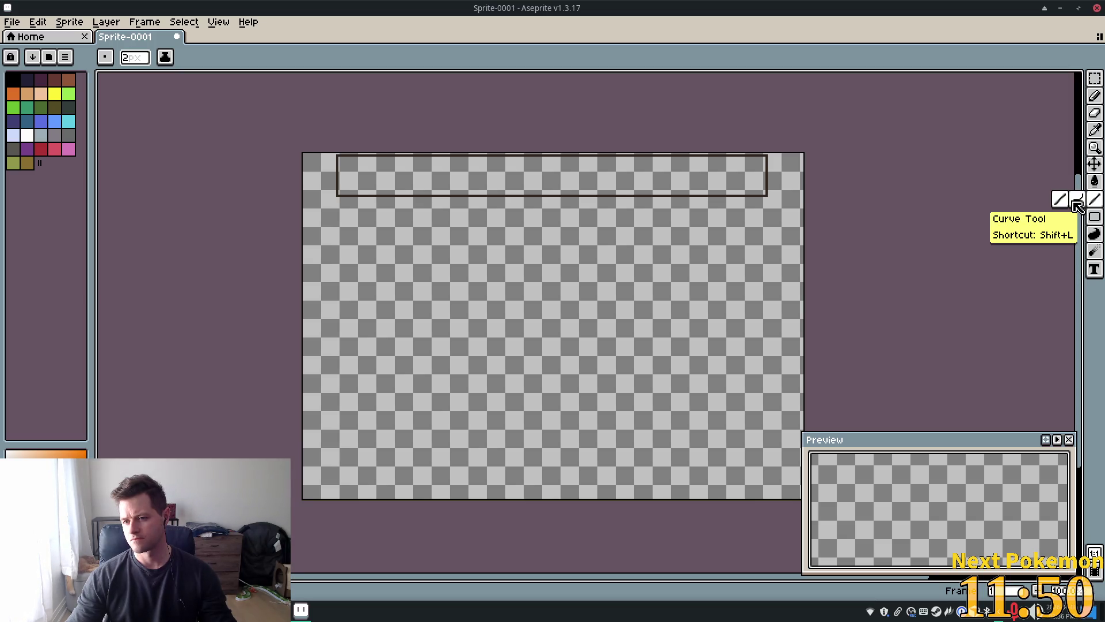
{"action": "left_click", "coordinate": [1075, 201]}
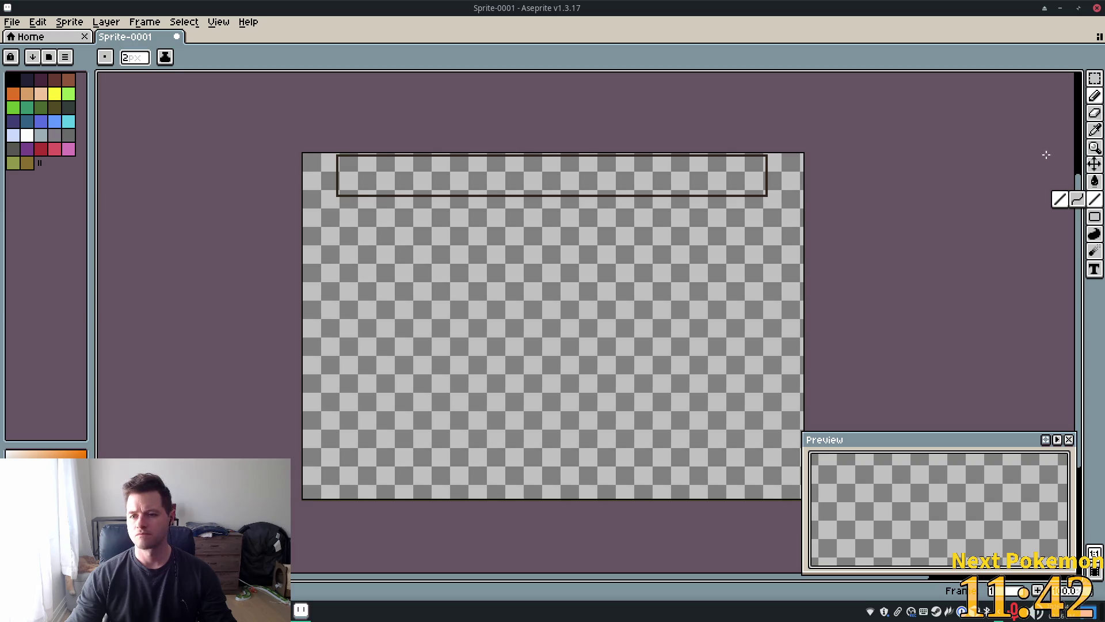
{"action": "left_click", "coordinate": [1100, 85]}
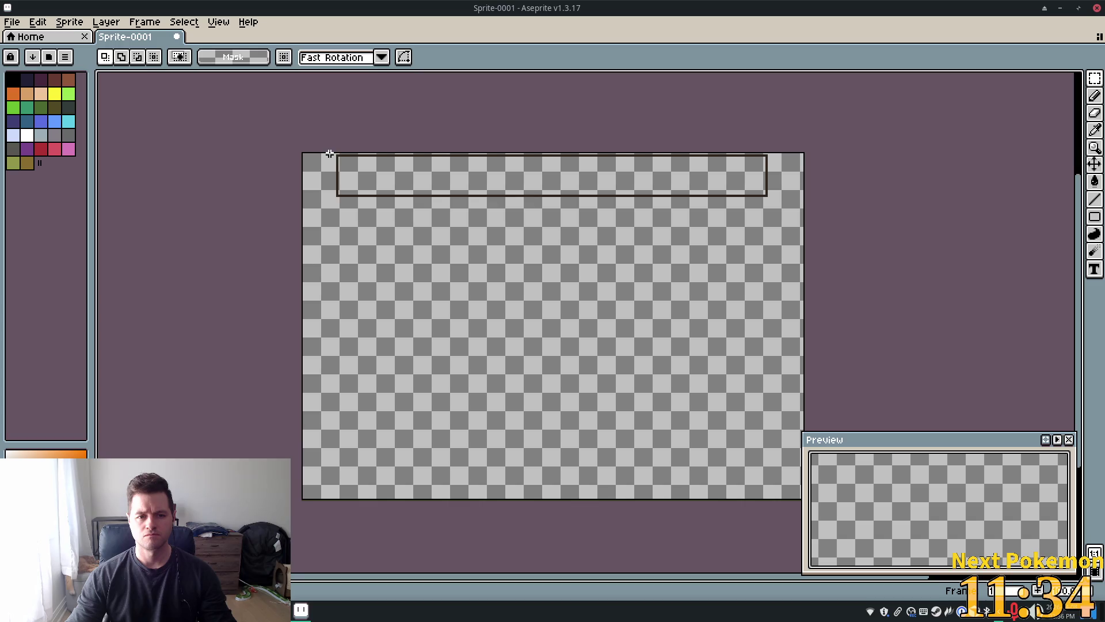
{"action": "left_click_drag", "start_coordinate": [359, 175], "coordinate": [781, 211]}
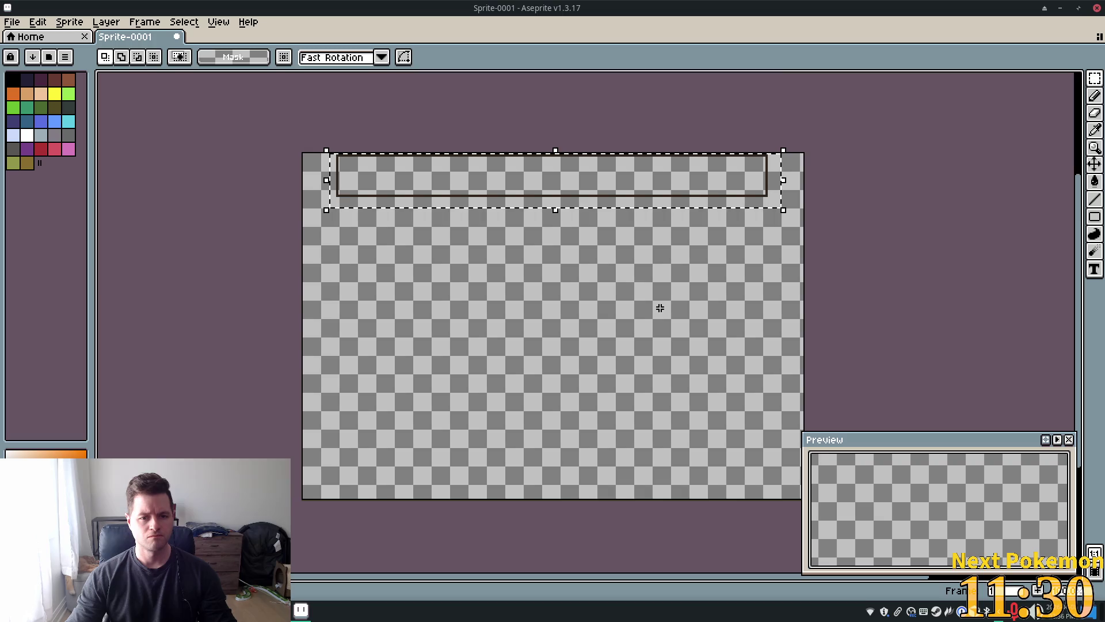
{"action": "key", "text": "ctrl+t"}
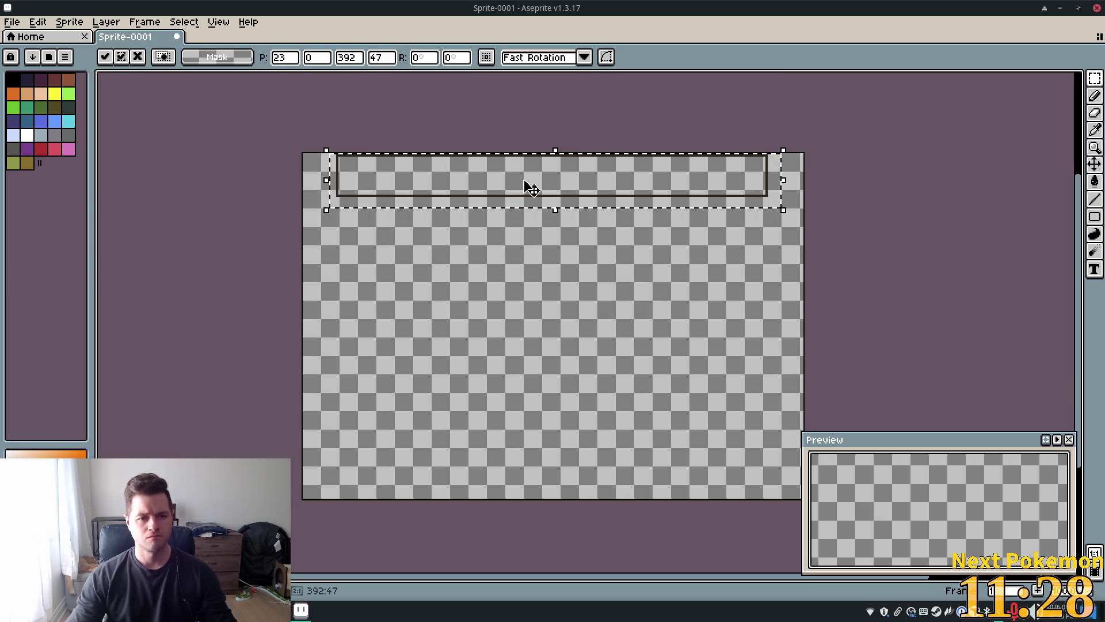
{"action": "left_click", "coordinate": [1095, 166]}
{"action": "left_click_drag", "start_coordinate": [546, 183], "coordinate": [551, 287]}
{"action": "key", "text": "ctrl"}
{"action": "key", "text": "ctrl+z"}
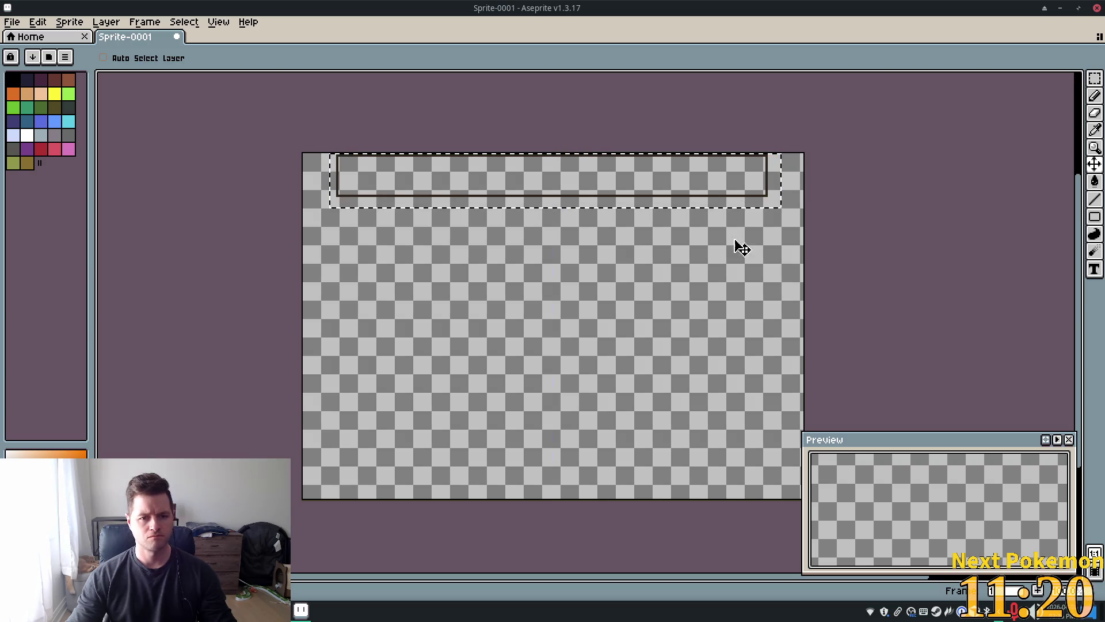
- Nudge the bar flush to the canvas top at position 24, 0, then close the Preview window
{"action": "left_click", "coordinate": [715, 246]}
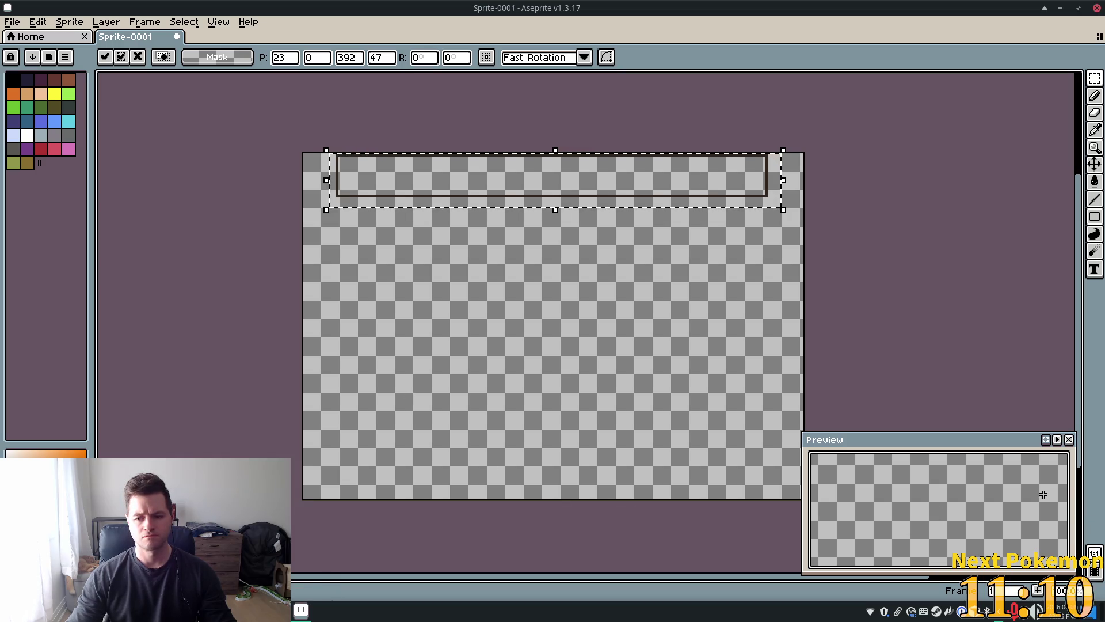
{"action": "key", "text": "Return"}
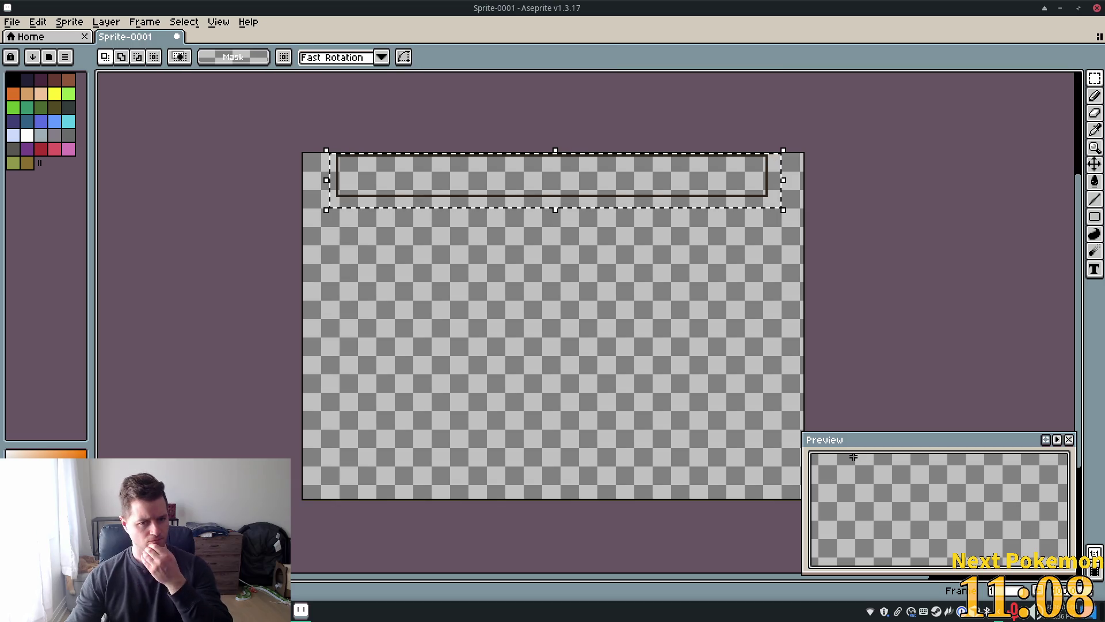
{"action": "mouse_move", "coordinate": [530, 182]}
{"action": "left_mouse_down"}
{"action": "mouse_move", "coordinate": [533, 234]}
{"action": "mouse_move", "coordinate": [535, 192]}
{"action": "left_mouse_up"}
{"action": "key", "text": "Up"}
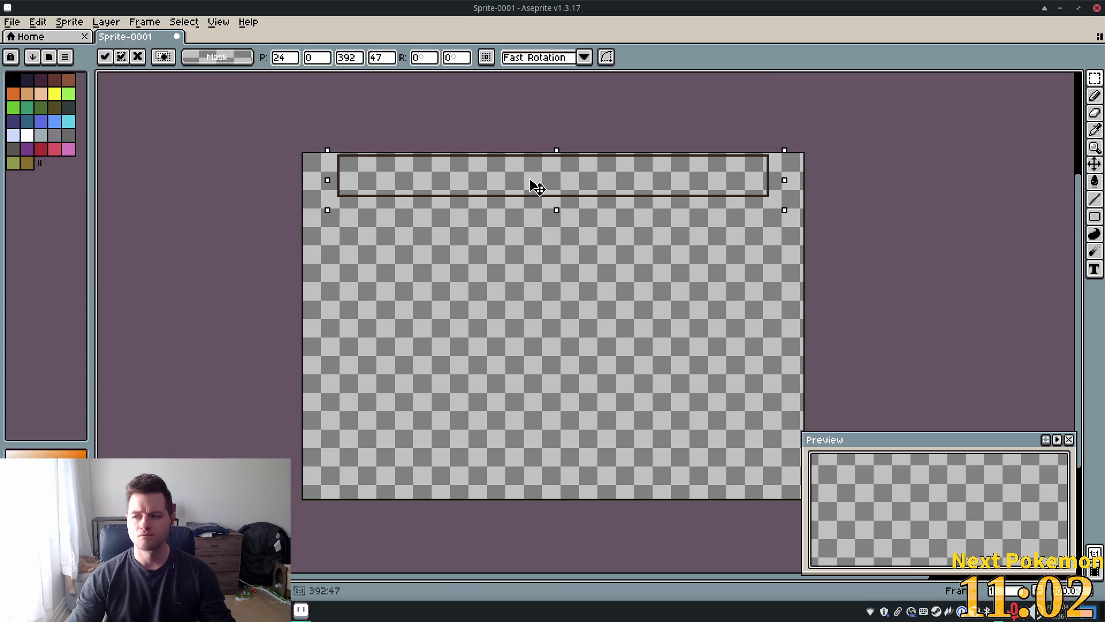
{"action": "left_click", "coordinate": [1066, 440]}
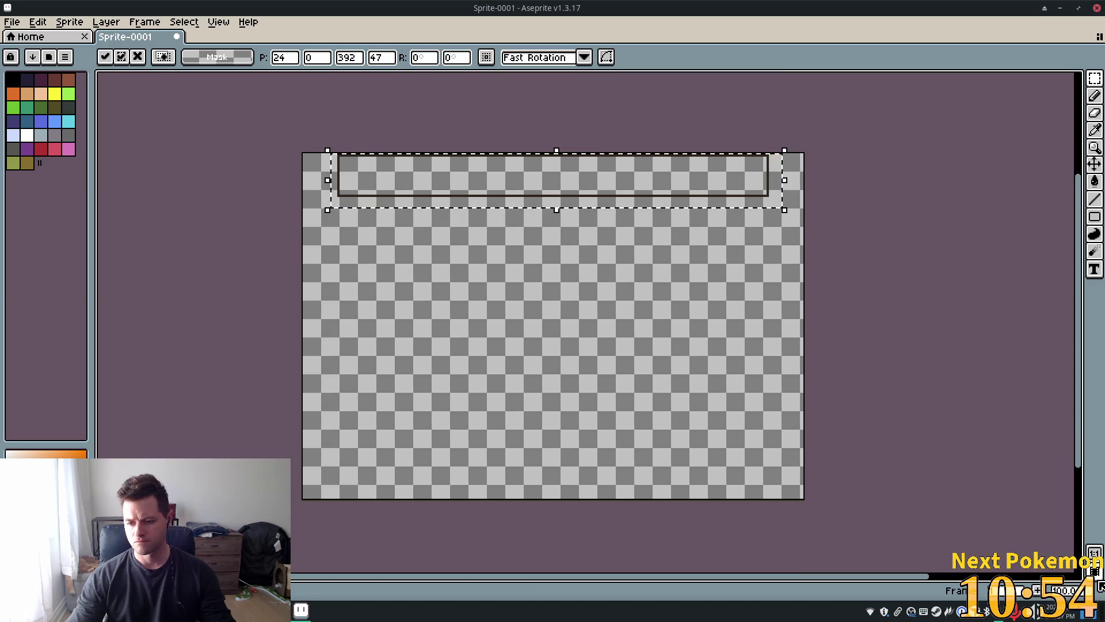
{"action": "left_click", "coordinate": [1093, 569]}
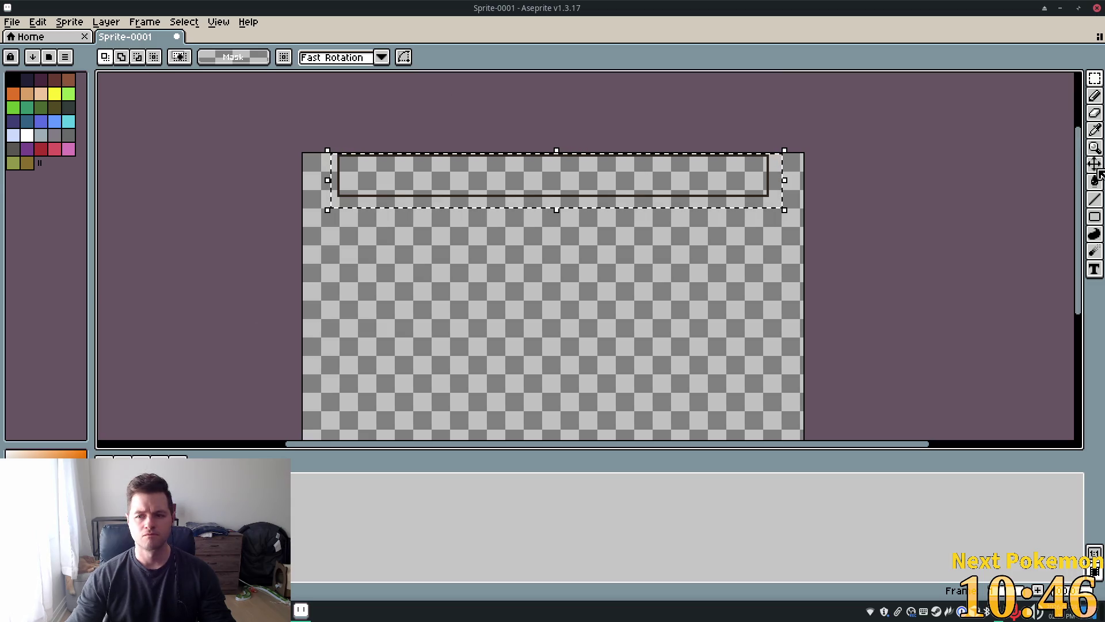
- Drag a copy of the bar outline to the sprite's bottom and nudge it into place
{"action": "key", "text": "v"}
{"action": "left_click_drag", "start_coordinate": [507, 193], "coordinate": [508, 419]}
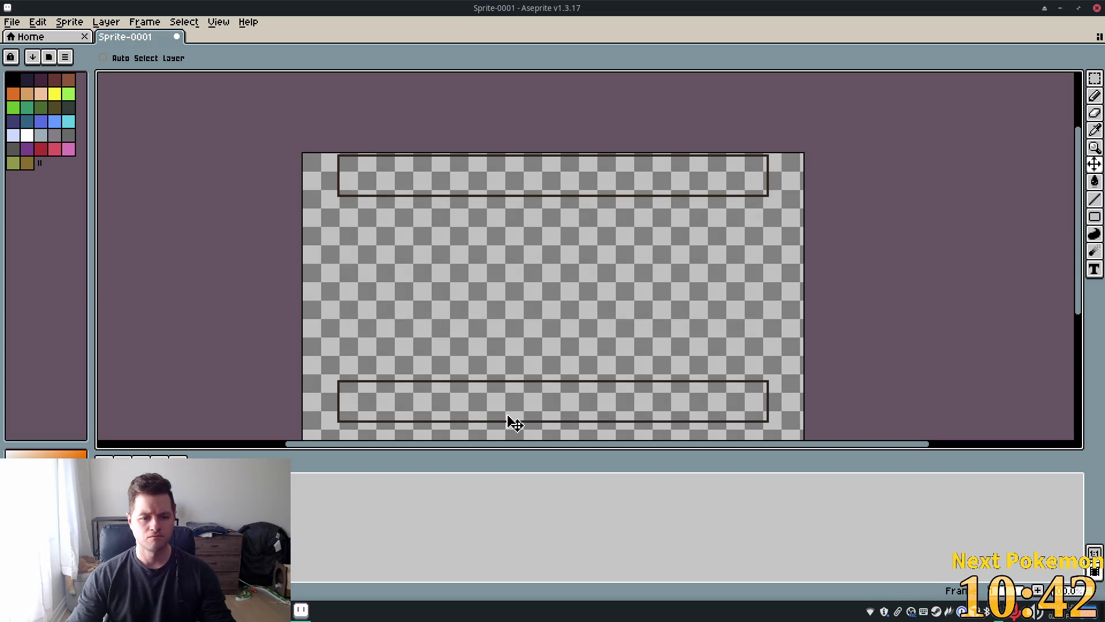
{"action": "scroll", "coordinate": [491, 202], "scroll_direction": "down", "scroll_amount": 3}
{"action": "scroll", "coordinate": [460, 225], "scroll_direction": "up", "scroll_amount": 1}
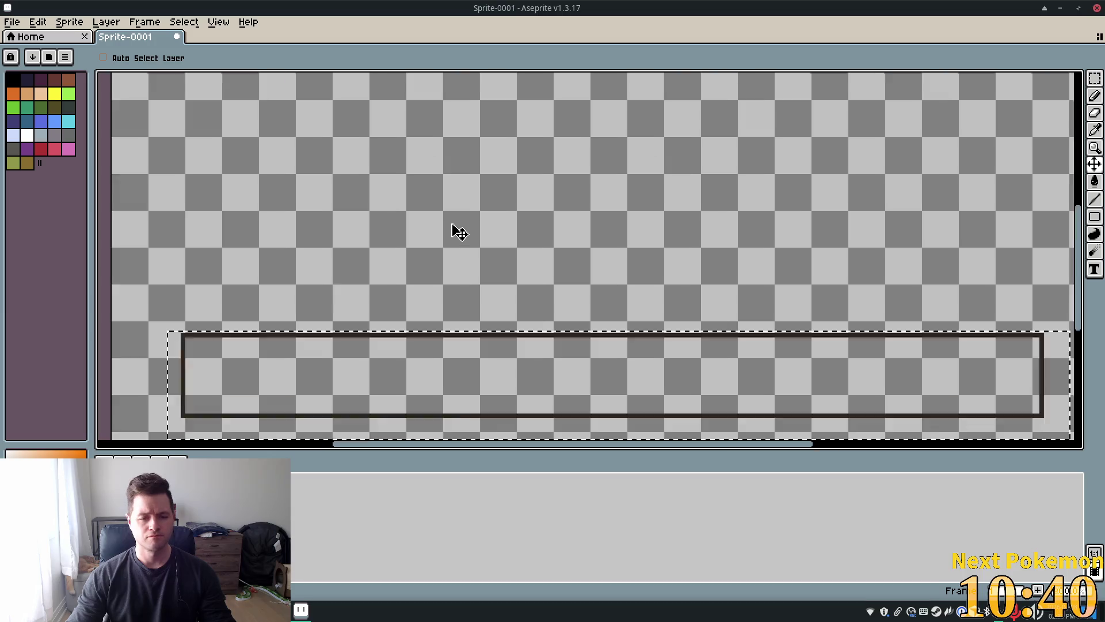
{"action": "scroll", "coordinate": [458, 229], "scroll_direction": "down", "scroll_amount": 1}
{"action": "left_click_drag", "start_coordinate": [436, 302], "coordinate": [434, 368]}
{"action": "scroll", "coordinate": [481, 239], "scroll_direction": "up", "scroll_amount": 2}
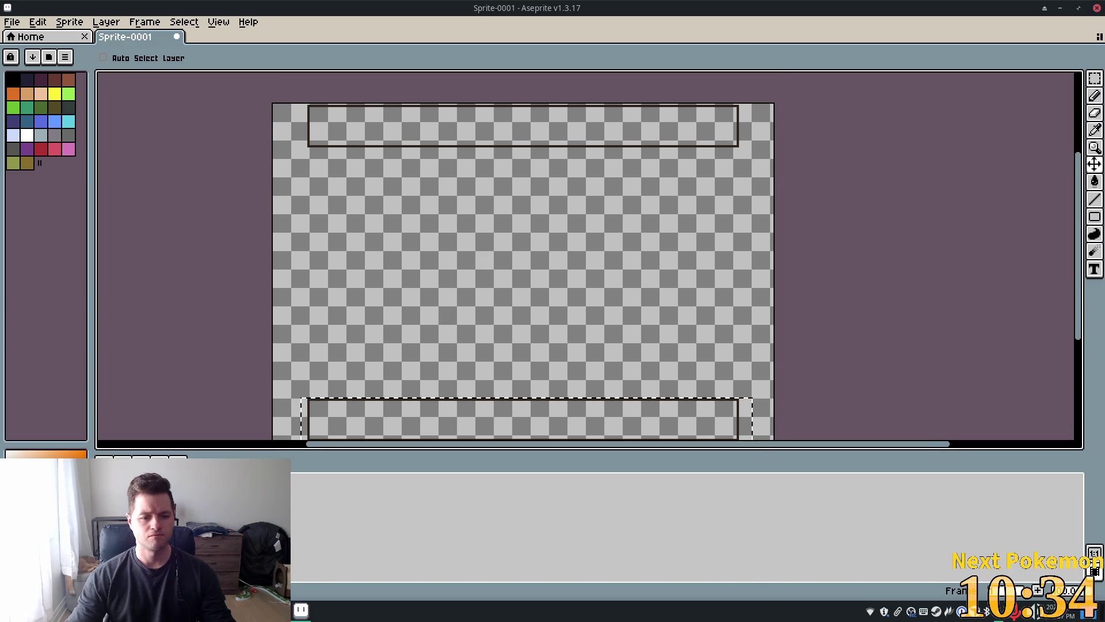
{"action": "key", "text": "ctrl+d"}
{"action": "key", "text": "Down"}
{"action": "key", "text": "Down"}
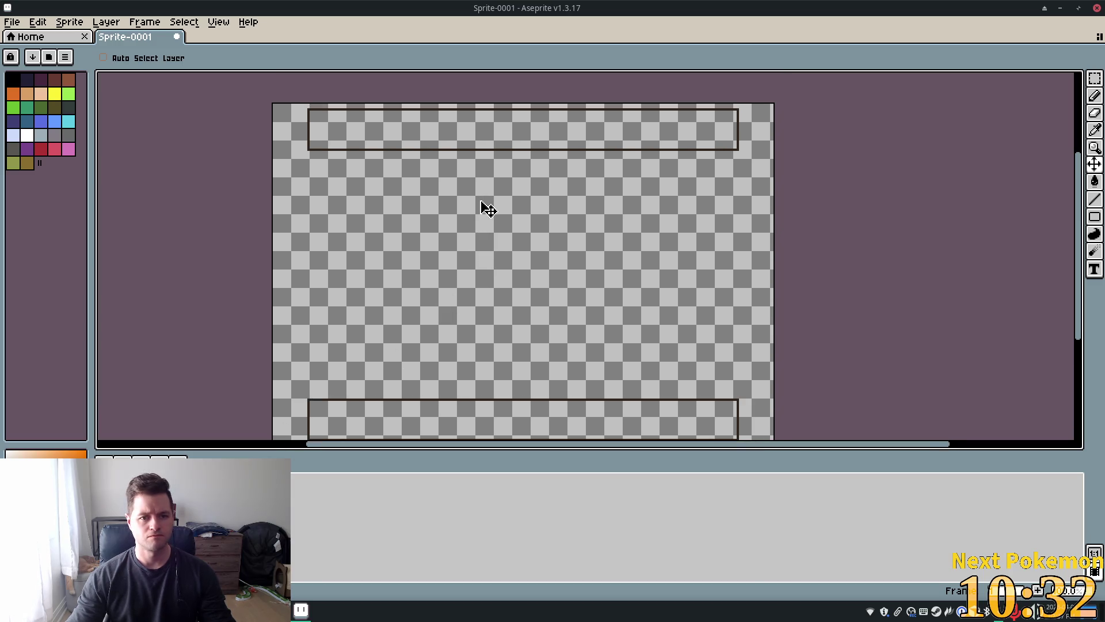
{"action": "key", "text": "ctrl+shift+d"}
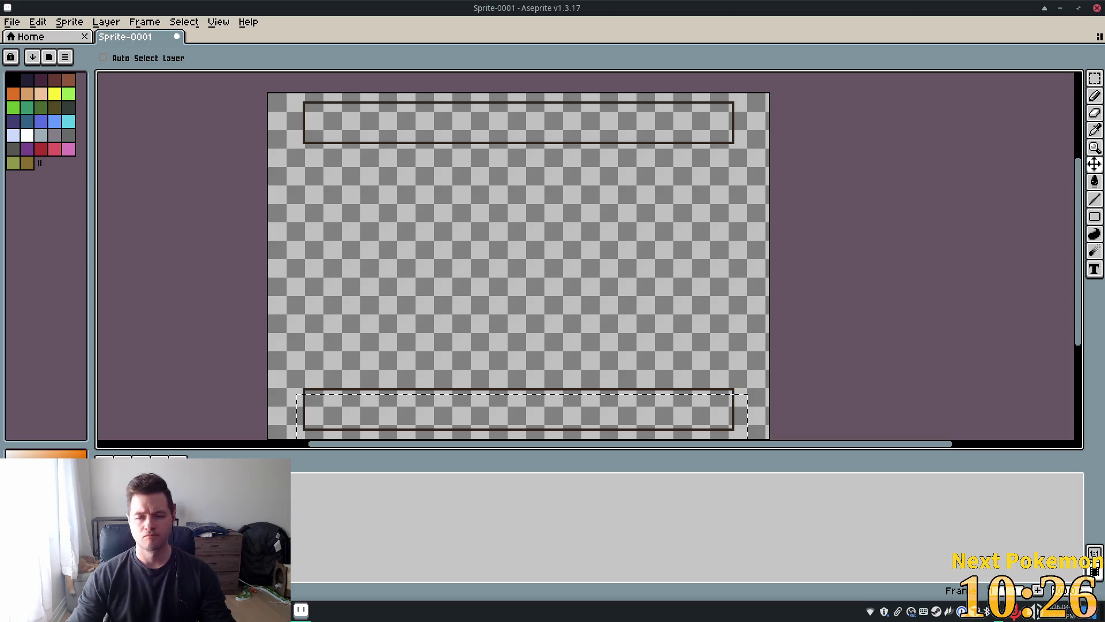
- Undo a stray curve stroke and clear the selection with Select > Deselect
{"action": "left_click", "coordinate": [1094, 199]}
{"action": "left_click", "coordinate": [1059, 201]}
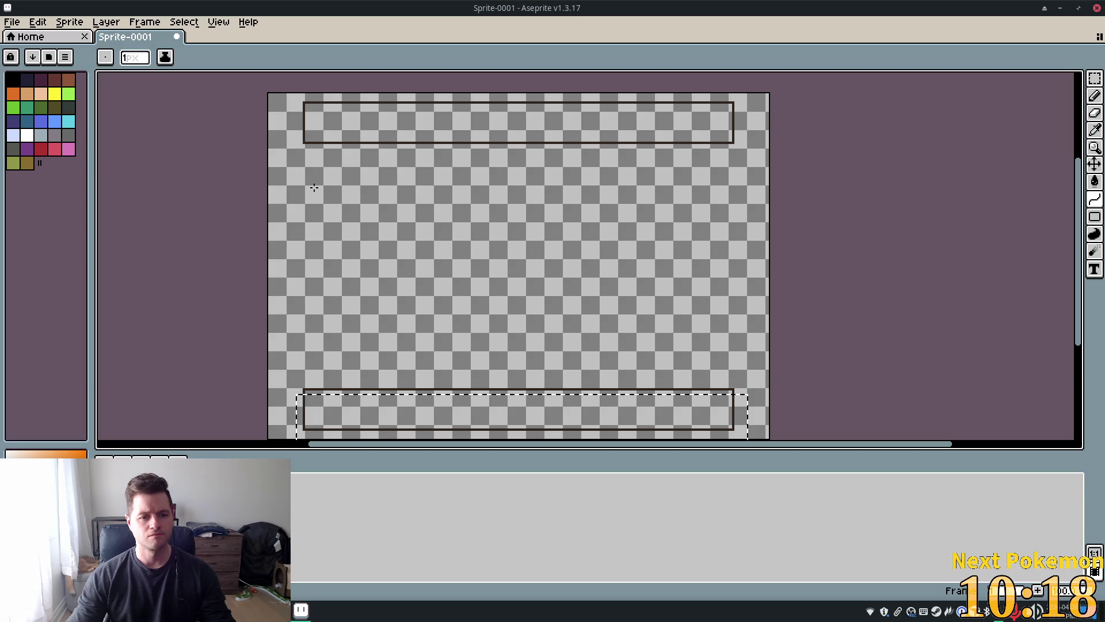
{"action": "scroll", "coordinate": [304, 387], "scroll_direction": "down", "scroll_amount": 5}
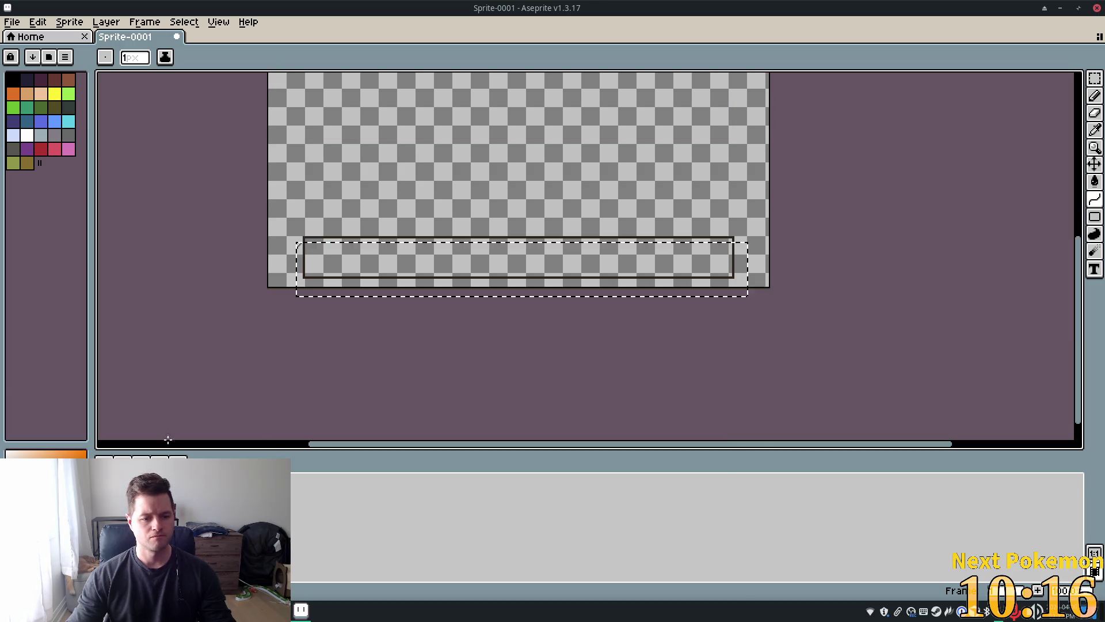
{"action": "scroll", "coordinate": [210, 291], "scroll_direction": "down", "scroll_amount": 1}
{"action": "scroll", "coordinate": [205, 361], "scroll_direction": "up", "scroll_amount": 4}
{"action": "scroll", "coordinate": [205, 362], "scroll_direction": "down", "scroll_amount": 3}
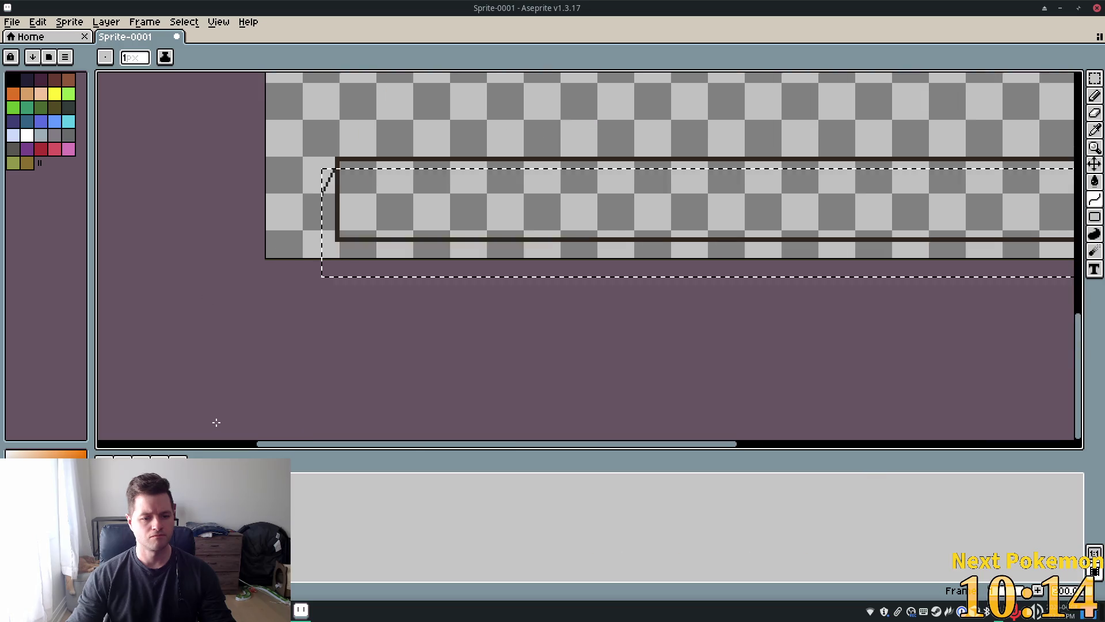
{"action": "key", "text": "ctrl+z"}
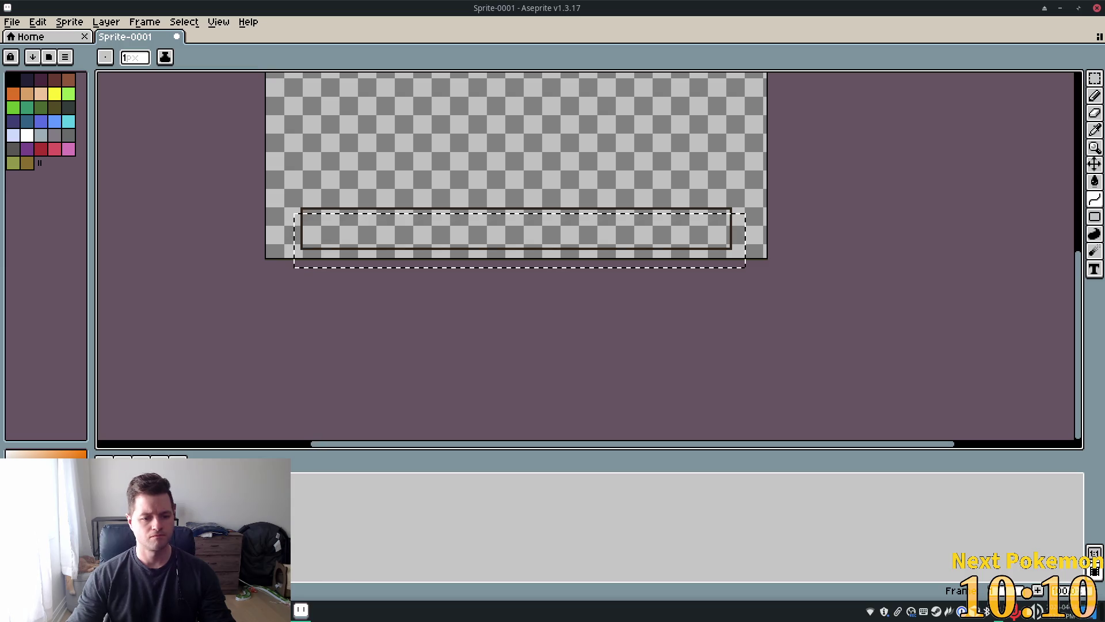
{"action": "left_click", "coordinate": [190, 22]}
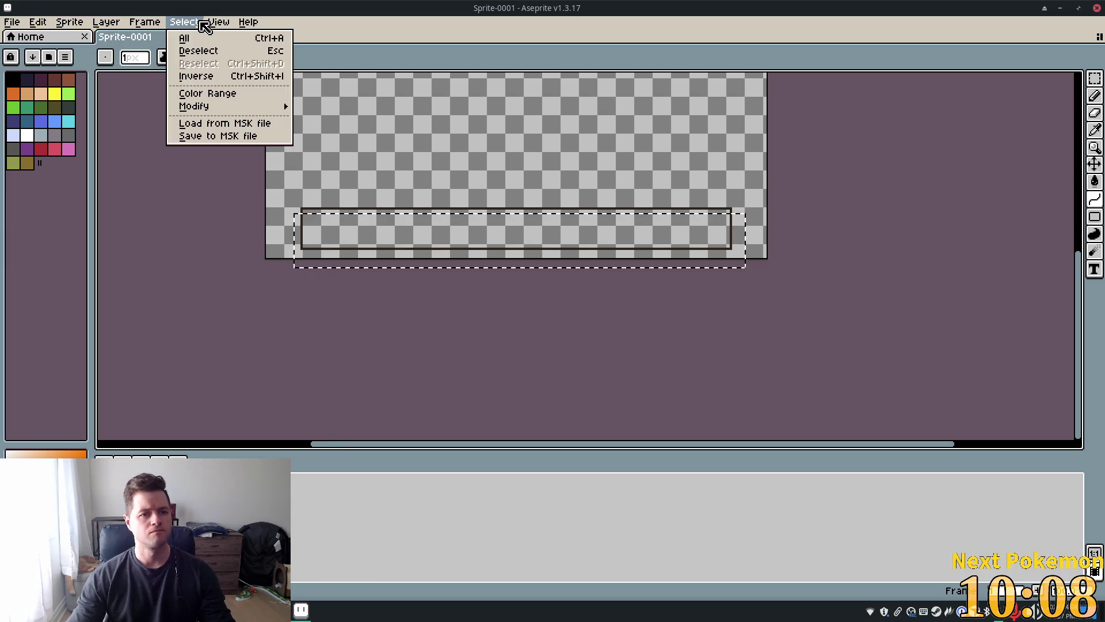
{"action": "left_click", "coordinate": [218, 50]}
{"action": "scroll", "coordinate": [178, 204], "scroll_direction": "up", "scroll_amount": 5}
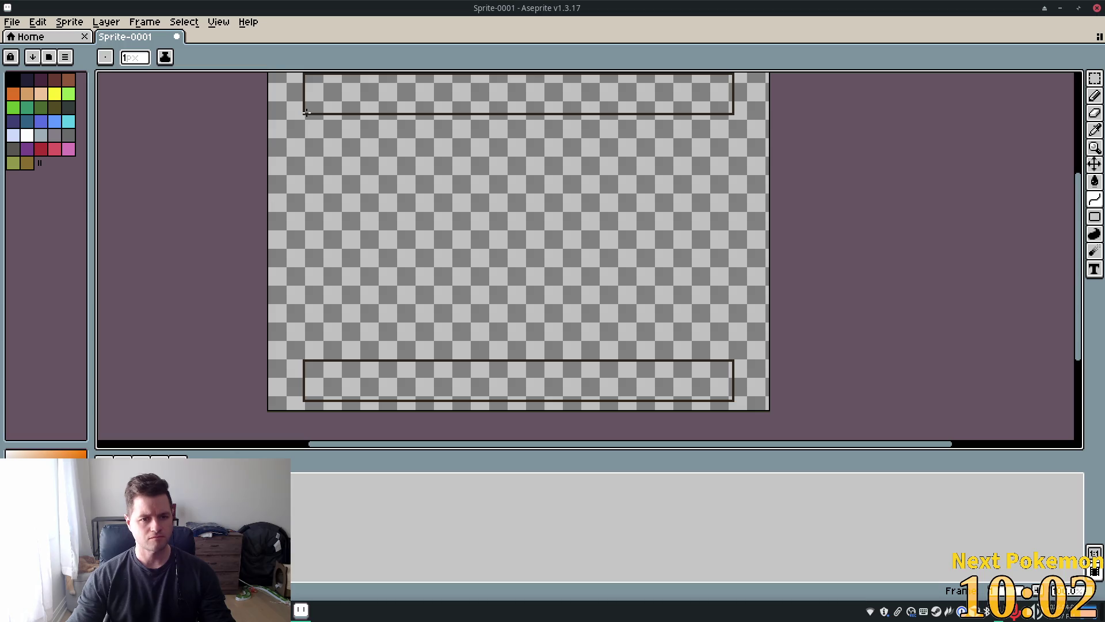
- Set the brush to 2px and try a curved left line between the bars, then undo it
{"action": "mouse_move", "coordinate": [305, 113]}
{"action": "left_mouse_down"}
{"action": "mouse_move", "coordinate": [340, 285]}
{"action": "mouse_move", "coordinate": [308, 366]}
{"action": "left_mouse_up"}
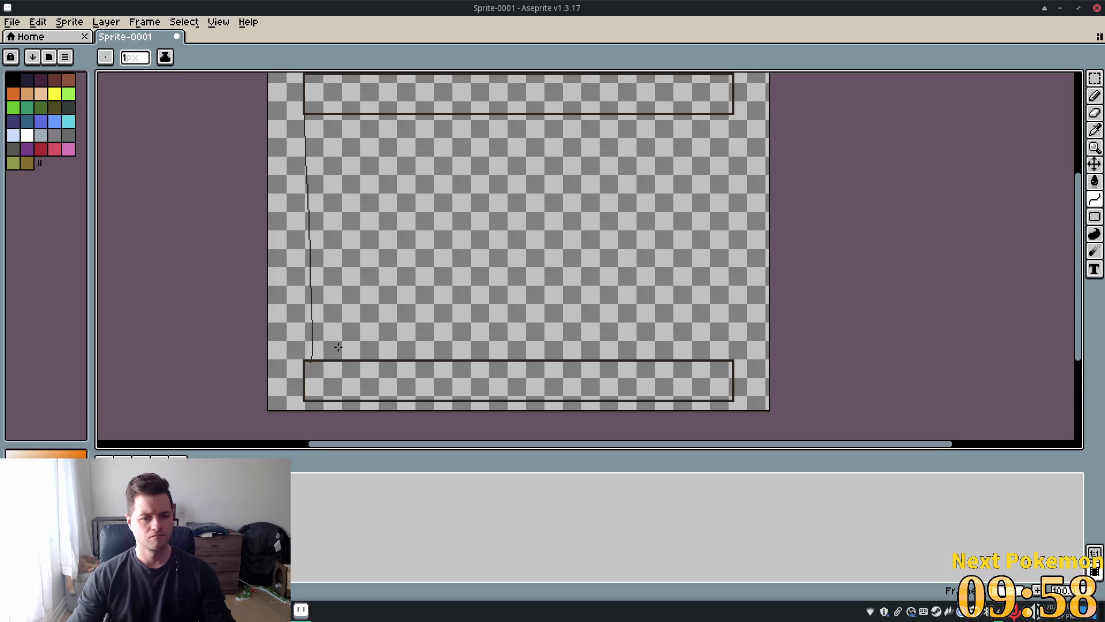
{"action": "key", "text": "Escape"}
{"action": "left_click", "coordinate": [135, 57]}
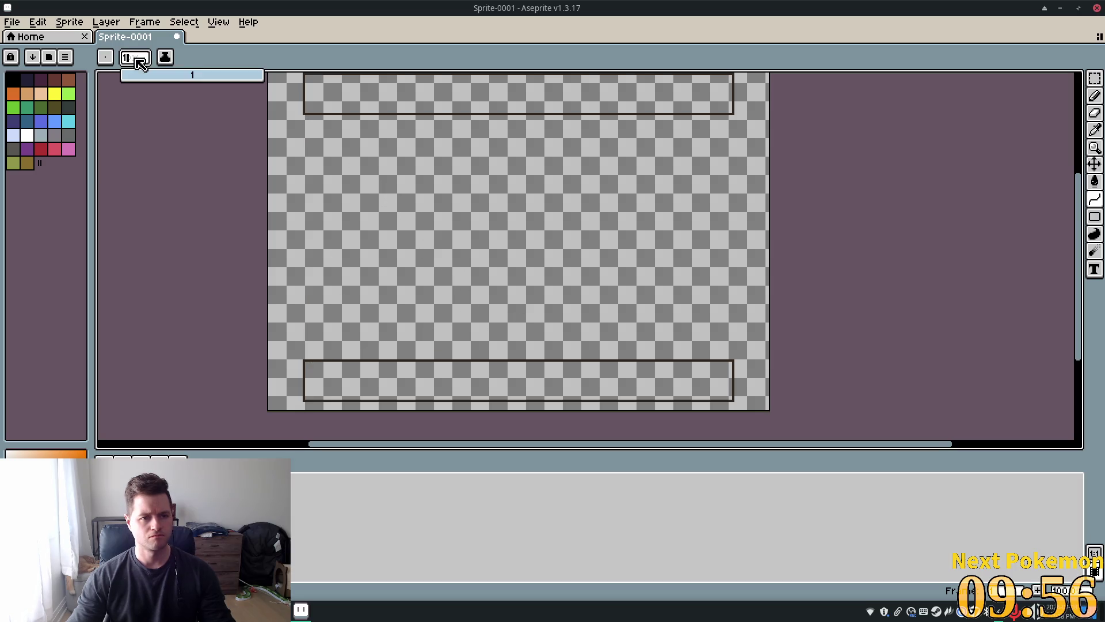
{"action": "type", "text": "2"}
{"action": "key", "text": "Tab"}
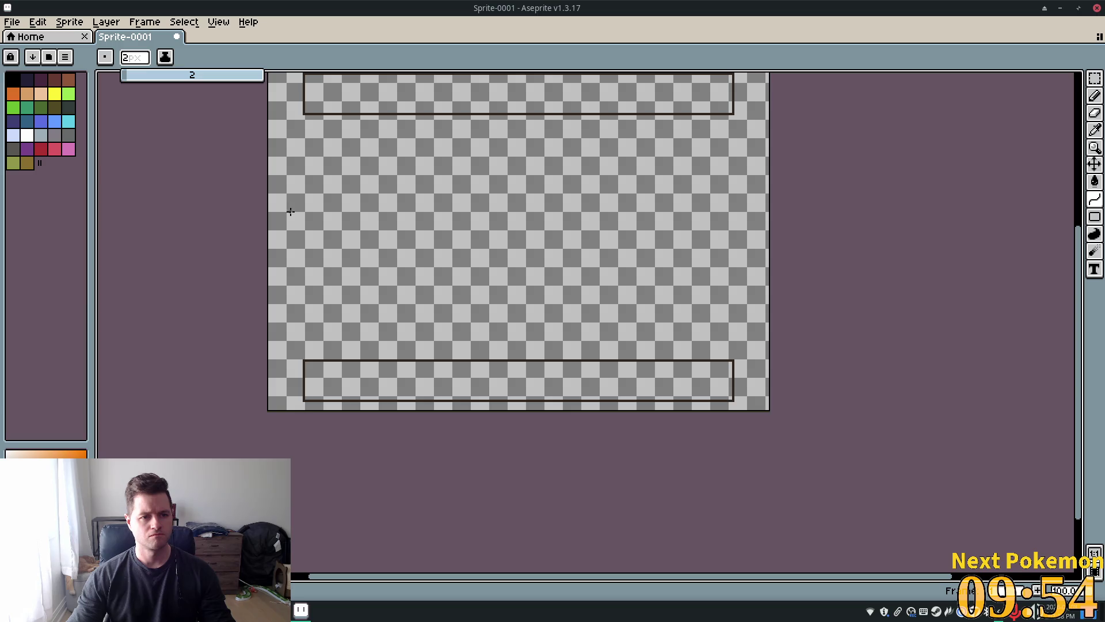
{"action": "mouse_move", "coordinate": [305, 114]}
{"action": "left_mouse_down"}
{"action": "mouse_move", "coordinate": [345, 271]}
{"action": "mouse_move", "coordinate": [302, 359]}
{"action": "left_mouse_up"}
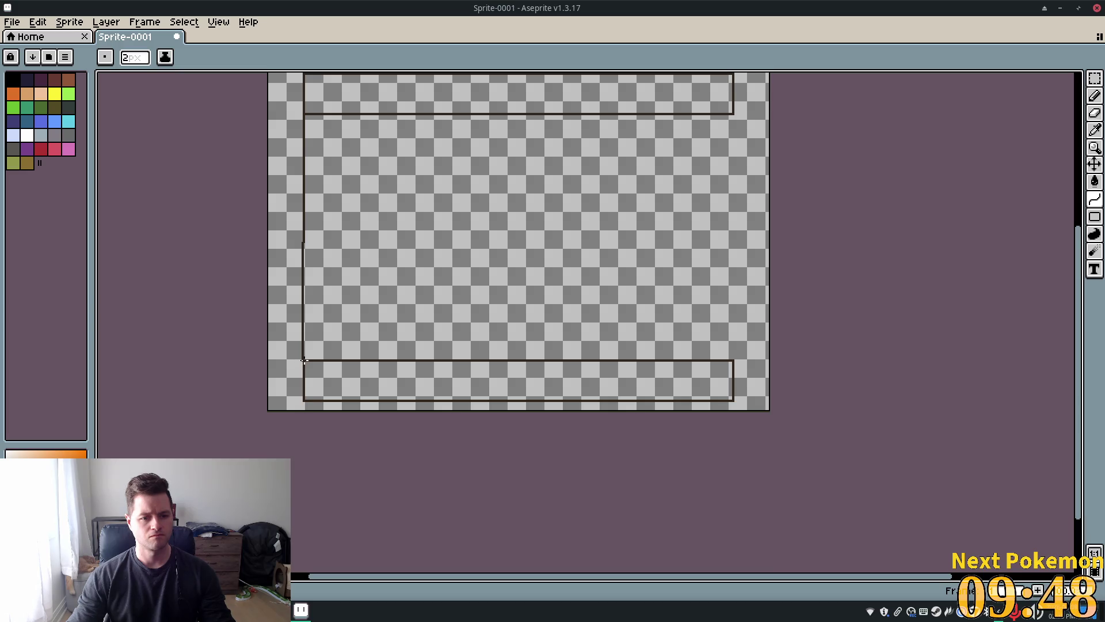
{"action": "mouse_move", "coordinate": [305, 361]}
{"action": "left_mouse_down"}
{"action": "mouse_move", "coordinate": [357, 221]}
{"action": "mouse_move", "coordinate": [338, 213]}
{"action": "mouse_move", "coordinate": [338, 241]}
{"action": "mouse_move", "coordinate": [335, 227]}
{"action": "mouse_move", "coordinate": [320, 252]}
{"action": "left_mouse_up"}
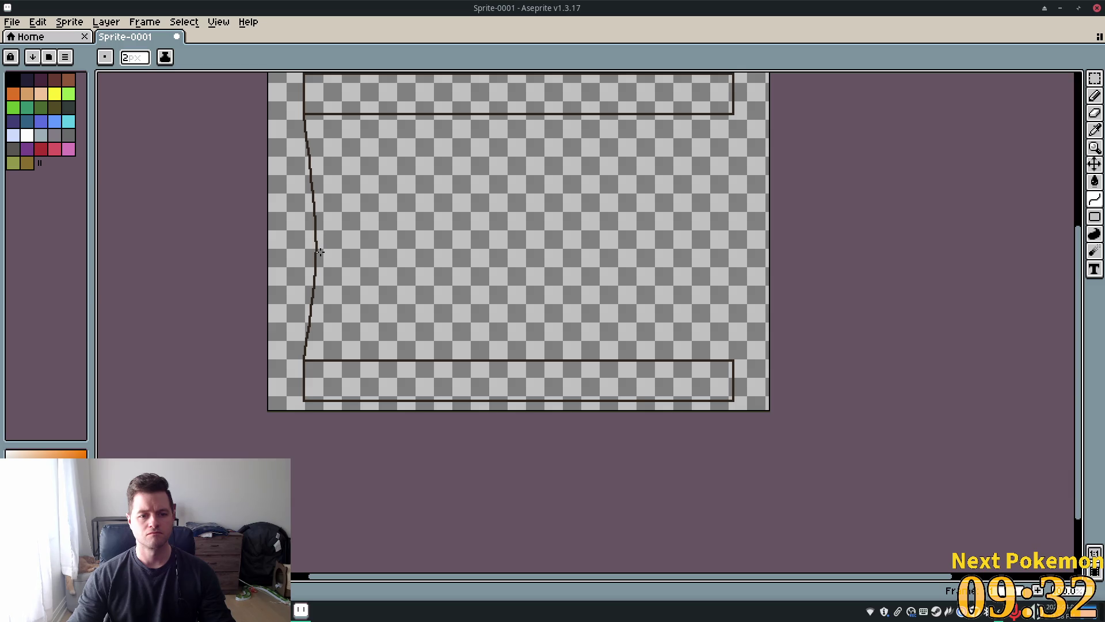
{"action": "left_click_drag", "start_coordinate": [320, 251], "coordinate": [339, 225]}
{"action": "scroll", "coordinate": [339, 225], "scroll_direction": "up", "scroll_amount": 3}
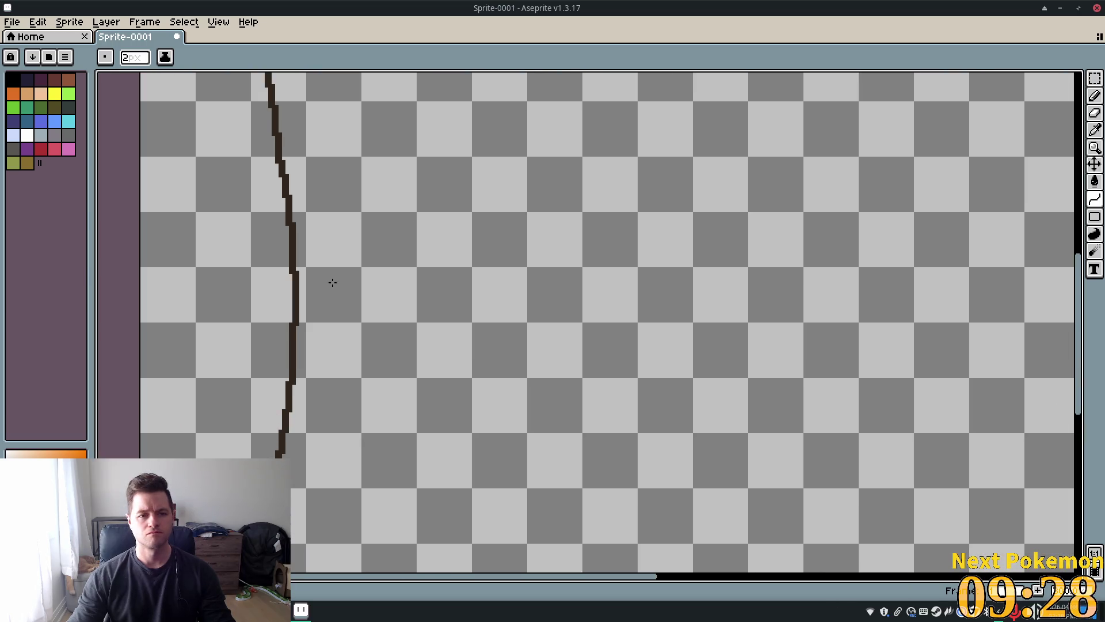
{"action": "scroll", "coordinate": [338, 247], "scroll_direction": "down", "scroll_amount": 3}
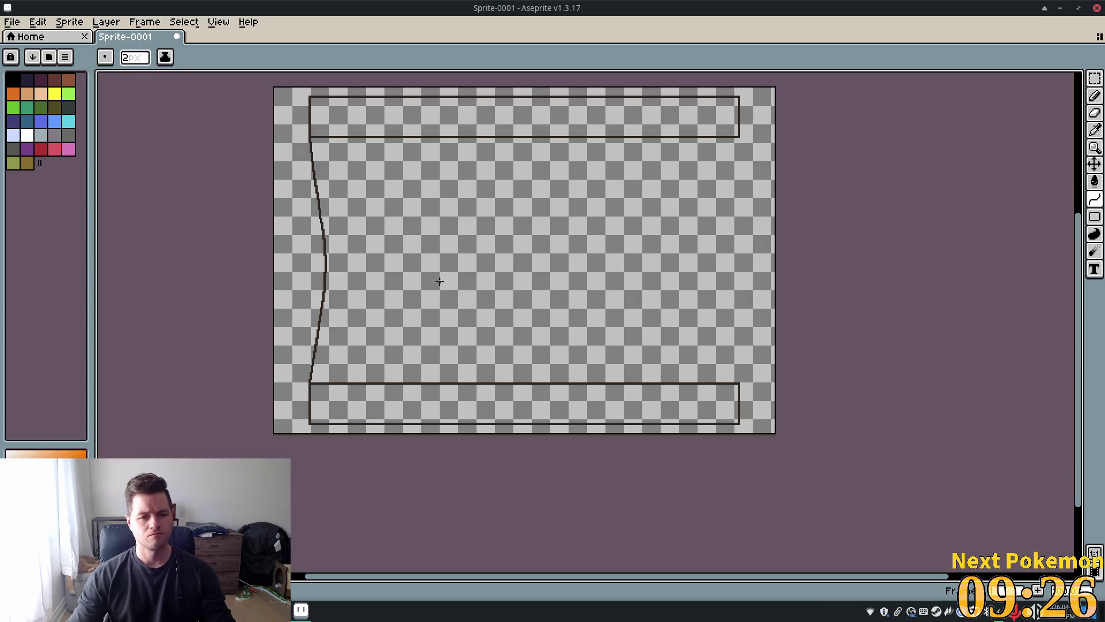
{"action": "key", "text": "ctrl+z"}
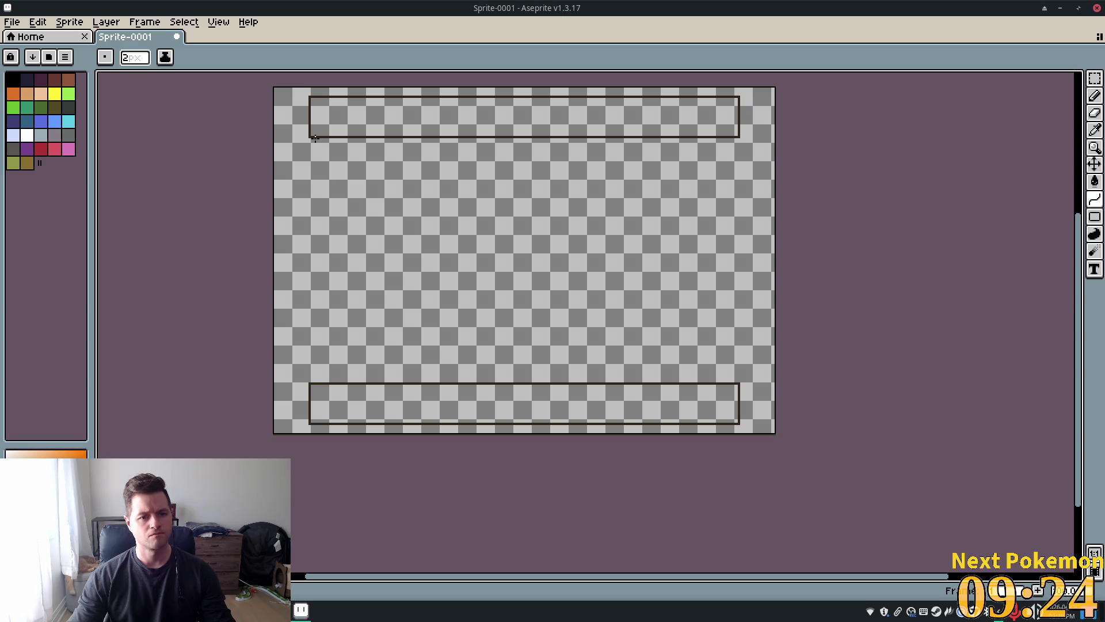
- Redraw the left edge between the bars' left ends and bend it inward with the Curve tool
{"action": "mouse_move", "coordinate": [312, 137]}
{"action": "left_mouse_down"}
{"action": "mouse_move", "coordinate": [338, 316]}
{"action": "mouse_move", "coordinate": [312, 382]}
{"action": "left_mouse_up"}
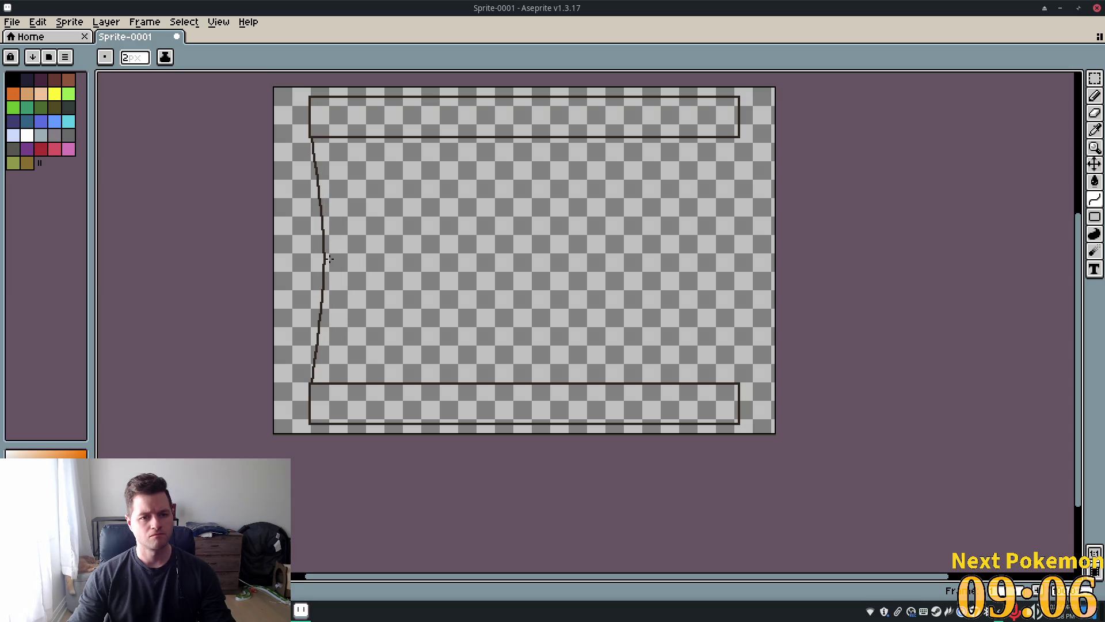
{"action": "left_click", "coordinate": [325, 259]}
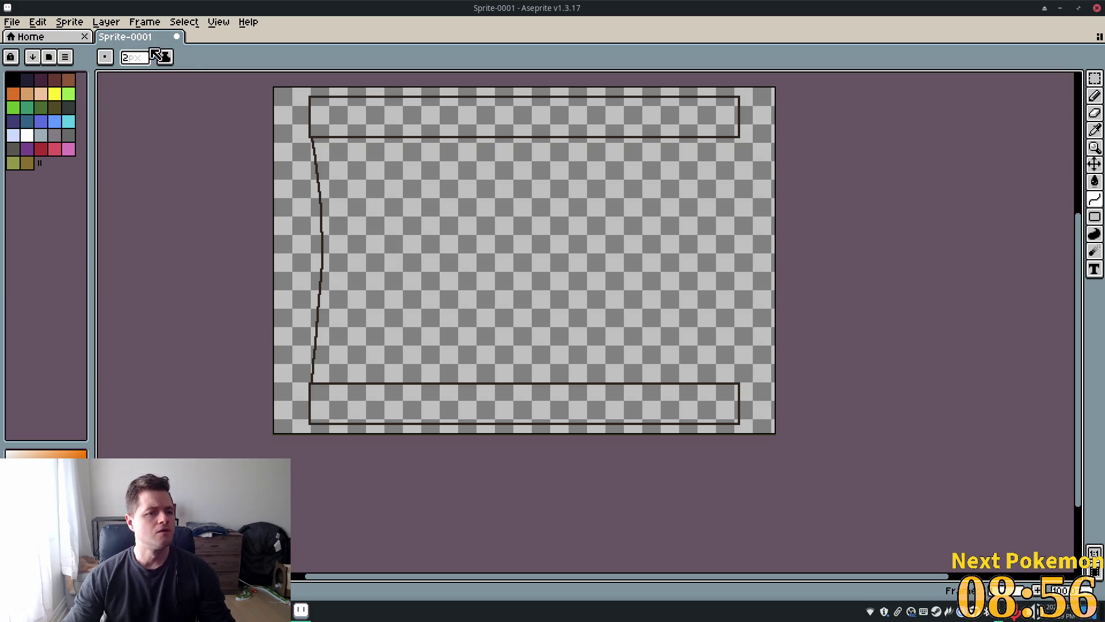
{"action": "left_click", "coordinate": [1094, 78]}
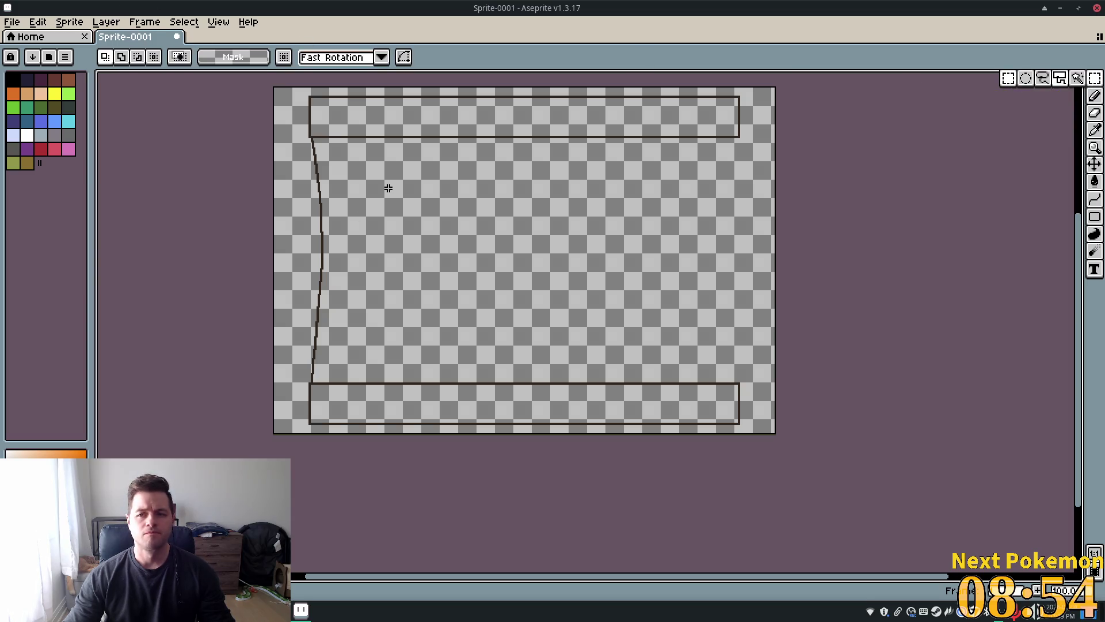
{"action": "scroll", "coordinate": [284, 145], "scroll_direction": "up", "scroll_amount": 2}
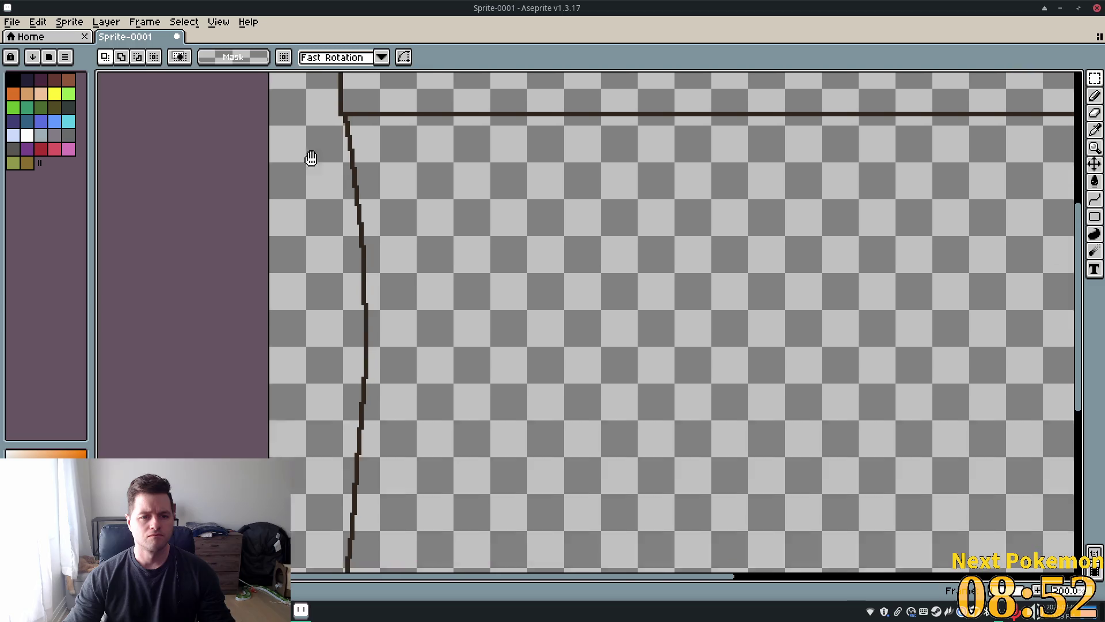
{"action": "left_click_drag", "start_coordinate": [311, 158], "coordinate": [313, 128]}
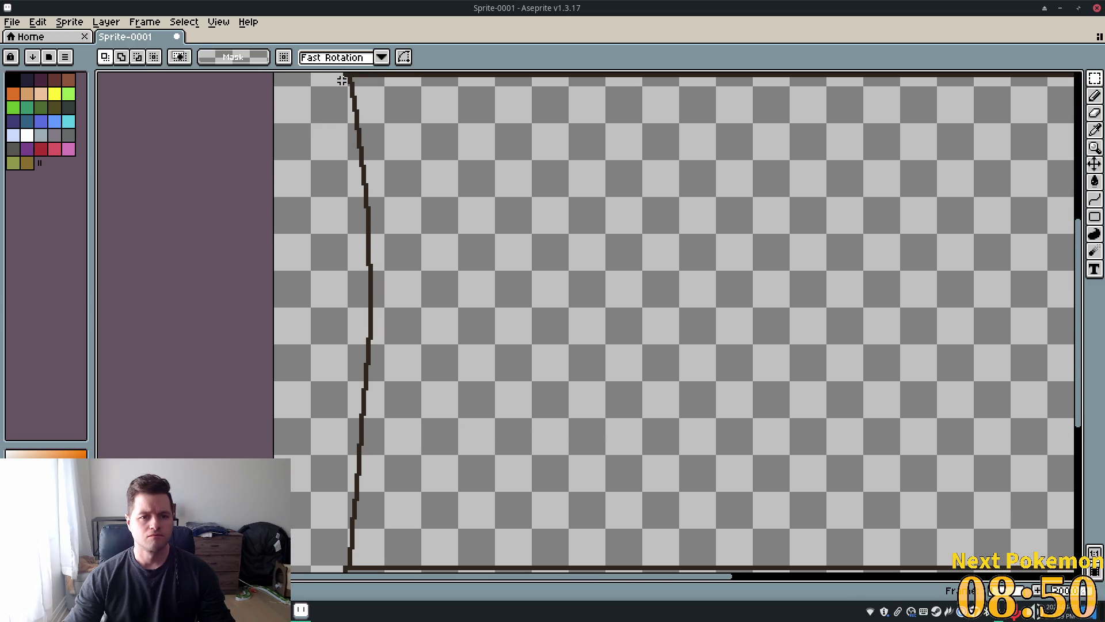
- Marquee-select the strip around the curved left edge and copy it, also with Copy Merged
{"action": "mouse_move", "coordinate": [340, 79]}
{"action": "left_mouse_down"}
{"action": "mouse_move", "coordinate": [375, 148]}
{"action": "mouse_move", "coordinate": [383, 567]}
{"action": "left_mouse_up"}
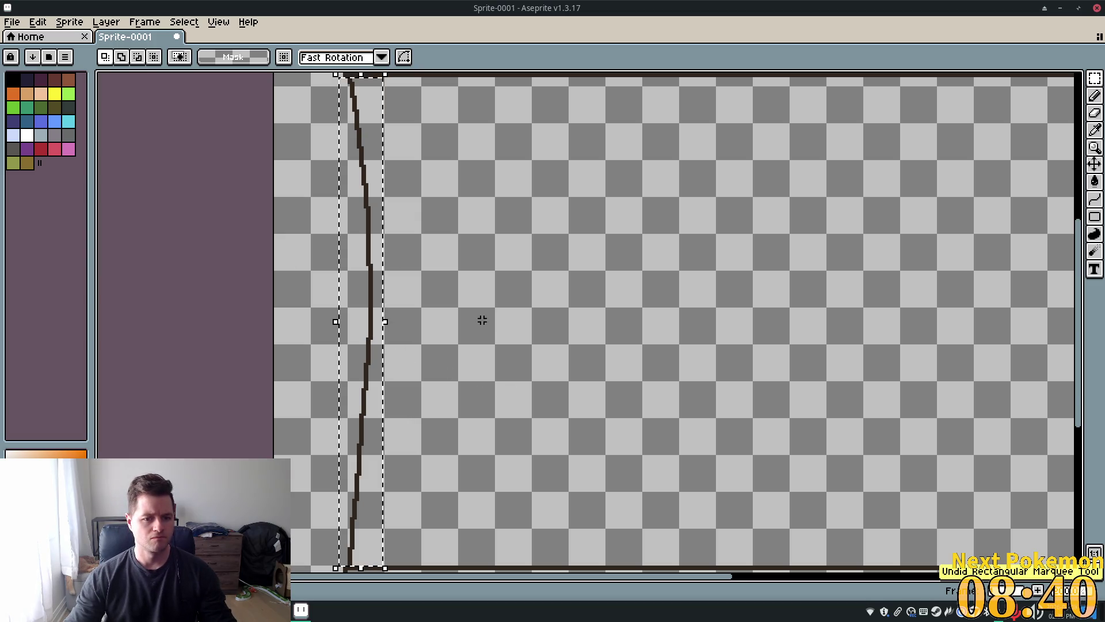
{"action": "left_click", "coordinate": [40, 22]}
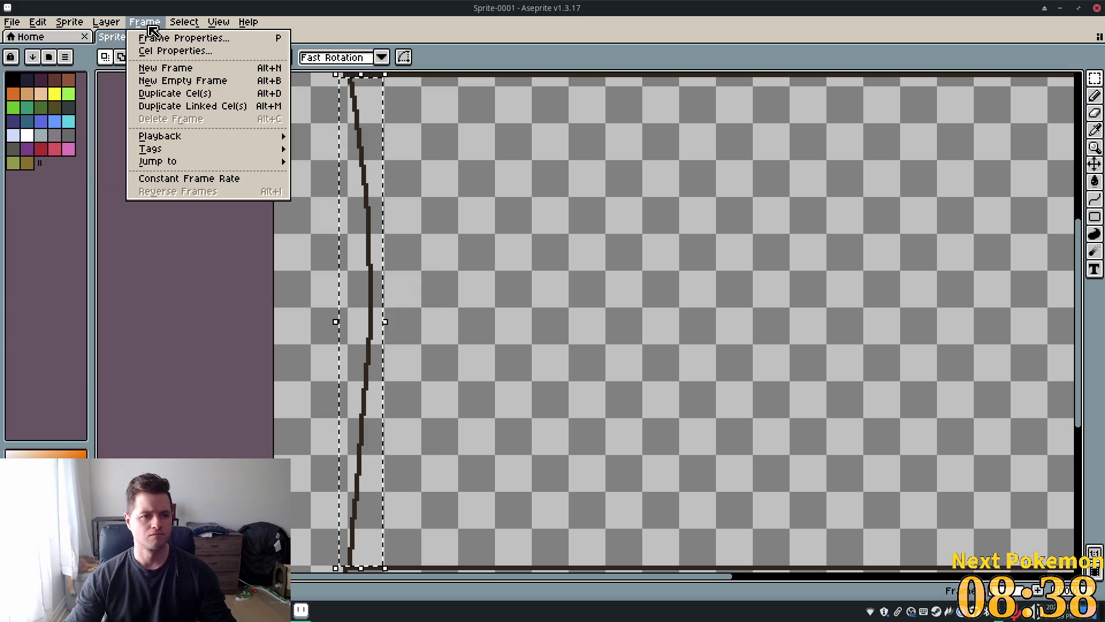
{"action": "left_click", "coordinate": [60, 98]}
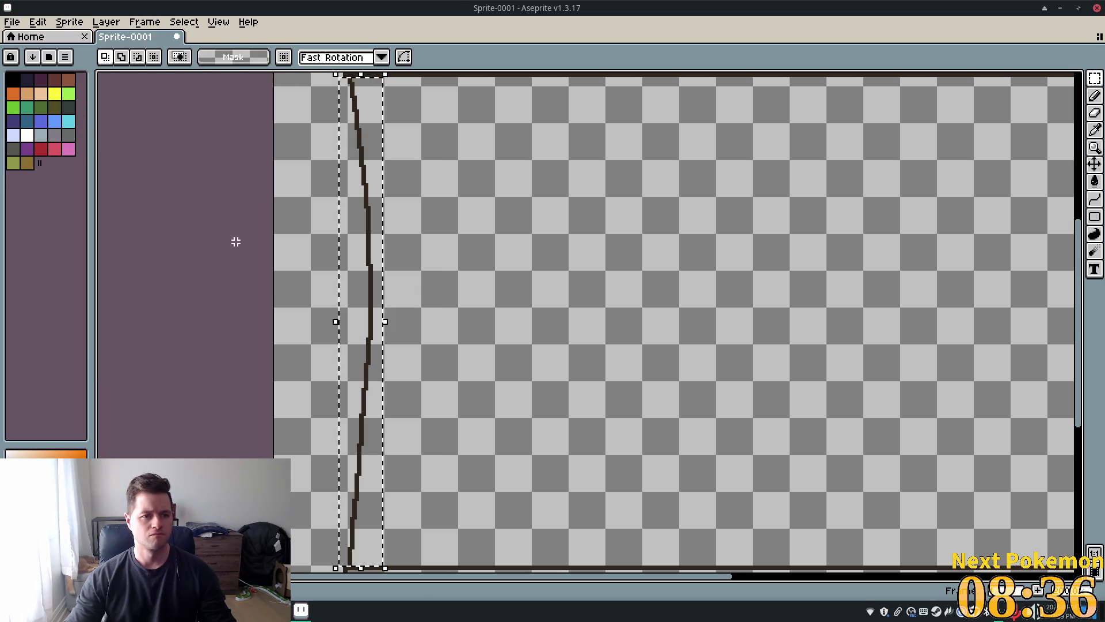
{"action": "scroll", "coordinate": [412, 394], "scroll_direction": "down", "scroll_amount": 5}
{"action": "scroll", "coordinate": [416, 397], "scroll_direction": "up", "scroll_amount": 3}
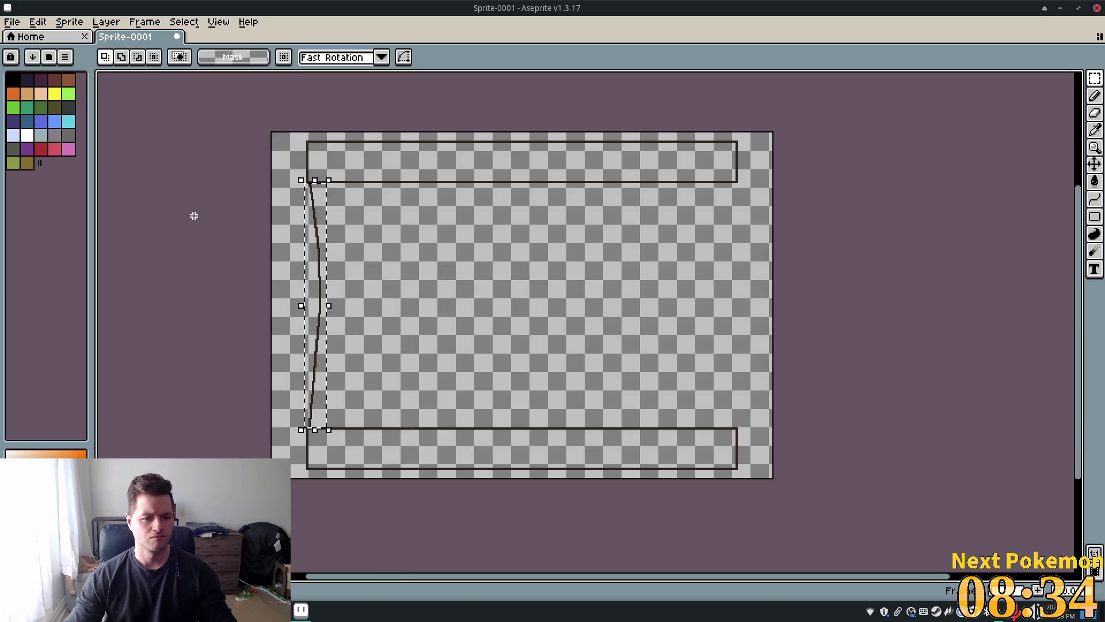
{"action": "left_click", "coordinate": [1091, 572]}
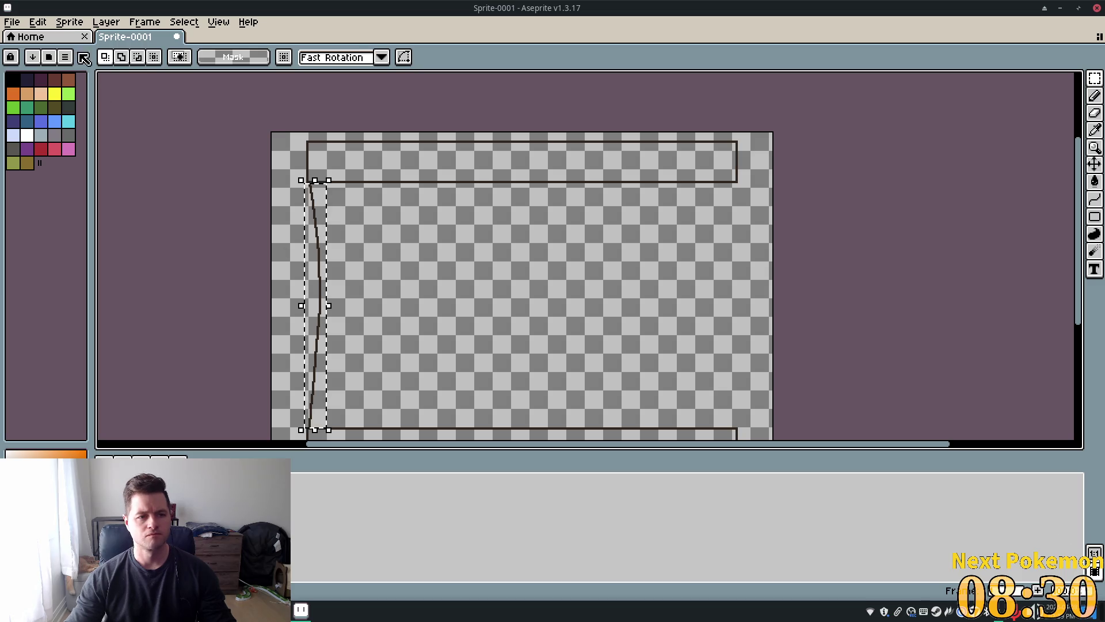
{"action": "left_click", "coordinate": [38, 22]}
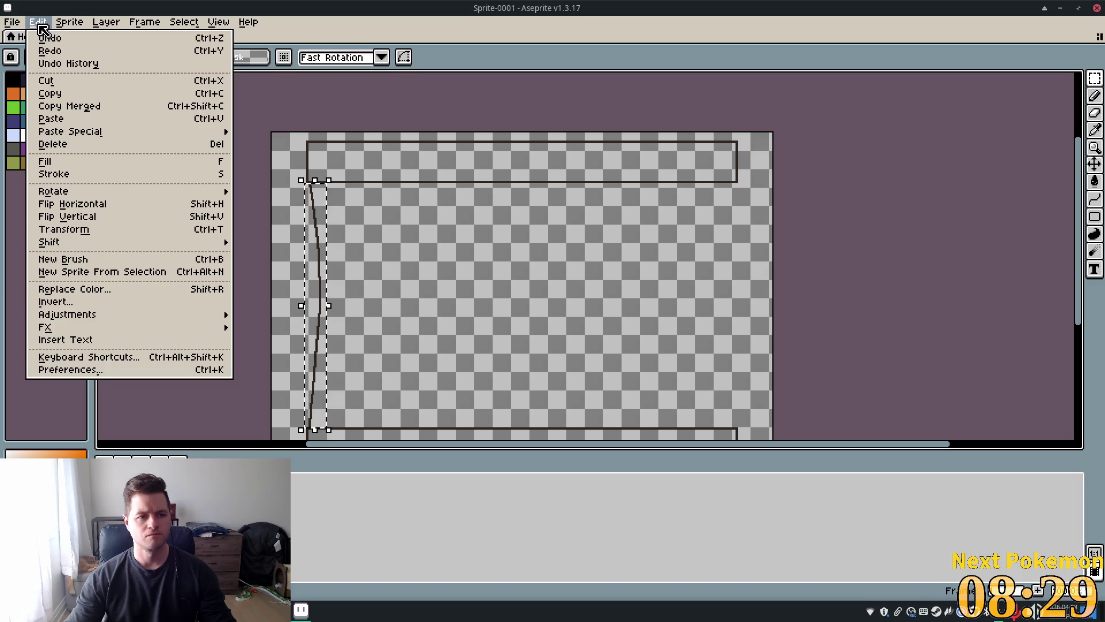
{"action": "left_click", "coordinate": [122, 108]}
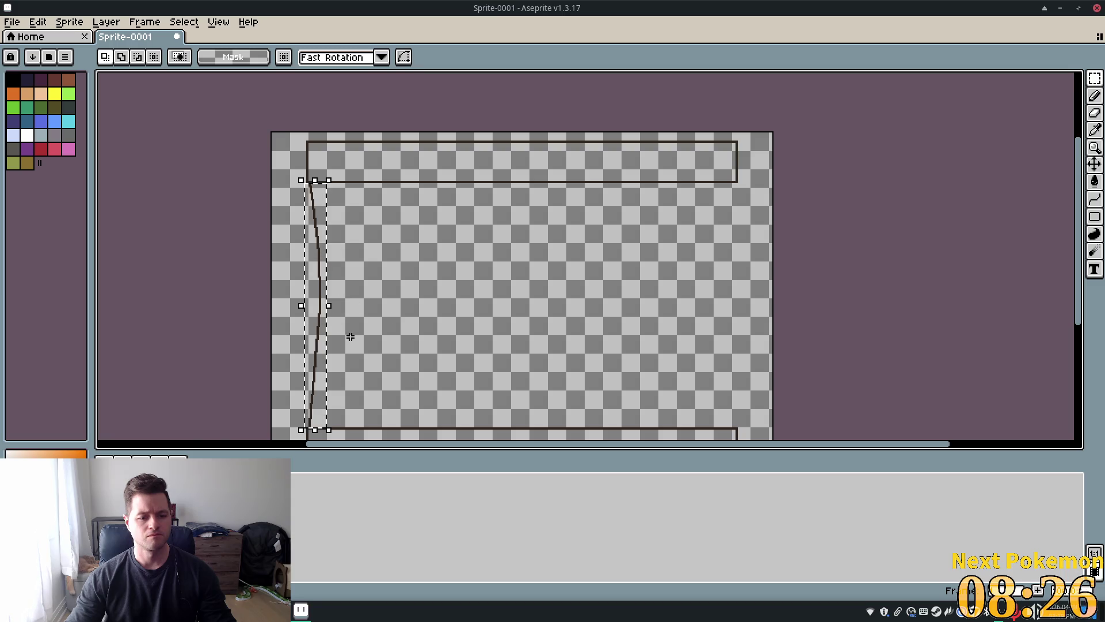
- Try moving the selected edge, cancel with Esc, and dismiss the Edit and cel menus
{"action": "left_click_drag", "start_coordinate": [324, 275], "coordinate": [387, 279]}
{"action": "key", "text": "Escape"}
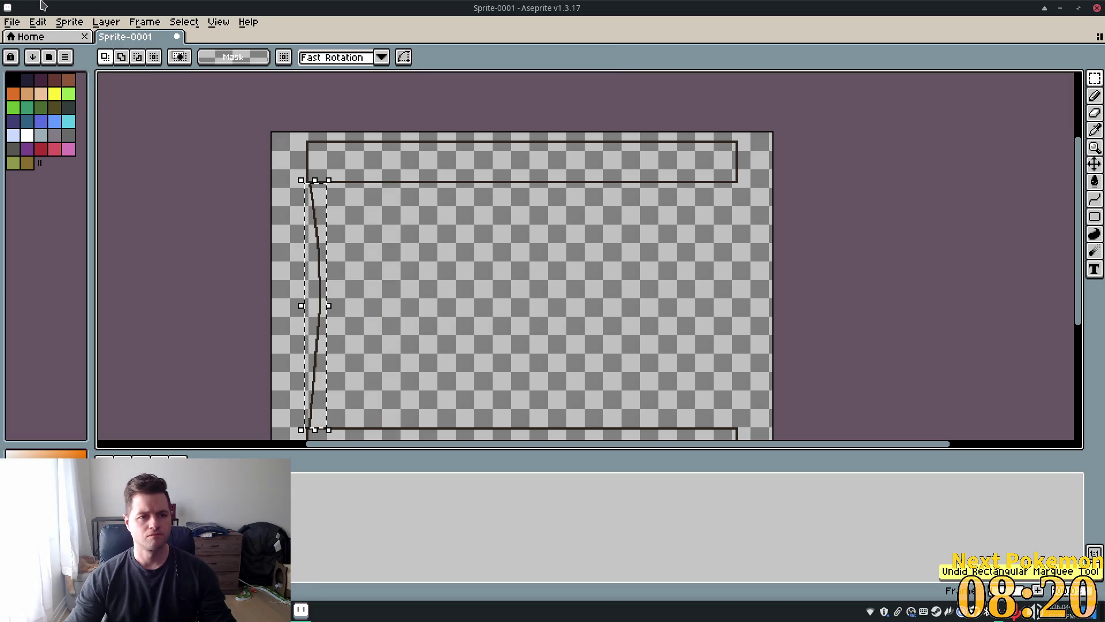
{"action": "left_click", "coordinate": [45, 25]}
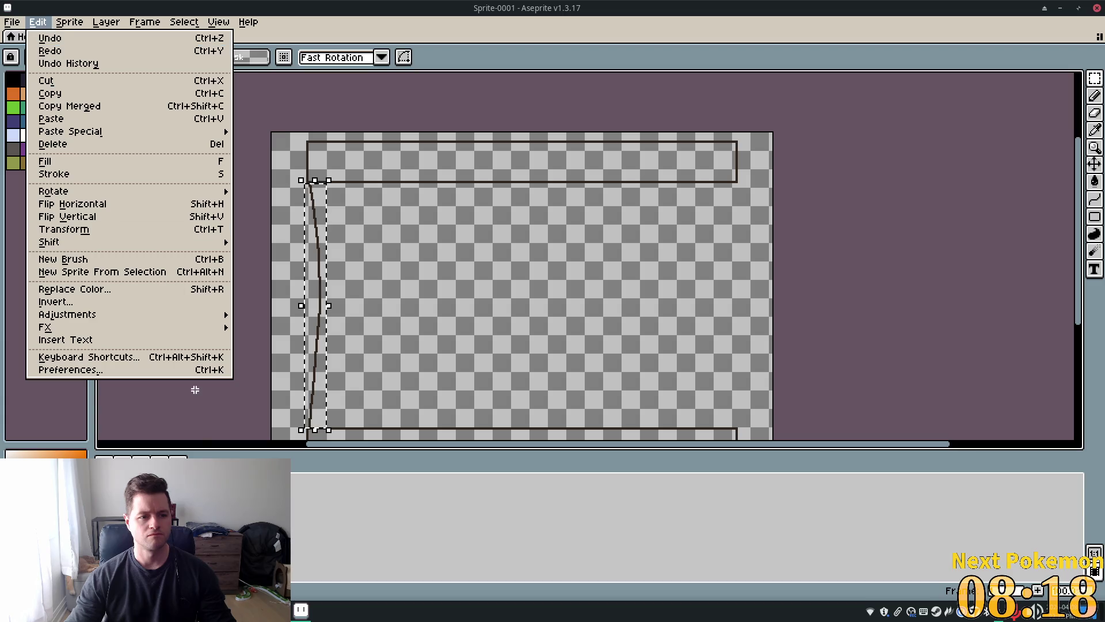
{"action": "left_click", "coordinate": [423, 524]}
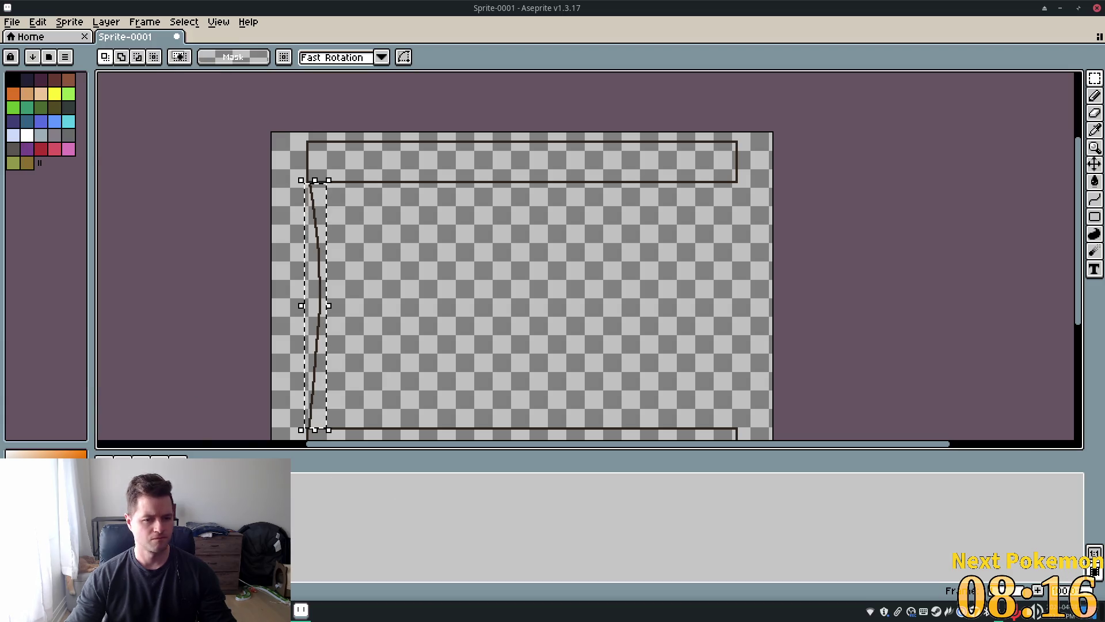
{"action": "right_click", "coordinate": [368, 539]}
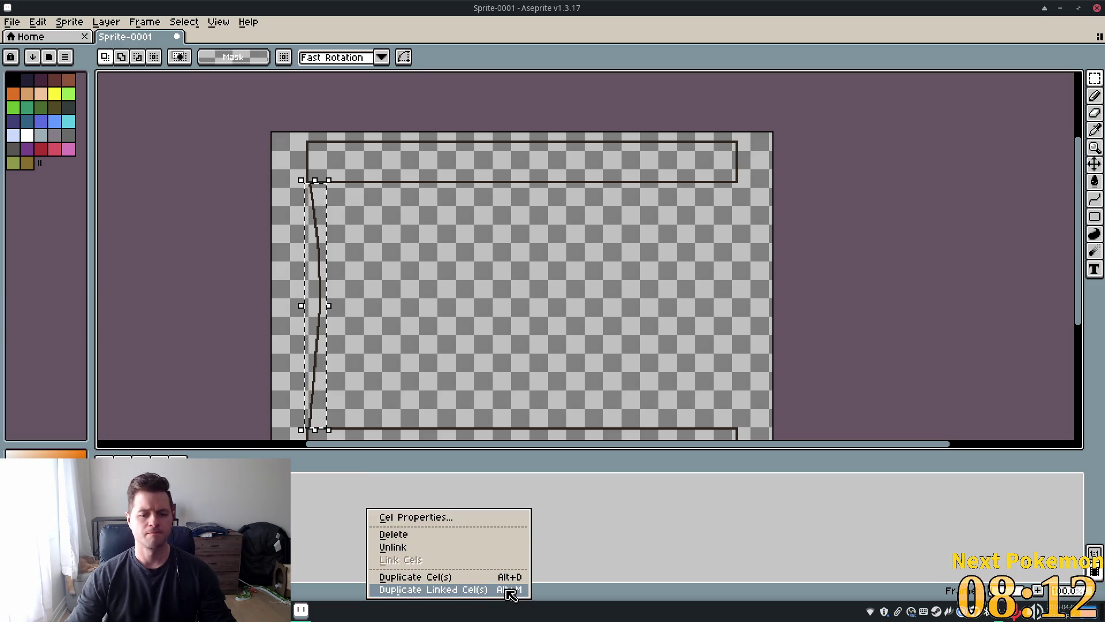
{"action": "left_click", "coordinate": [297, 498]}
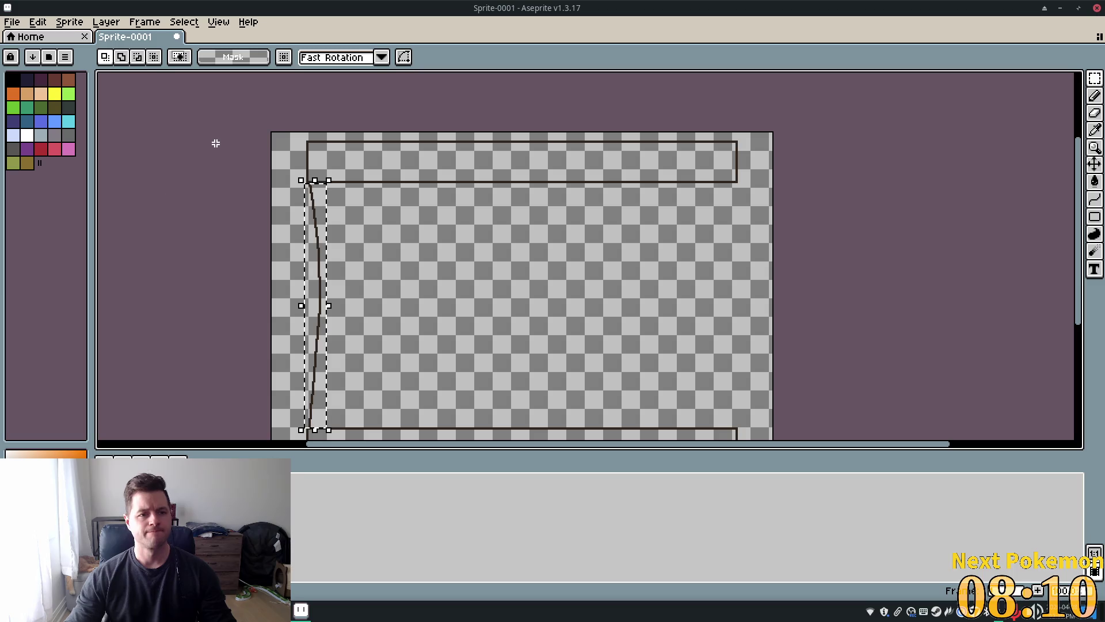
- Duplicate the layer via Layer > Duplicate, undoing the first attempt and repeating it
{"action": "left_click", "coordinate": [106, 22]}
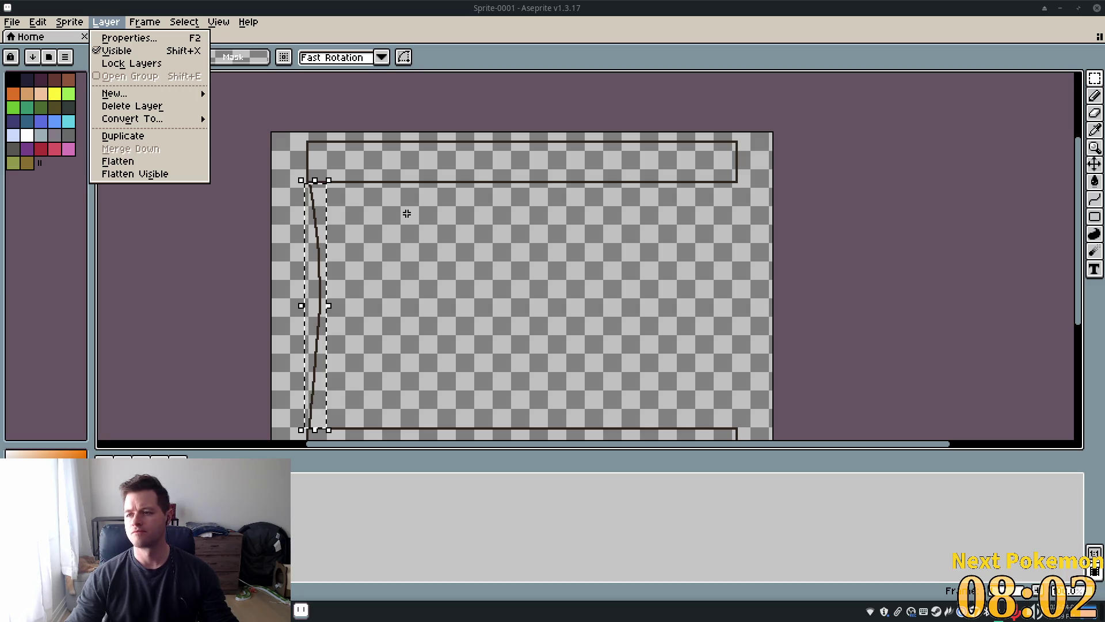
{"action": "left_click", "coordinate": [173, 136]}
{"action": "key", "text": "ctrl+z"}
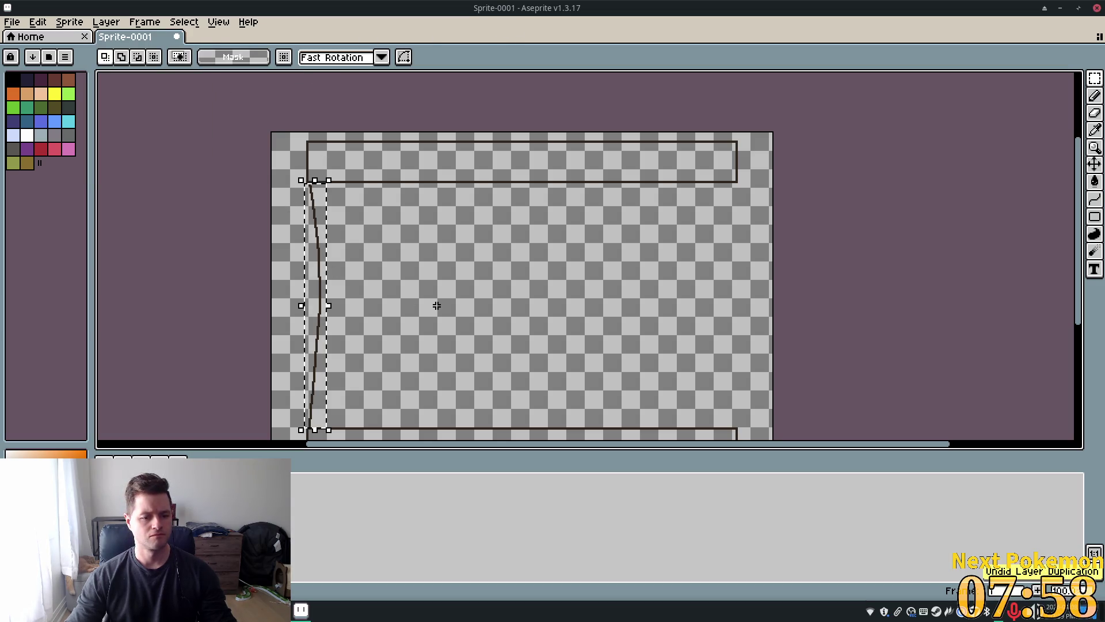
{"action": "left_click", "coordinate": [105, 24]}
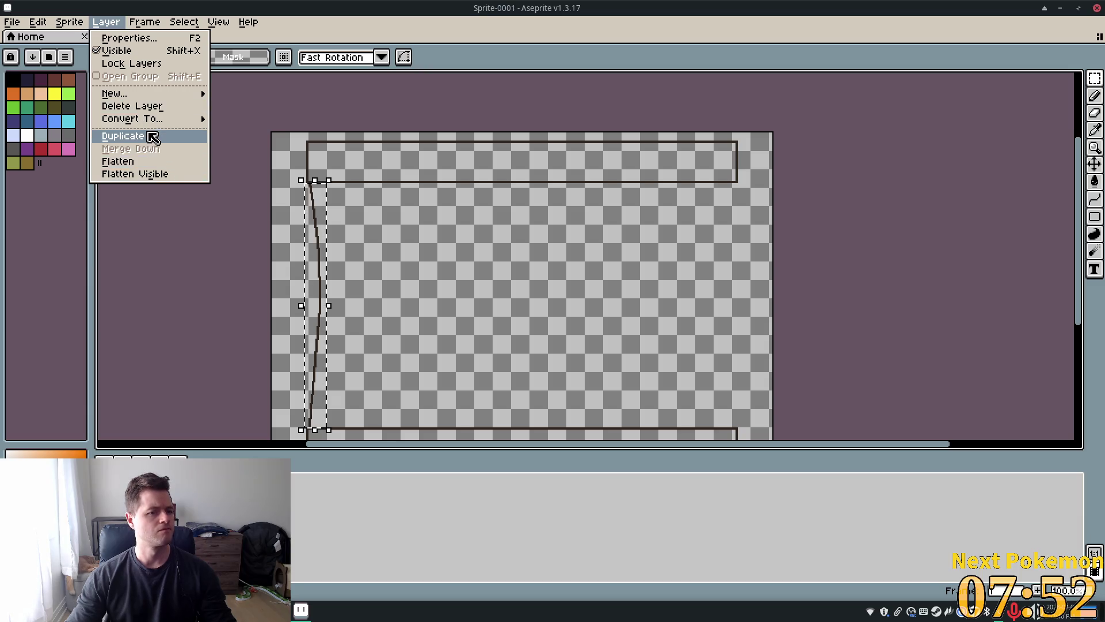
{"action": "left_click", "coordinate": [147, 135]}
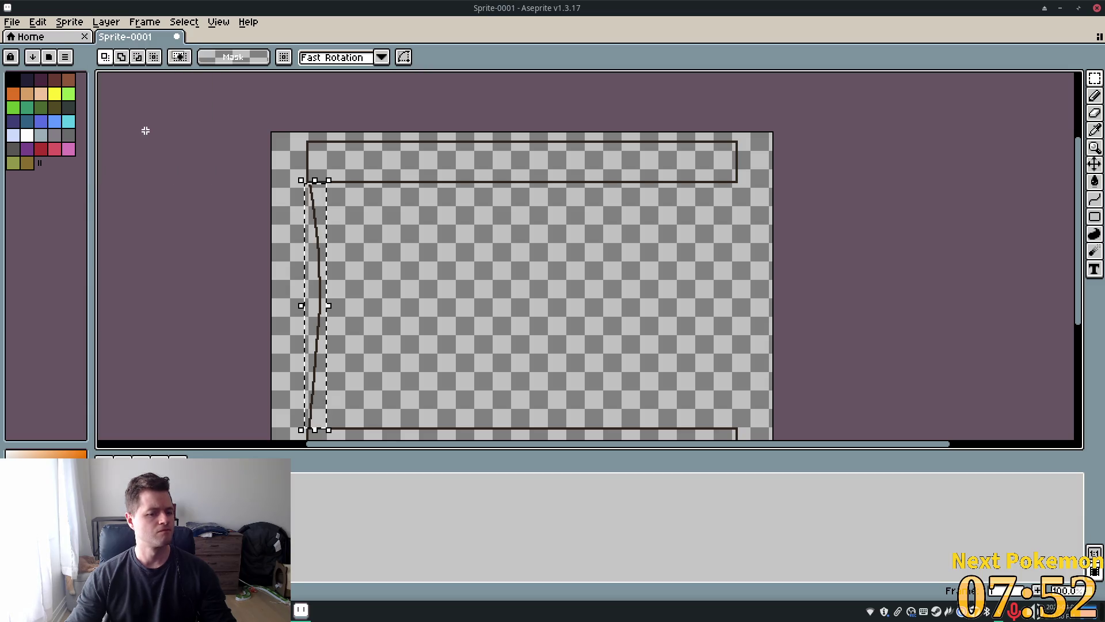
{"action": "left_click", "coordinate": [124, 26]}
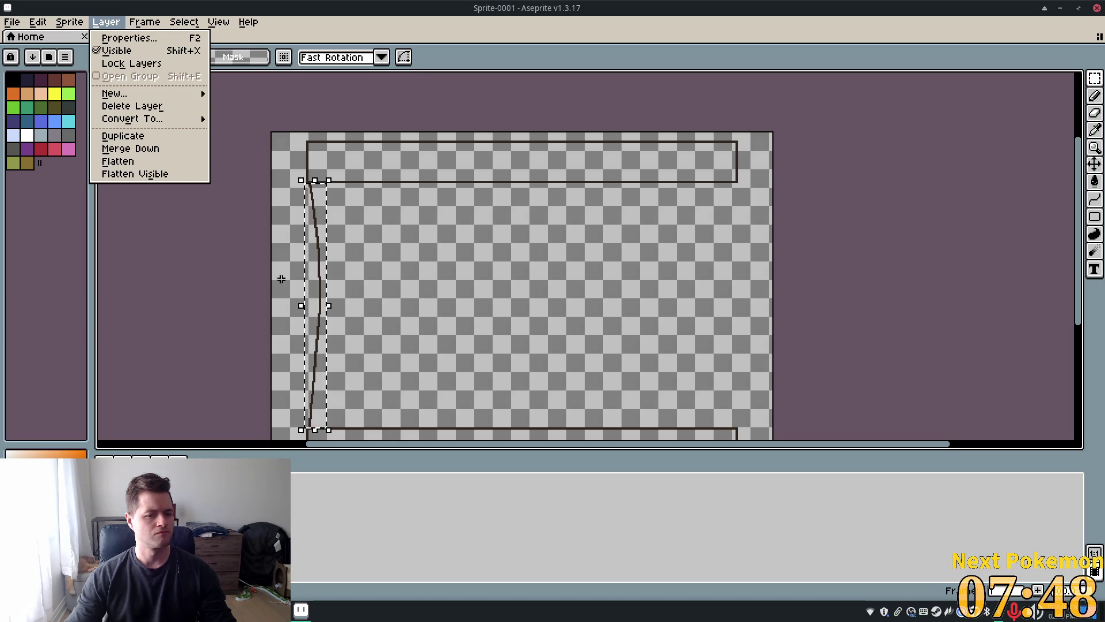
{"action": "mouse_move", "coordinate": [184, 22]}
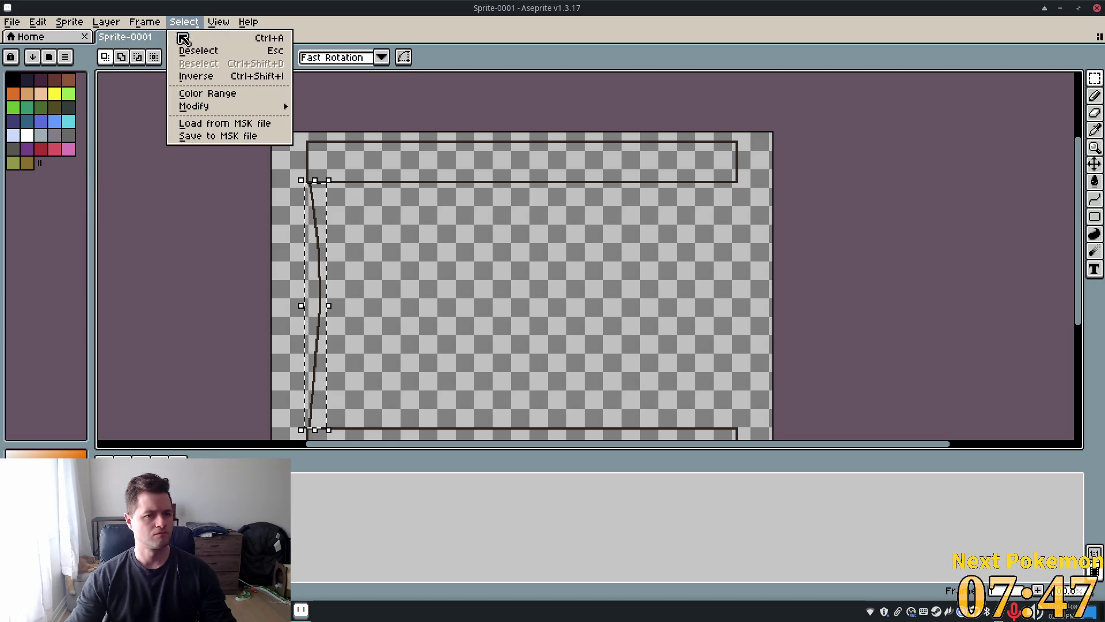
- Select the whole canvas and flip it horizontally with the Move tool to mirror the curved left edge
{"action": "left_click", "coordinate": [209, 42]}
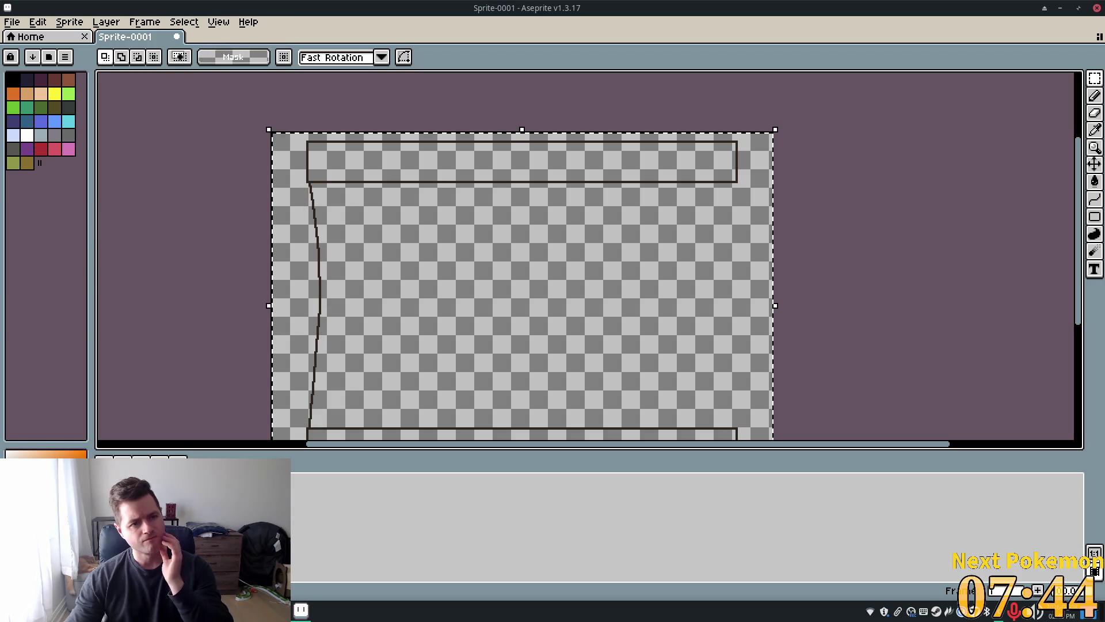
{"action": "left_click", "coordinate": [118, 23]}
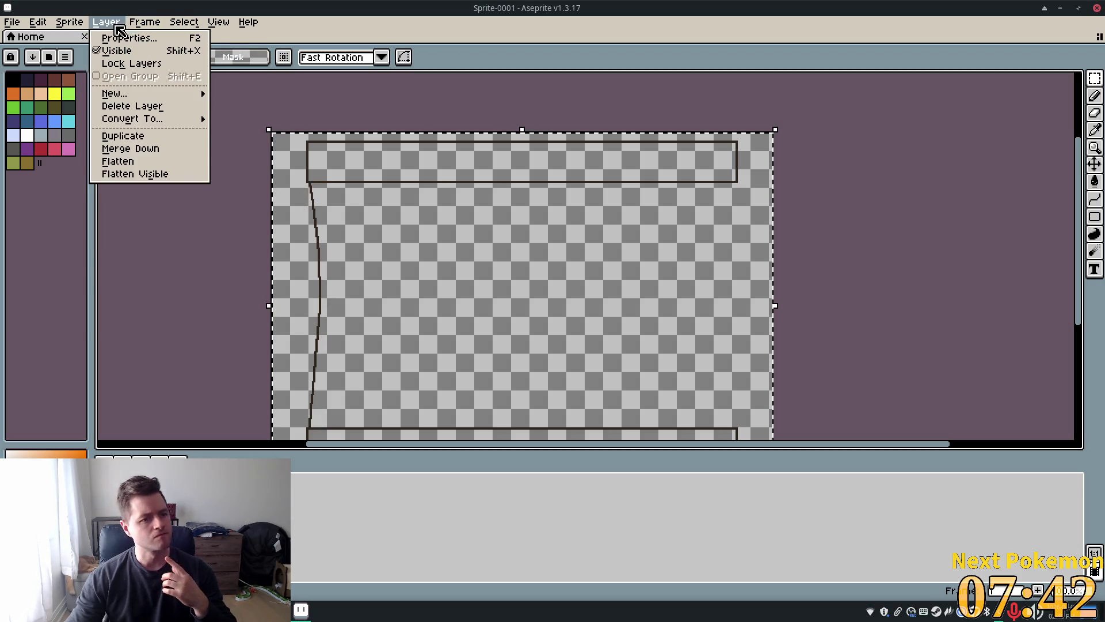
{"action": "mouse_move", "coordinate": [74, 27]}
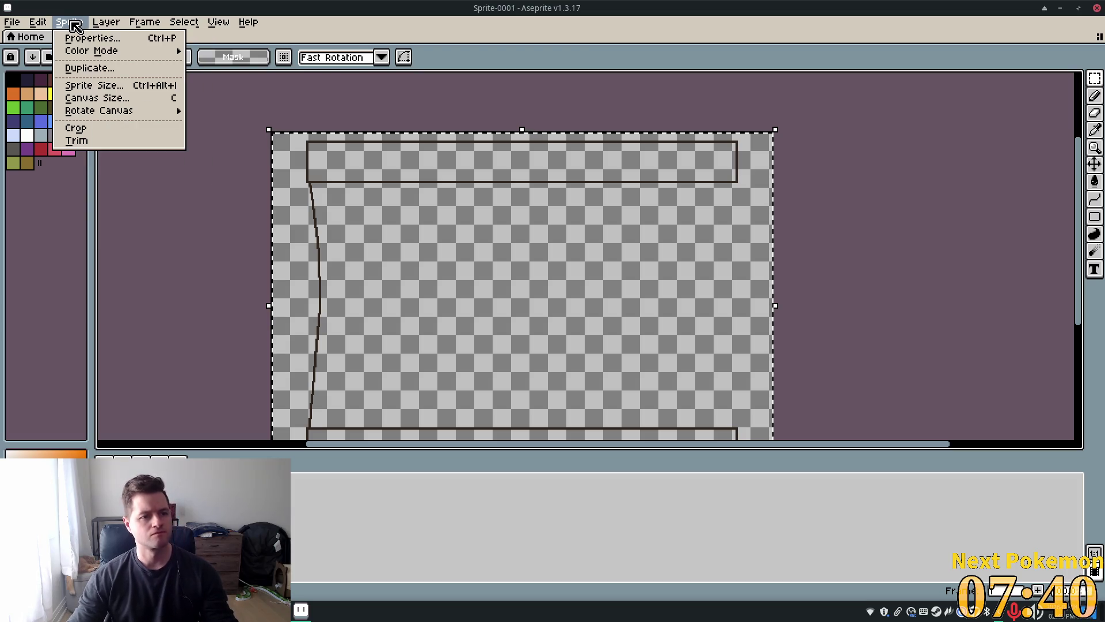
{"action": "mouse_move", "coordinate": [220, 27]}
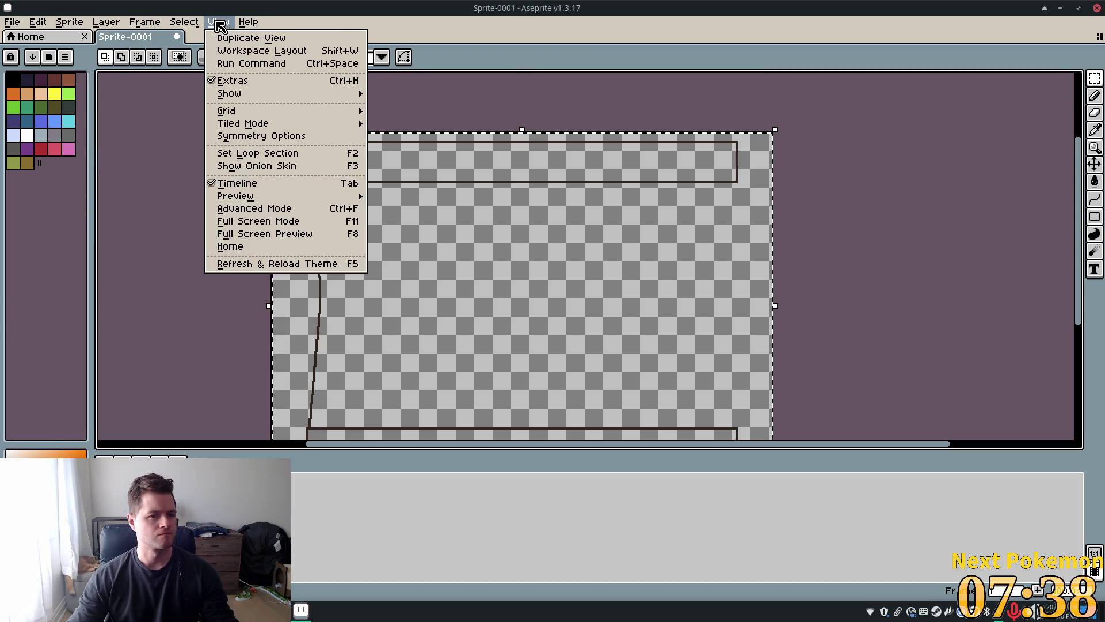
{"action": "left_click", "coordinate": [1089, 81]}
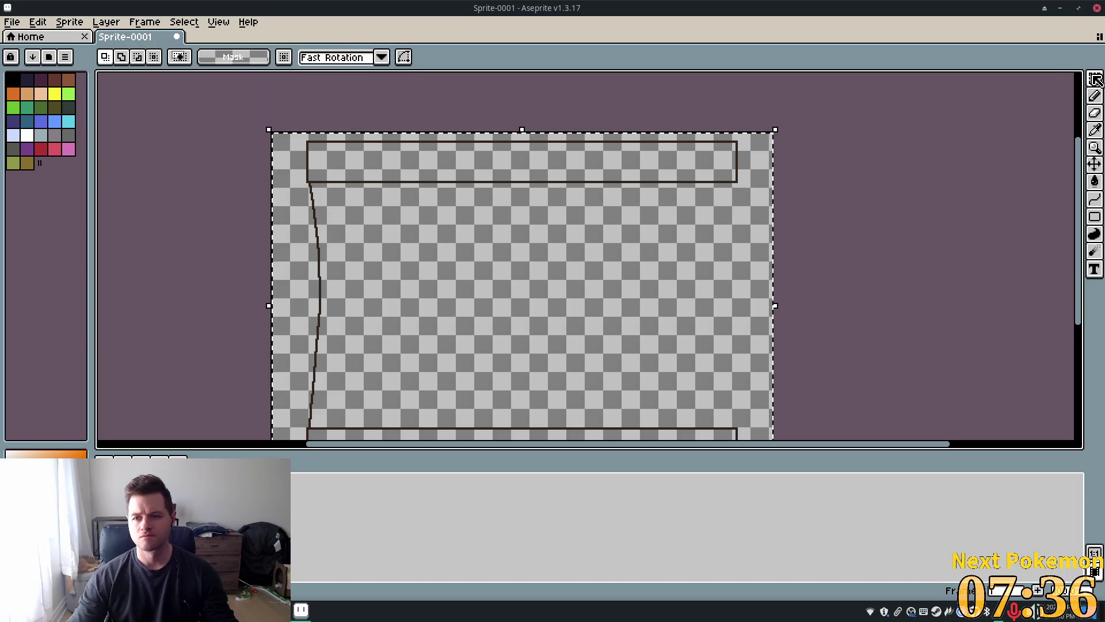
{"action": "left_click", "coordinate": [1094, 164]}
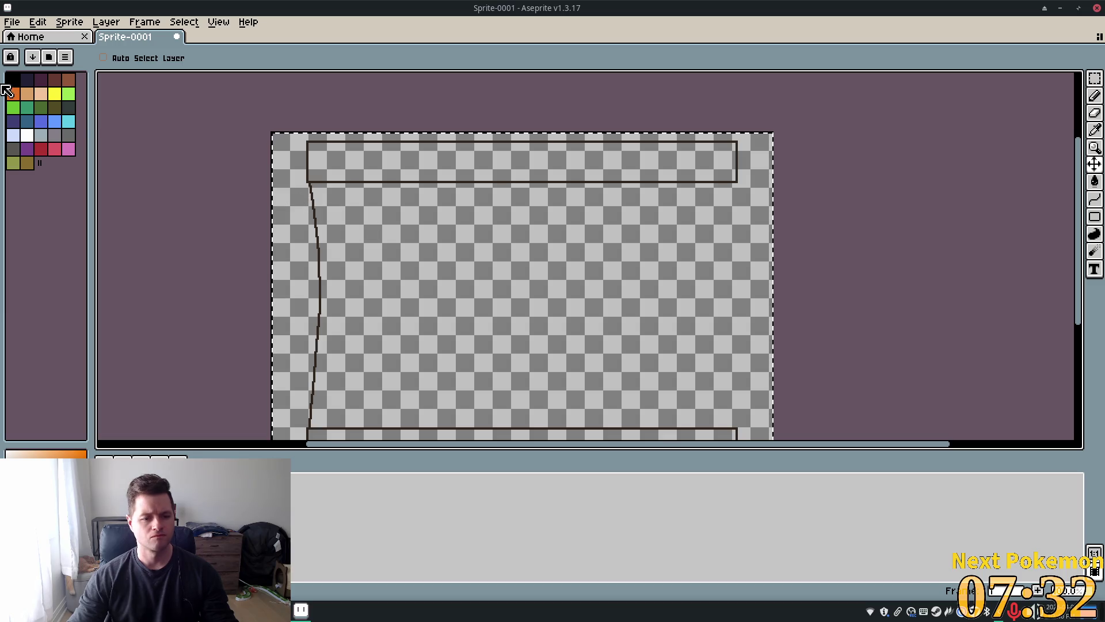
{"action": "left_click", "coordinate": [38, 22]}
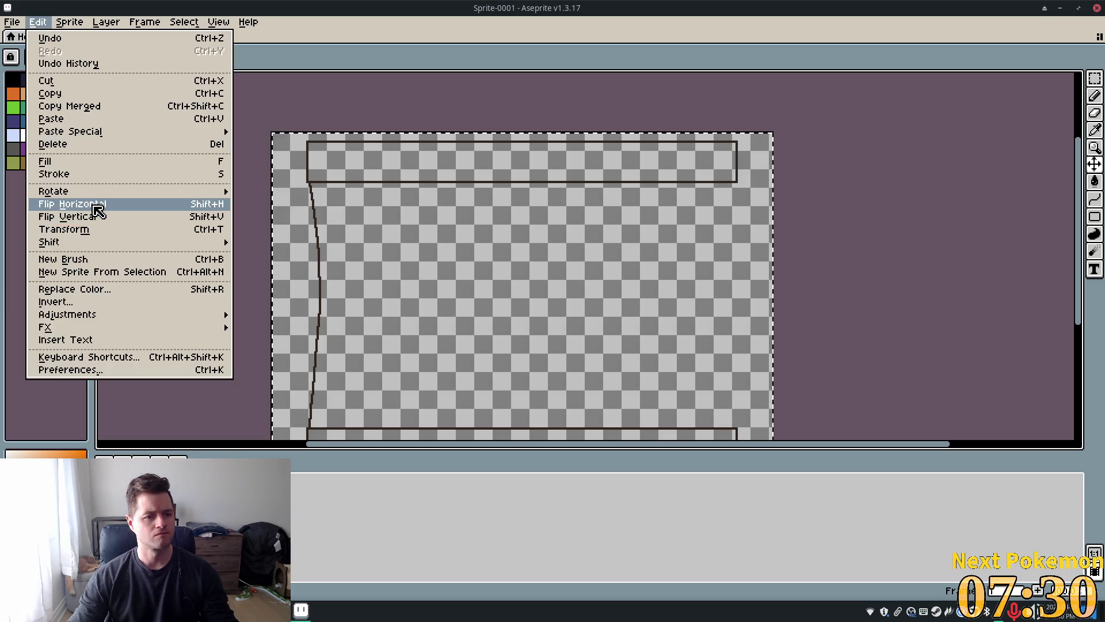
{"action": "left_click", "coordinate": [95, 207]}
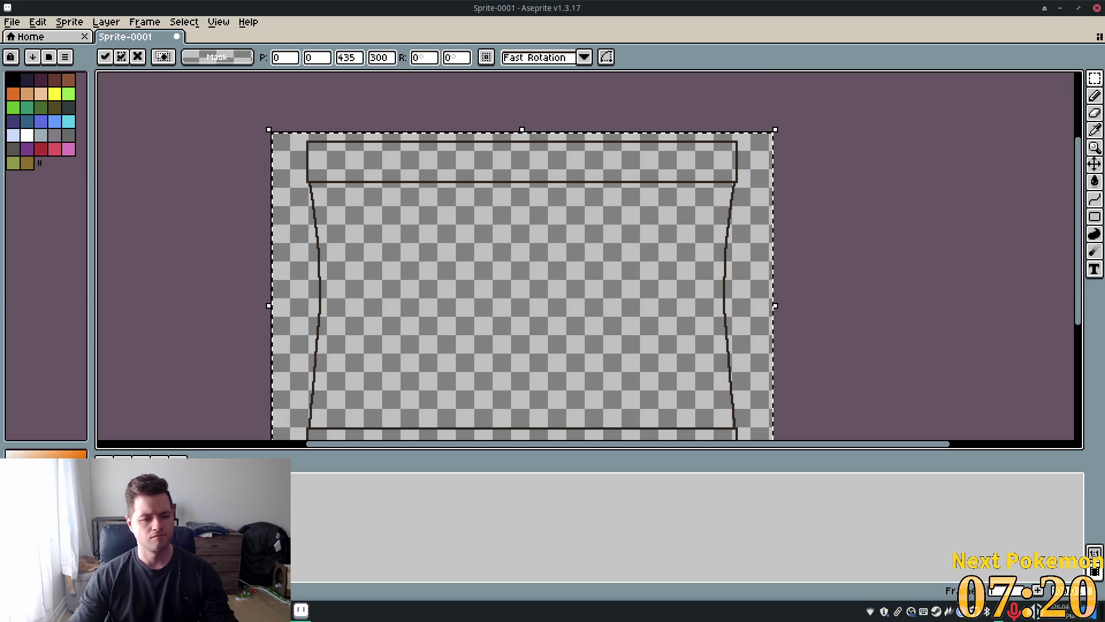
- Commit the horizontal flip so the mirrored curved edge stays on the right side
{"action": "key", "text": "Return"}
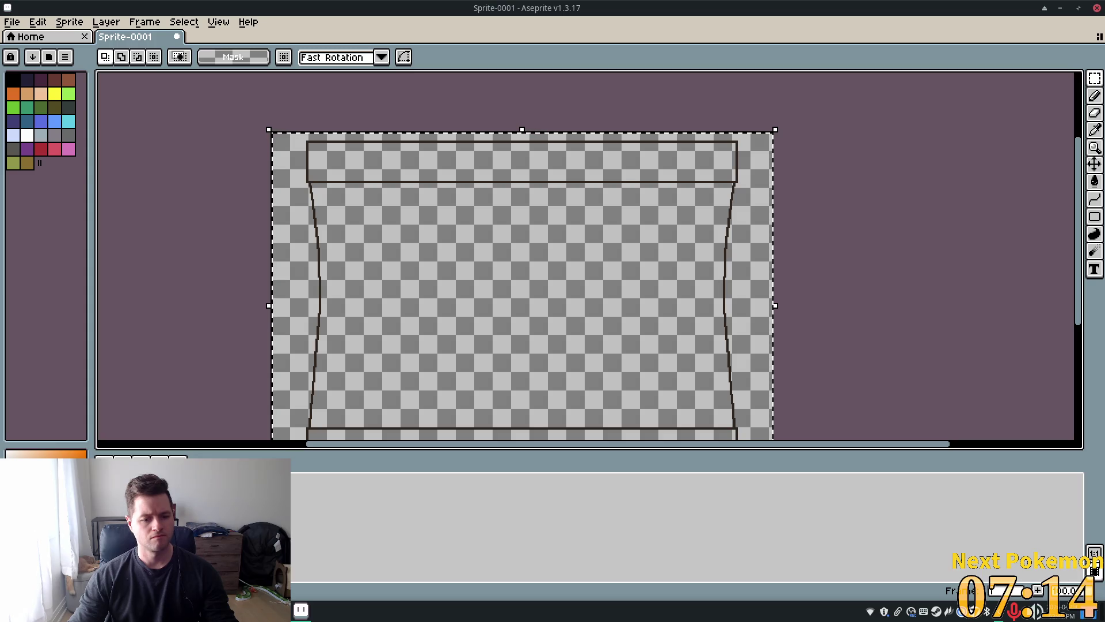
{"action": "scroll", "coordinate": [374, 334], "scroll_direction": "down", "scroll_amount": 3}
{"action": "mouse_move", "coordinate": [377, 323]}
{"action": "left_mouse_down"}
{"action": "mouse_move", "coordinate": [404, 239]}
{"action": "mouse_move", "coordinate": [459, 223]}
{"action": "left_mouse_up"}
{"action": "scroll", "coordinate": [390, 274], "scroll_direction": "up", "scroll_amount": 3}
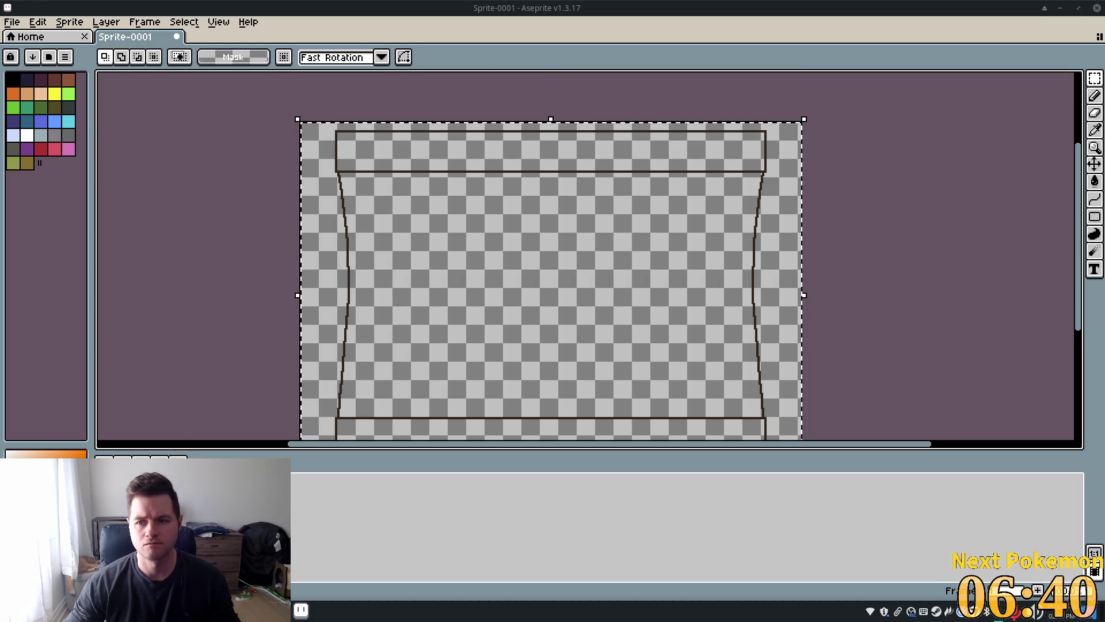
- Draw a short straight stub extending left from the top bar's end
{"action": "left_click", "coordinate": [1094, 202]}
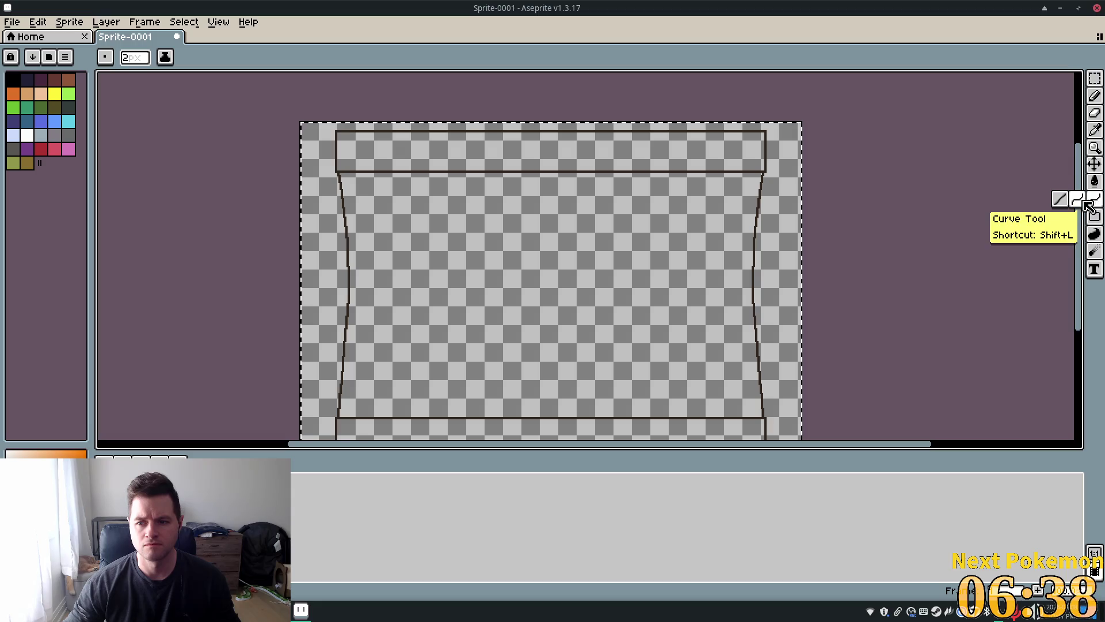
{"action": "scroll", "coordinate": [336, 135], "scroll_direction": "up", "scroll_amount": 5}
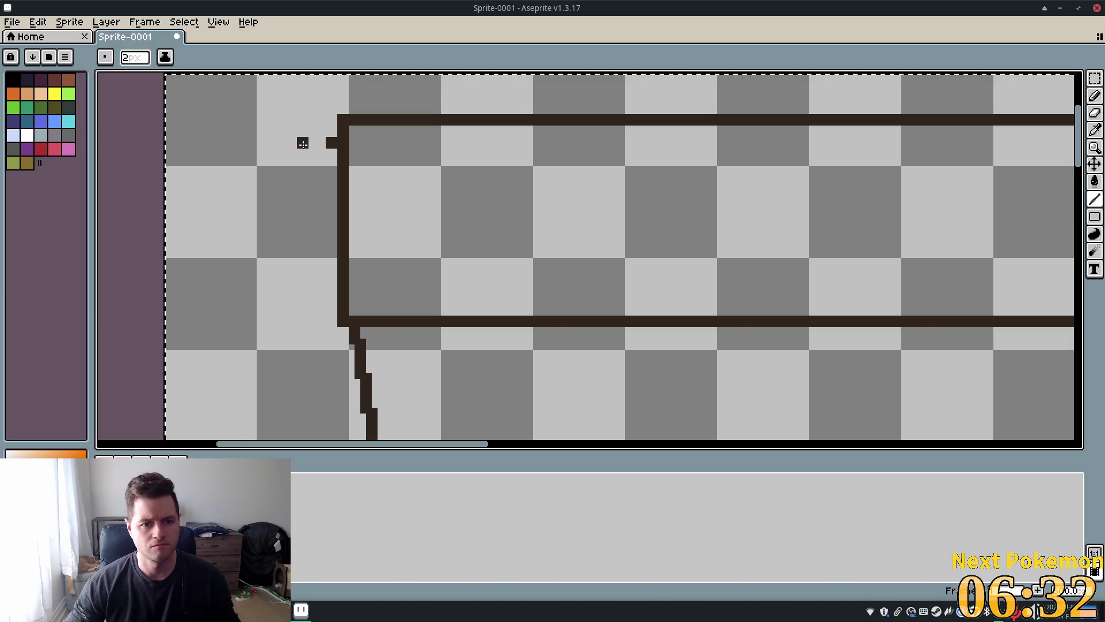
{"action": "left_click_drag", "start_coordinate": [332, 143], "coordinate": [301, 143]}
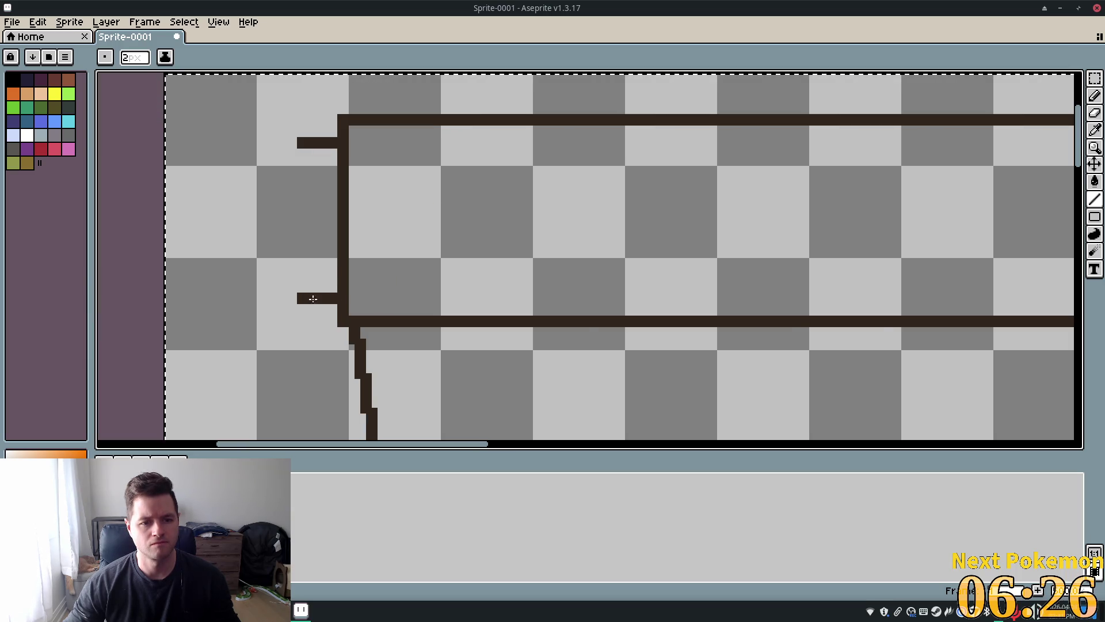
{"action": "scroll", "coordinate": [297, 242], "scroll_direction": "down", "scroll_amount": 4}
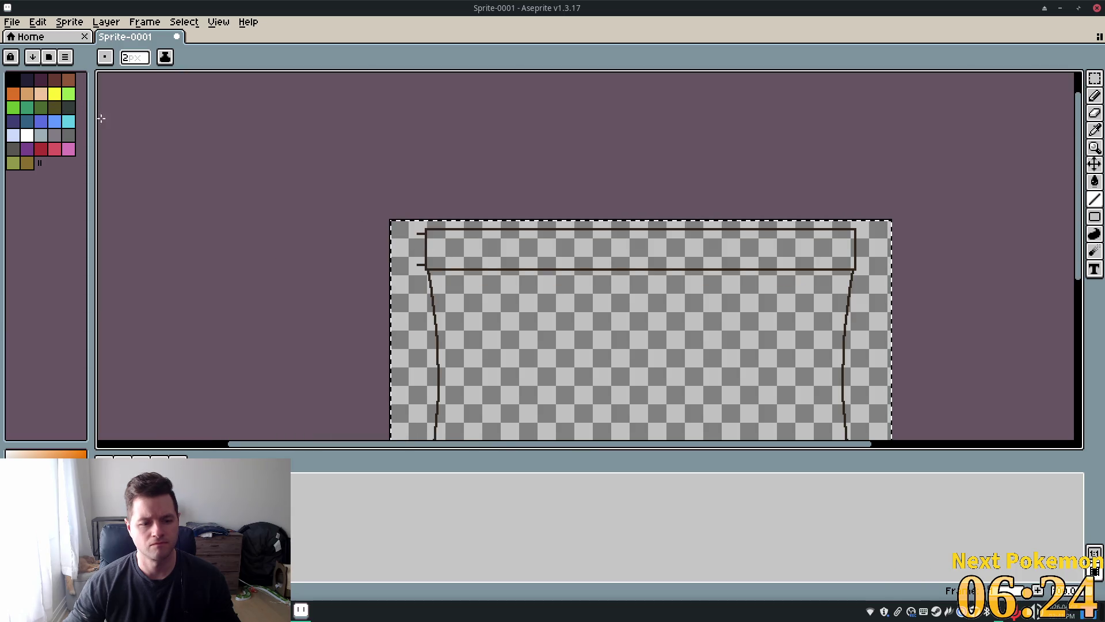
- Connect the stubs with a curve bent into a pointed bulge
{"action": "left_click", "coordinate": [1077, 199]}
{"action": "scroll", "coordinate": [625, 309], "scroll_direction": "up", "scroll_amount": 5}
{"action": "mouse_move", "coordinate": [624, 310]}
{"action": "left_mouse_down"}
{"action": "mouse_move", "coordinate": [558, 197]}
{"action": "mouse_move", "coordinate": [530, 185]}
{"action": "left_mouse_up"}
{"action": "mouse_move", "coordinate": [515, 138]}
{"action": "left_mouse_down"}
{"action": "mouse_move", "coordinate": [529, 322]}
{"action": "mouse_move", "coordinate": [517, 391]}
{"action": "left_mouse_up"}
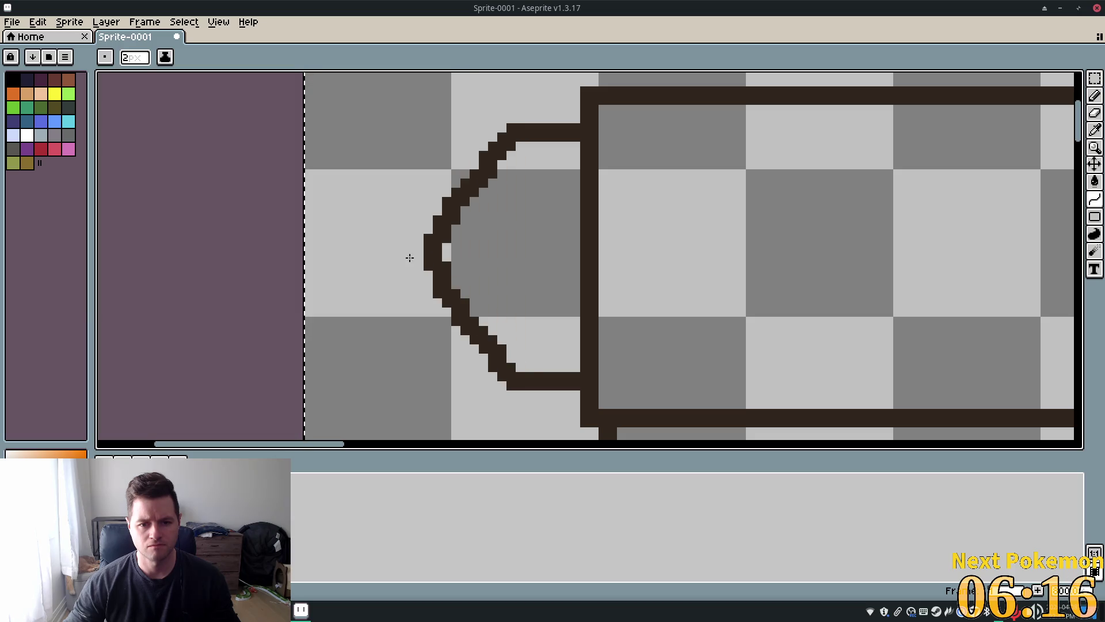
{"action": "left_click", "coordinate": [409, 289]}
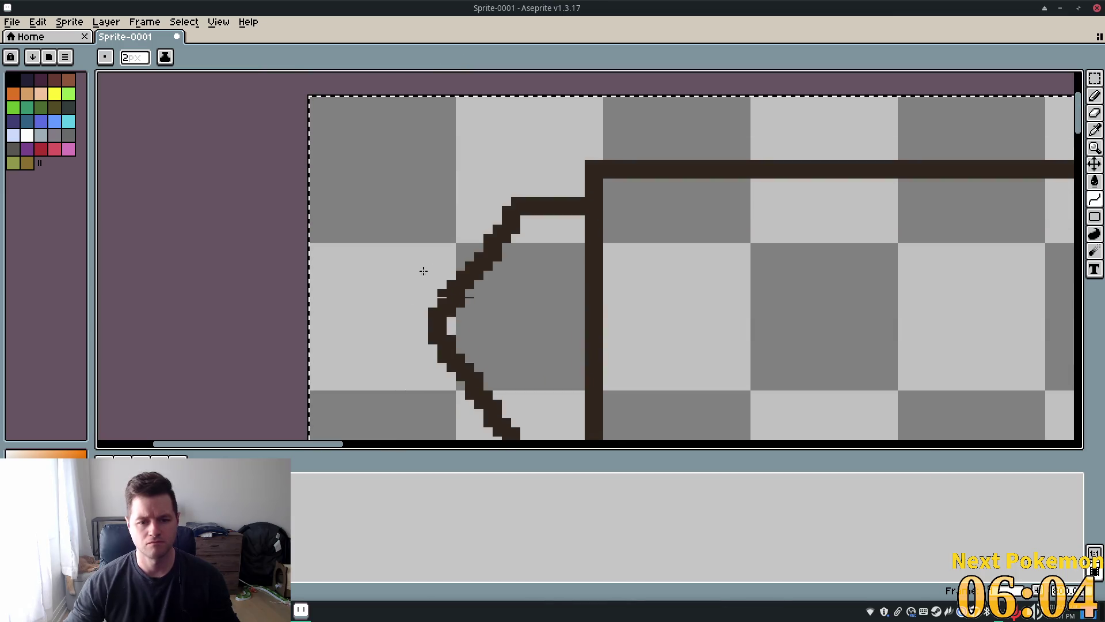
{"action": "scroll", "coordinate": [446, 327], "scroll_direction": "down", "scroll_amount": 3}
- Undo the pointed cap strokes and return to the drawing tool
{"action": "key", "text": "v"}
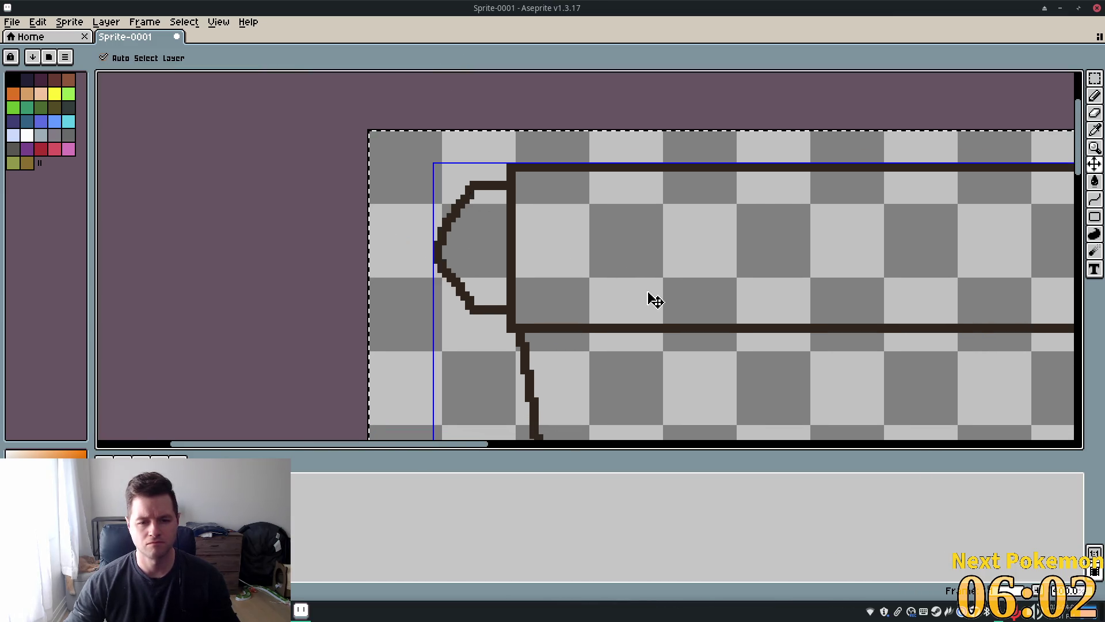
{"action": "key", "text": "ctrl+z"}
{"action": "key", "text": "b"}
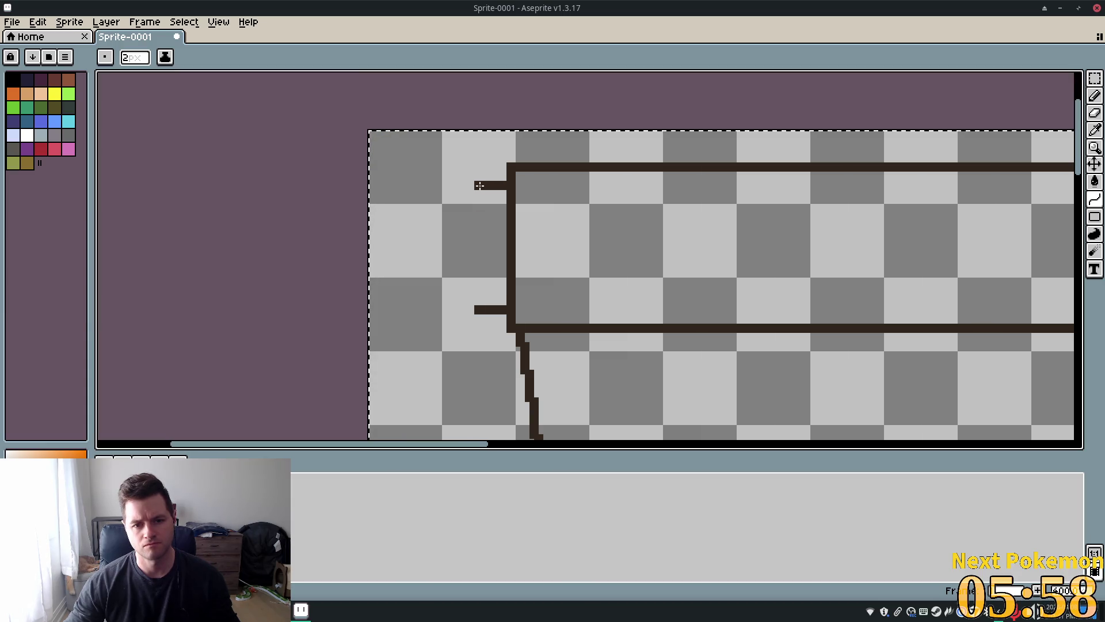
- Join the two stubs with a vertical curve and bend it outward into a soft rounded bulge
{"action": "mouse_move", "coordinate": [480, 185]}
{"action": "left_mouse_down"}
{"action": "mouse_move", "coordinate": [499, 320]}
{"action": "mouse_move", "coordinate": [479, 320]}
{"action": "left_mouse_up"}
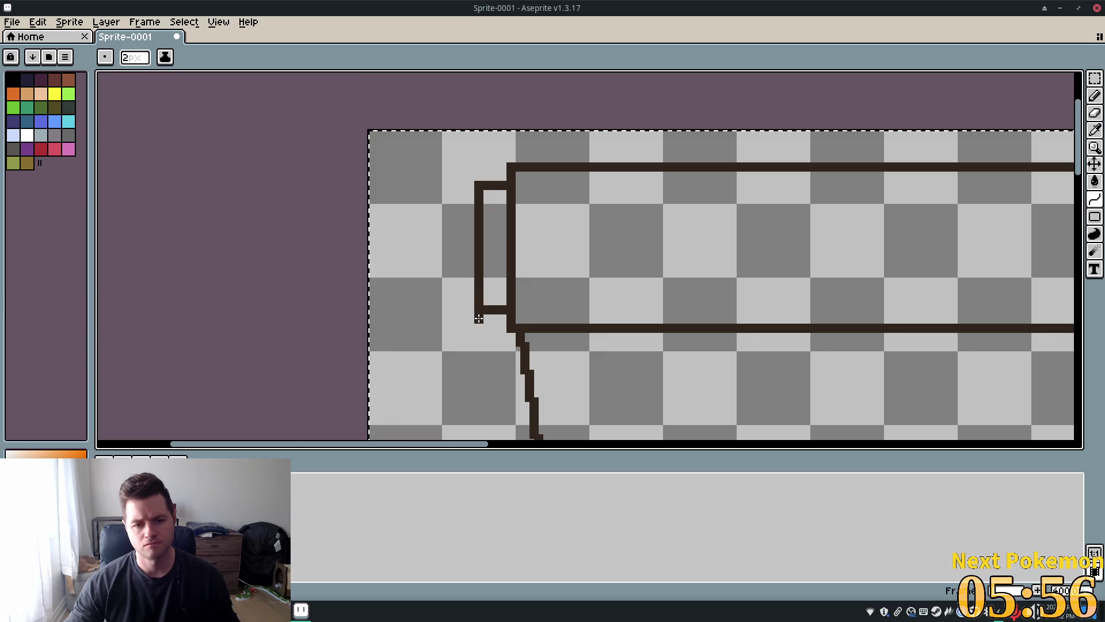
{"action": "mouse_move", "coordinate": [479, 274]}
{"action": "left_mouse_down"}
{"action": "mouse_move", "coordinate": [434, 270]}
{"action": "mouse_move", "coordinate": [421, 282]}
{"action": "left_mouse_up"}
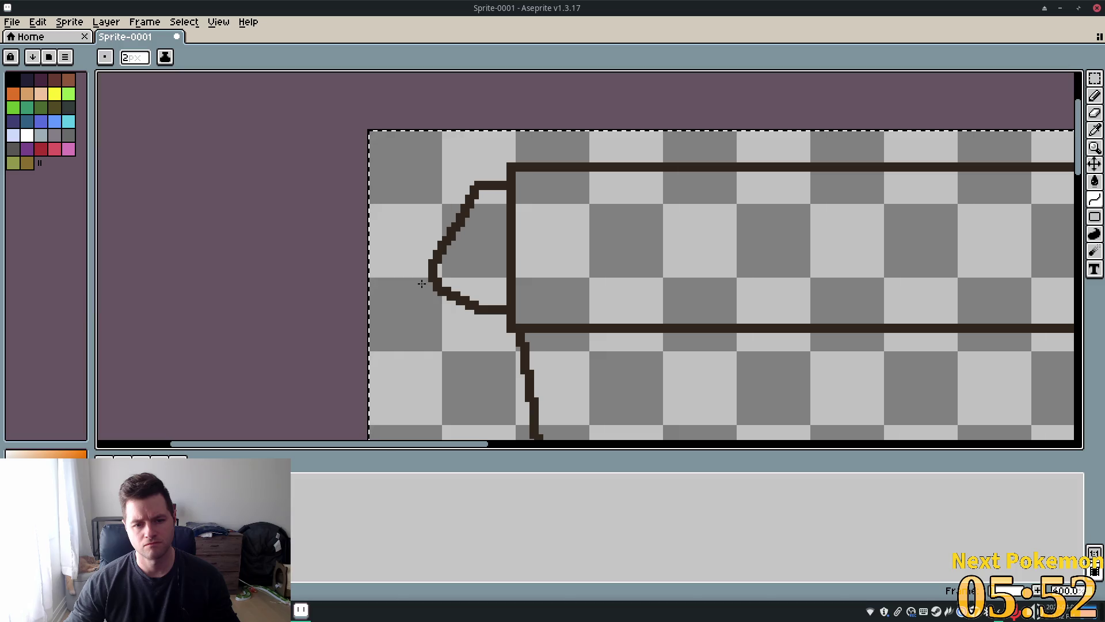
{"action": "mouse_move", "coordinate": [416, 287]}
{"action": "left_mouse_down"}
{"action": "mouse_move", "coordinate": [423, 213]}
{"action": "mouse_move", "coordinate": [410, 174]}
{"action": "mouse_move", "coordinate": [426, 141]}
{"action": "mouse_move", "coordinate": [412, 292]}
{"action": "mouse_move", "coordinate": [438, 253]}
{"action": "mouse_move", "coordinate": [382, 142]}
{"action": "mouse_move", "coordinate": [390, 96]}
{"action": "mouse_move", "coordinate": [365, 288]}
{"action": "mouse_move", "coordinate": [440, 248]}
{"action": "mouse_move", "coordinate": [284, 238]}
{"action": "mouse_move", "coordinate": [363, 190]}
{"action": "mouse_move", "coordinate": [431, 185]}
{"action": "mouse_move", "coordinate": [446, 242]}
{"action": "mouse_move", "coordinate": [471, 254]}
{"action": "mouse_move", "coordinate": [468, 268]}
{"action": "mouse_move", "coordinate": [451, 248]}
{"action": "mouse_move", "coordinate": [461, 271]}
{"action": "mouse_move", "coordinate": [471, 267]}
{"action": "mouse_move", "coordinate": [447, 254]}
{"action": "left_mouse_up"}
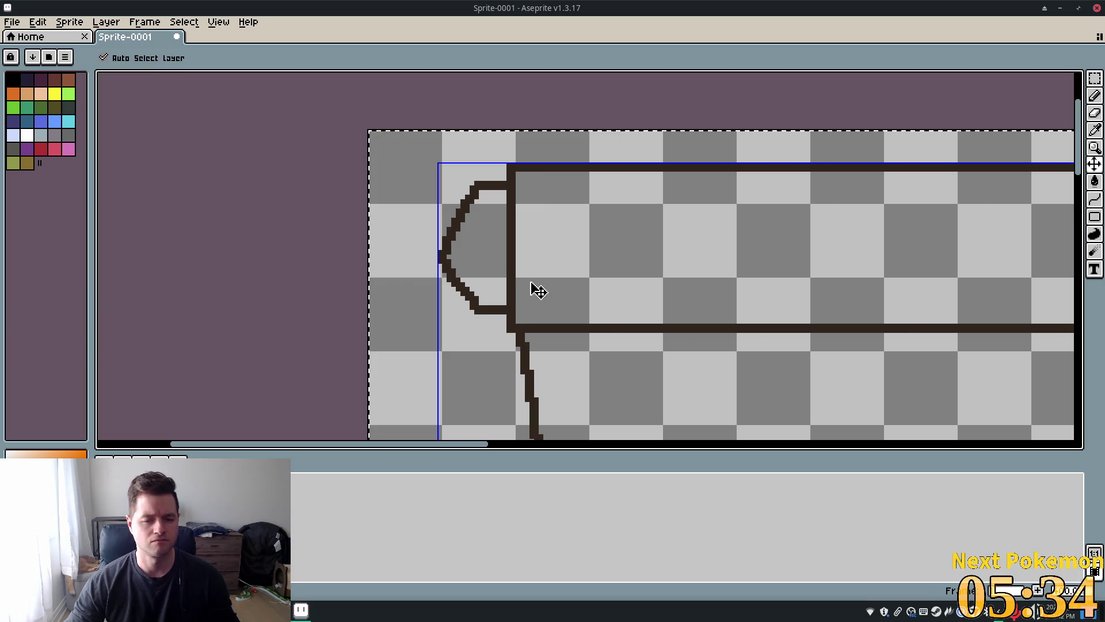
{"action": "key", "text": "ctrl+z"}
{"action": "mouse_move", "coordinate": [475, 185]}
{"action": "left_mouse_down"}
{"action": "mouse_move", "coordinate": [420, 234]}
{"action": "mouse_move", "coordinate": [476, 310]}
{"action": "mouse_move", "coordinate": [434, 227]}
{"action": "mouse_move", "coordinate": [420, 254]}
{"action": "mouse_move", "coordinate": [409, 235]}
{"action": "mouse_move", "coordinate": [389, 237]}
{"action": "mouse_move", "coordinate": [393, 253]}
{"action": "mouse_move", "coordinate": [436, 248]}
{"action": "mouse_move", "coordinate": [461, 271]}
{"action": "left_mouse_up"}
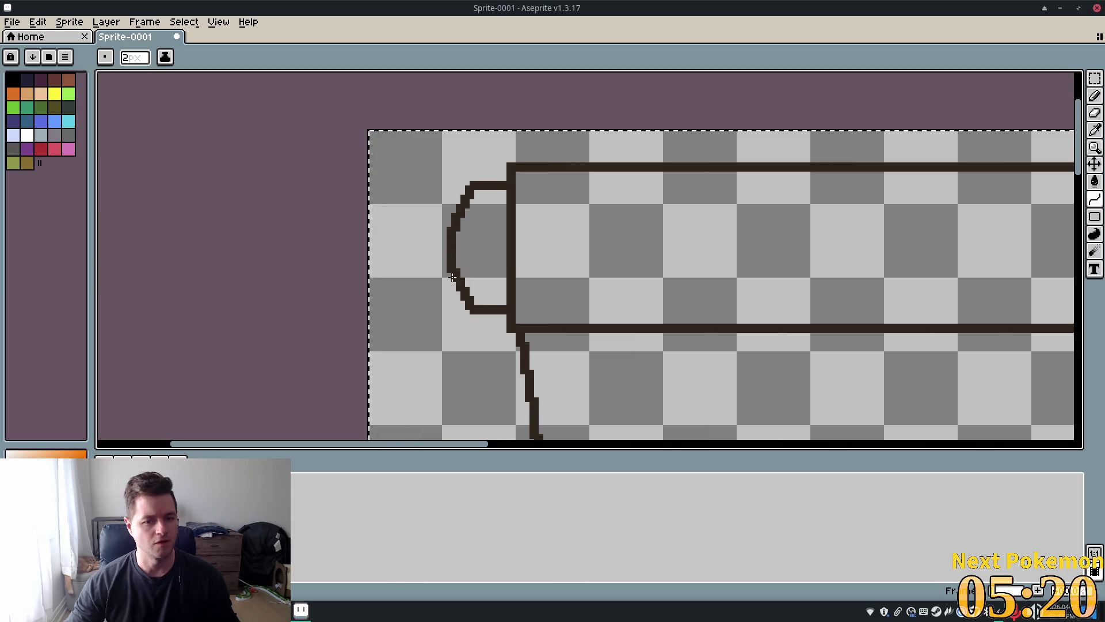
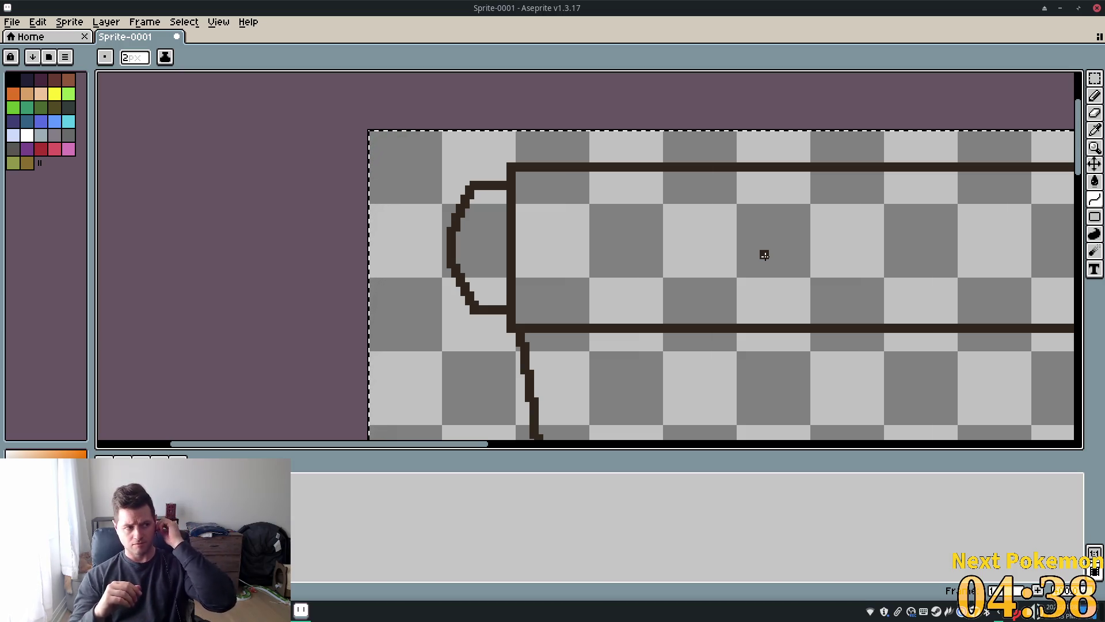
- Zoom in on the top-left roll end of the scroll
{"action": "scroll", "coordinate": [764, 254], "scroll_direction": "down", "scroll_amount": 4}
{"action": "left_click_drag", "start_coordinate": [744, 349], "coordinate": [684, 299]}
{"action": "scroll", "coordinate": [679, 296], "scroll_direction": "up", "scroll_amount": 1}
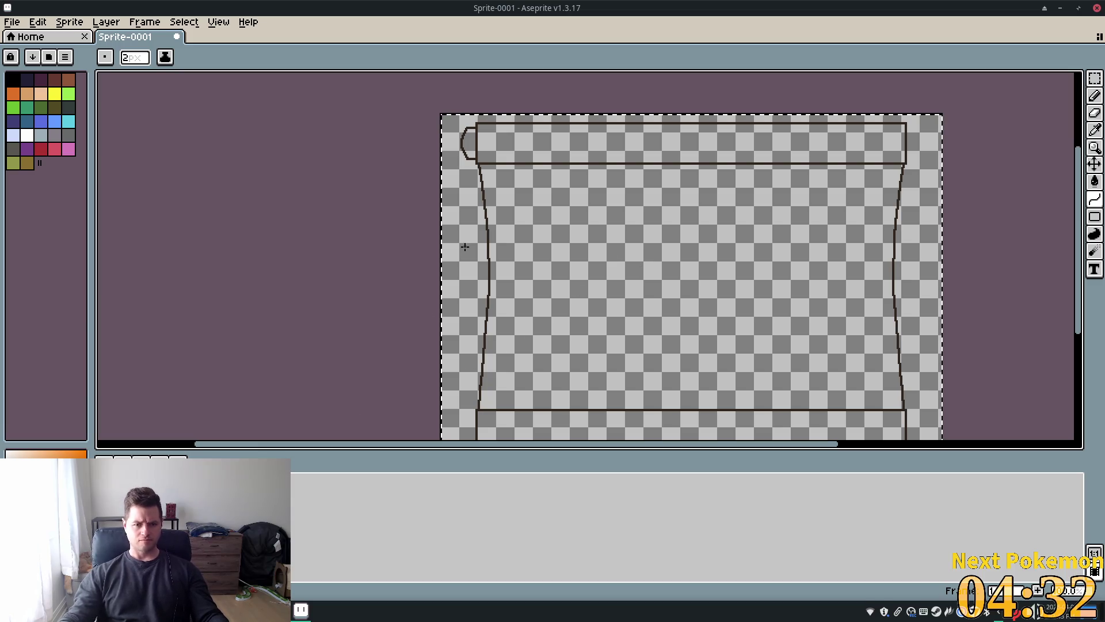
{"action": "scroll", "coordinate": [529, 209], "scroll_direction": "up", "scroll_amount": 1}
{"action": "scroll", "coordinate": [529, 208], "scroll_direction": "up", "scroll_amount": 2}
{"action": "scroll", "coordinate": [582, 190], "scroll_direction": "down", "scroll_amount": 1}
{"action": "mouse_move", "coordinate": [738, 148]}
{"action": "left_mouse_down"}
{"action": "mouse_move", "coordinate": [741, 274]}
{"action": "mouse_move", "coordinate": [717, 280]}
{"action": "left_mouse_up"}
- Clear the existing selection with the Rectangular Marquee, then marquee the rounded left roll end
{"action": "left_click", "coordinate": [1095, 76]}
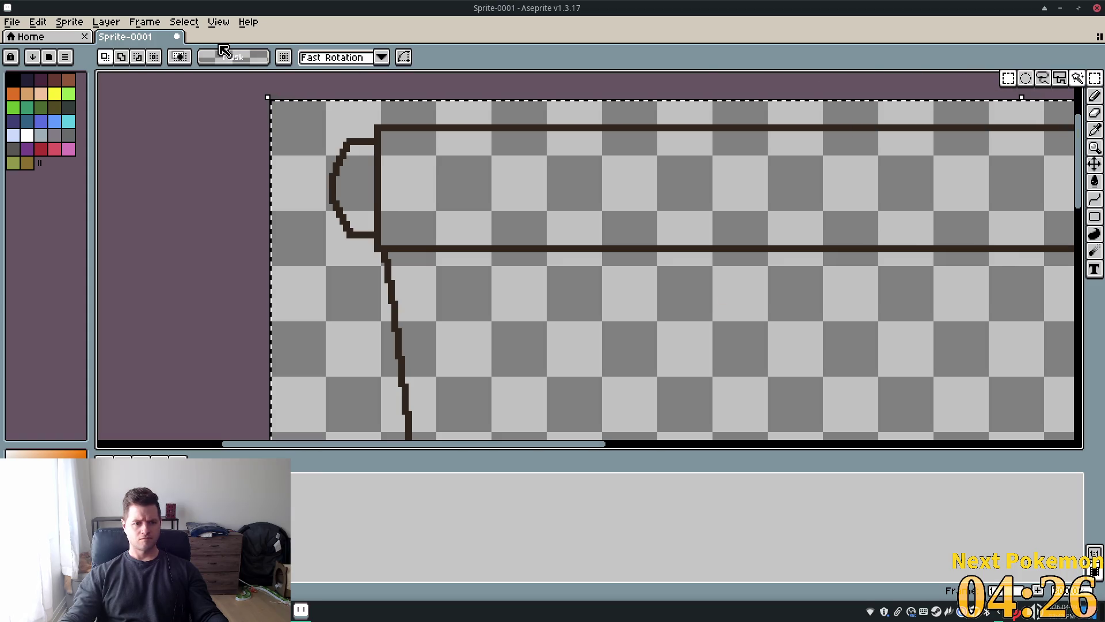
{"action": "left_click", "coordinate": [184, 22]}
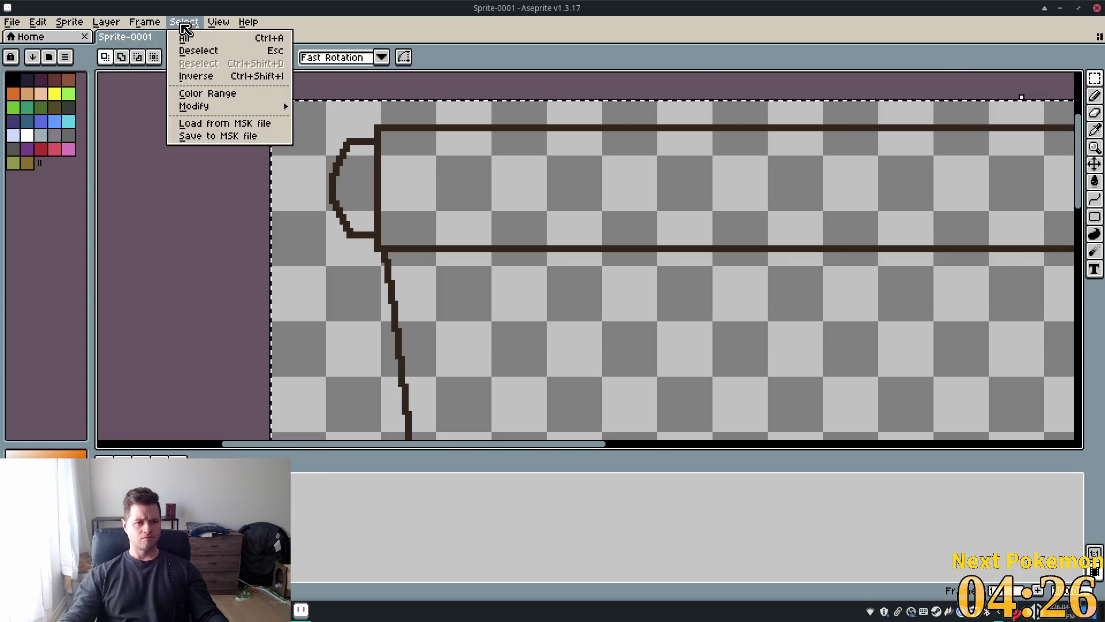
{"action": "left_click", "coordinate": [240, 50]}
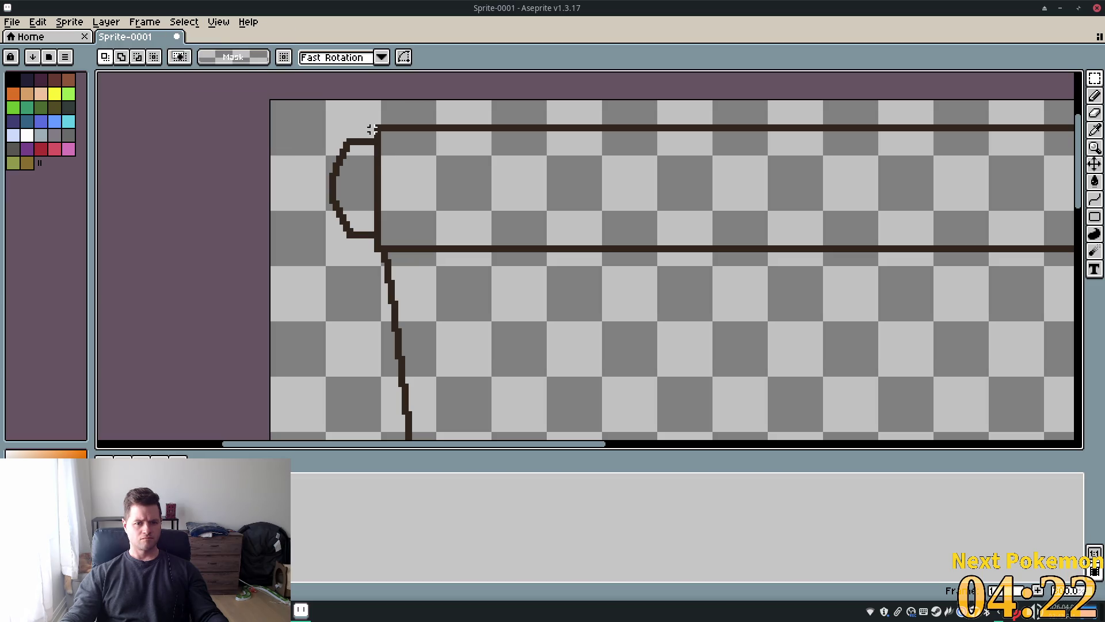
{"action": "mouse_move", "coordinate": [324, 122]}
{"action": "left_mouse_down"}
{"action": "mouse_move", "coordinate": [338, 181]}
{"action": "mouse_move", "coordinate": [380, 254]}
{"action": "left_mouse_up"}
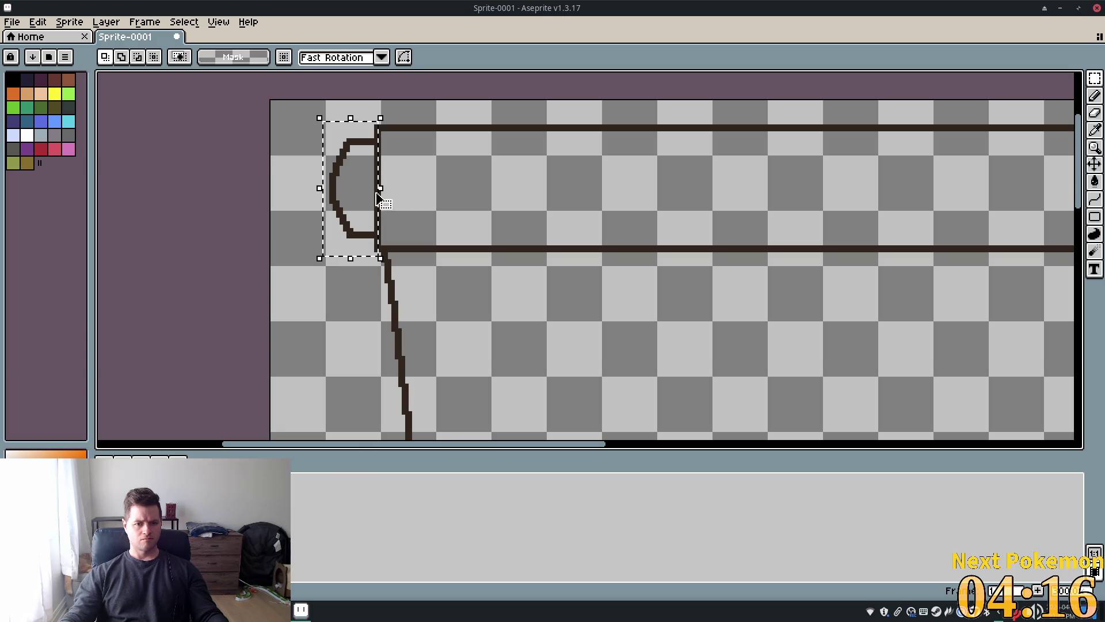
- Narrow the marquee around the left roll end by one pixel and reselect it
{"action": "scroll", "coordinate": [379, 202], "scroll_direction": "up", "scroll_amount": 2}
{"action": "left_click_drag", "start_coordinate": [381, 182], "coordinate": [381, 185]}
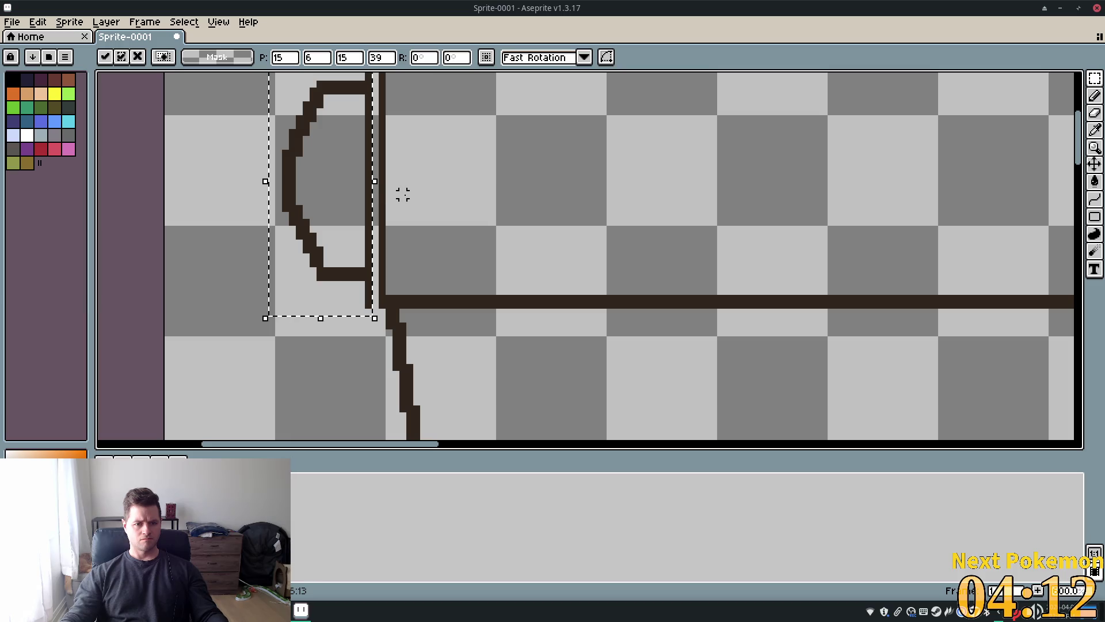
{"action": "key", "text": "Return"}
{"action": "scroll", "coordinate": [210, 219], "scroll_direction": "down", "scroll_amount": 2}
{"action": "scroll", "coordinate": [213, 216], "scroll_direction": "up", "scroll_amount": 2}
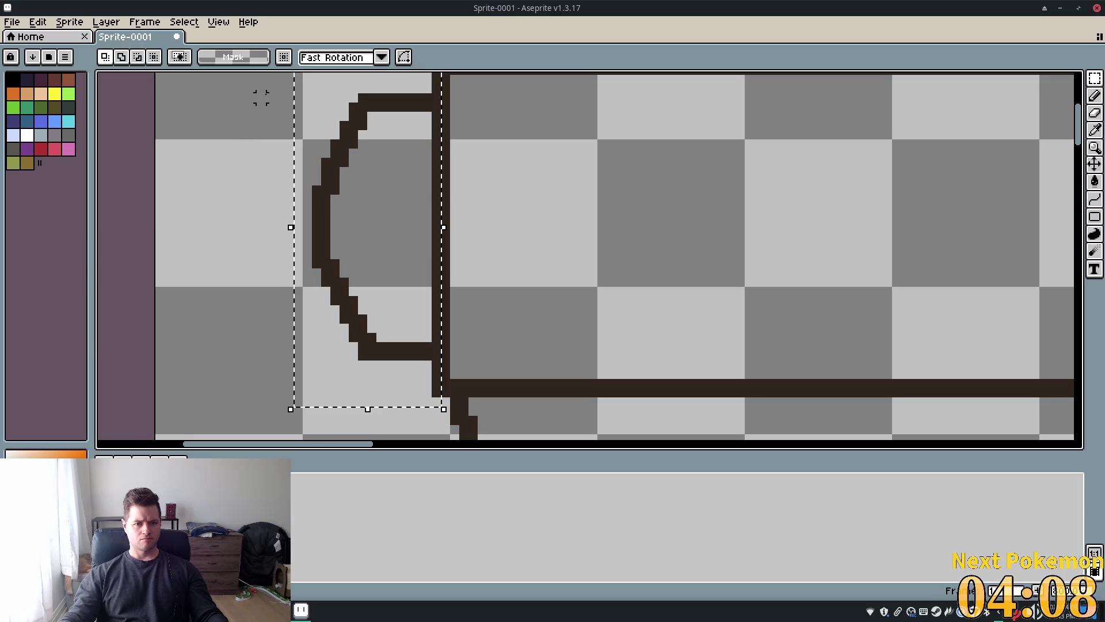
{"action": "key", "text": "ctrl+d"}
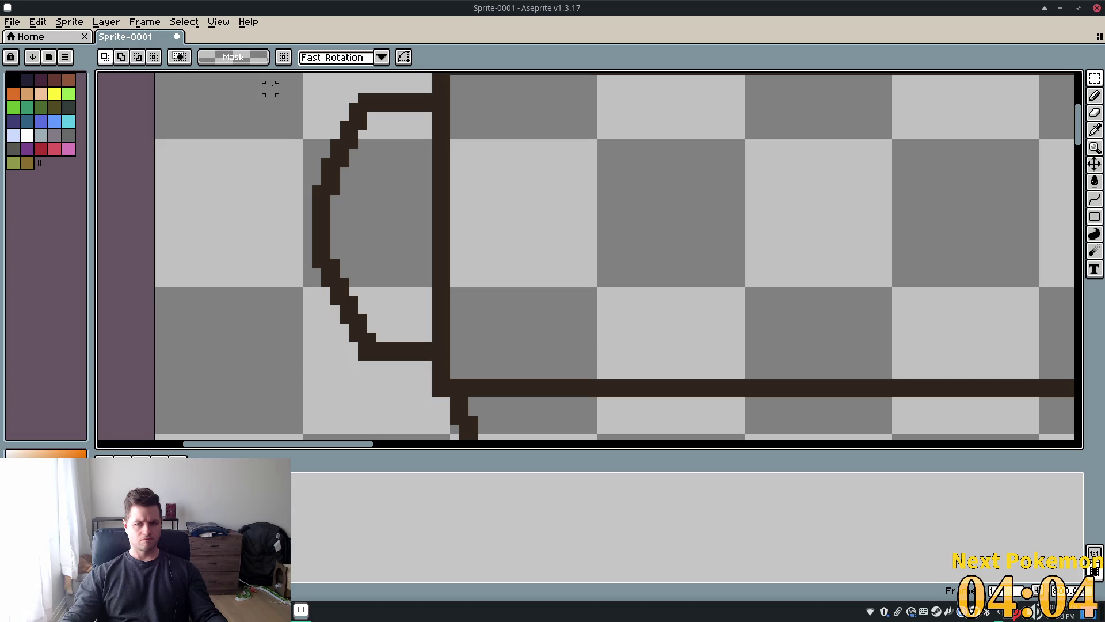
{"action": "mouse_move", "coordinate": [270, 88]}
{"action": "left_mouse_down"}
{"action": "mouse_move", "coordinate": [382, 188]}
{"action": "mouse_move", "coordinate": [432, 284]}
{"action": "mouse_move", "coordinate": [408, 348]}
{"action": "mouse_move", "coordinate": [439, 381]}
{"action": "left_mouse_up"}
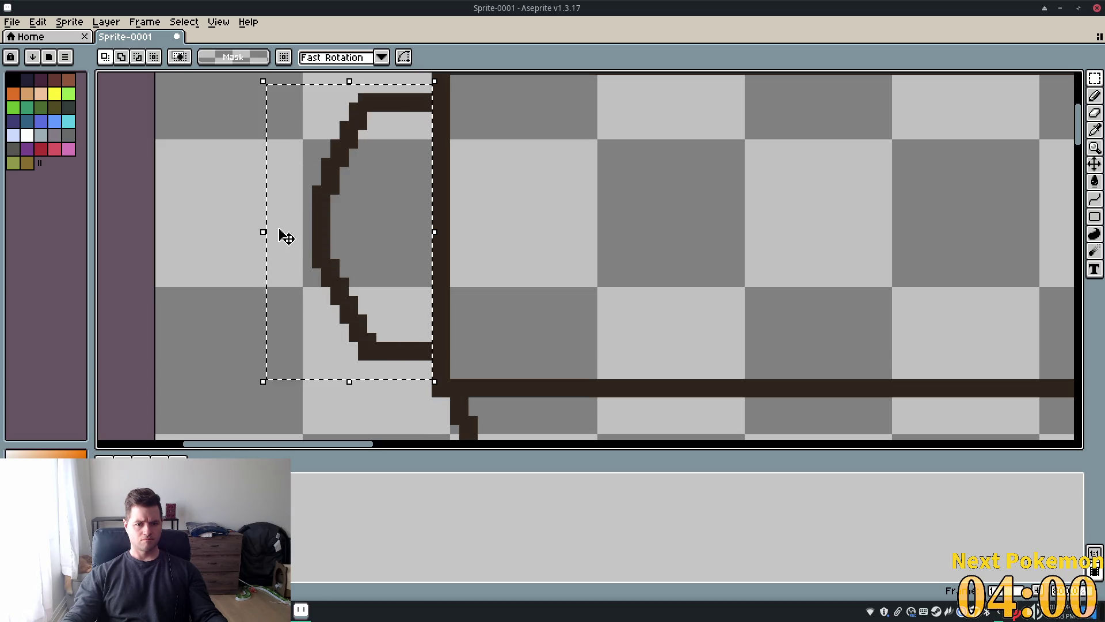
- Copy the rounded left roll end onto a new layer
{"action": "scroll", "coordinate": [283, 234], "scroll_direction": "down", "scroll_amount": 4}
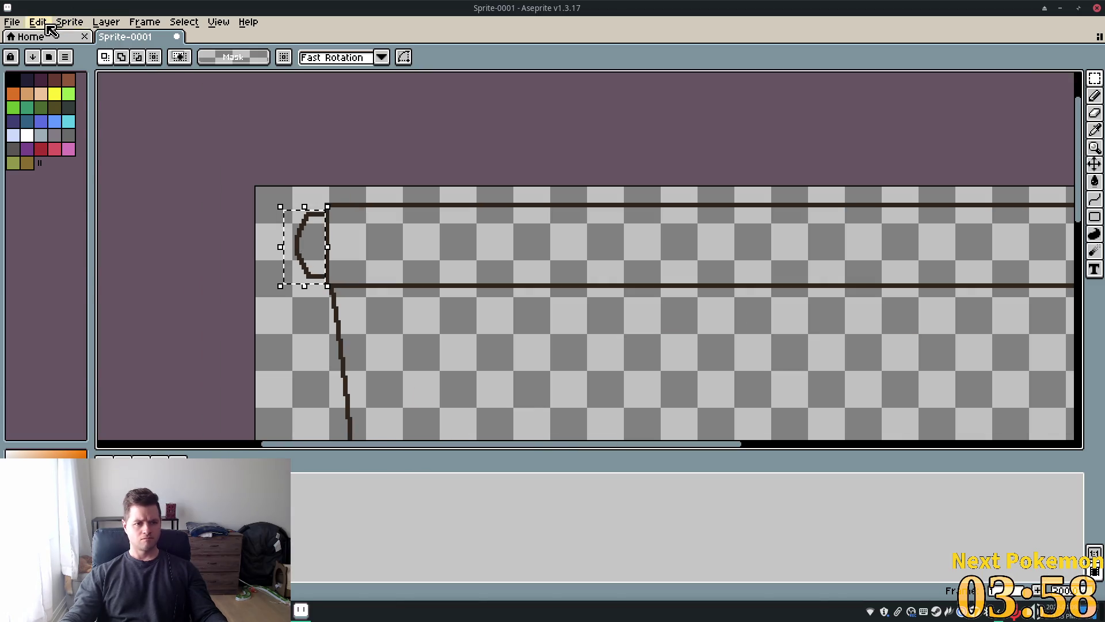
{"action": "left_click", "coordinate": [38, 22]}
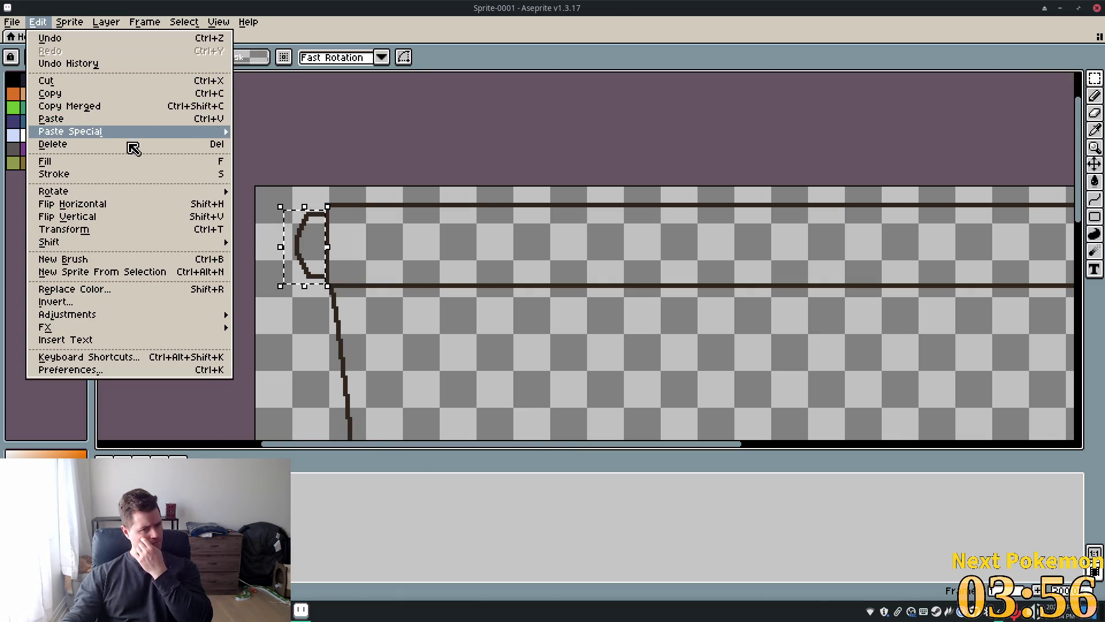
{"action": "mouse_move", "coordinate": [124, 194]}
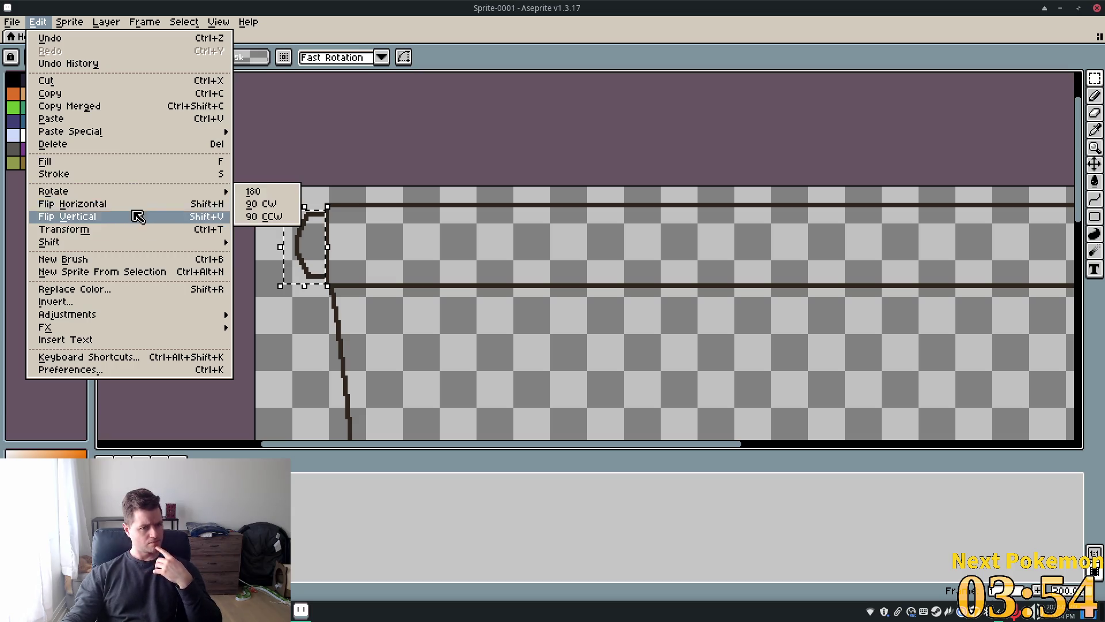
{"action": "left_click", "coordinate": [100, 97]}
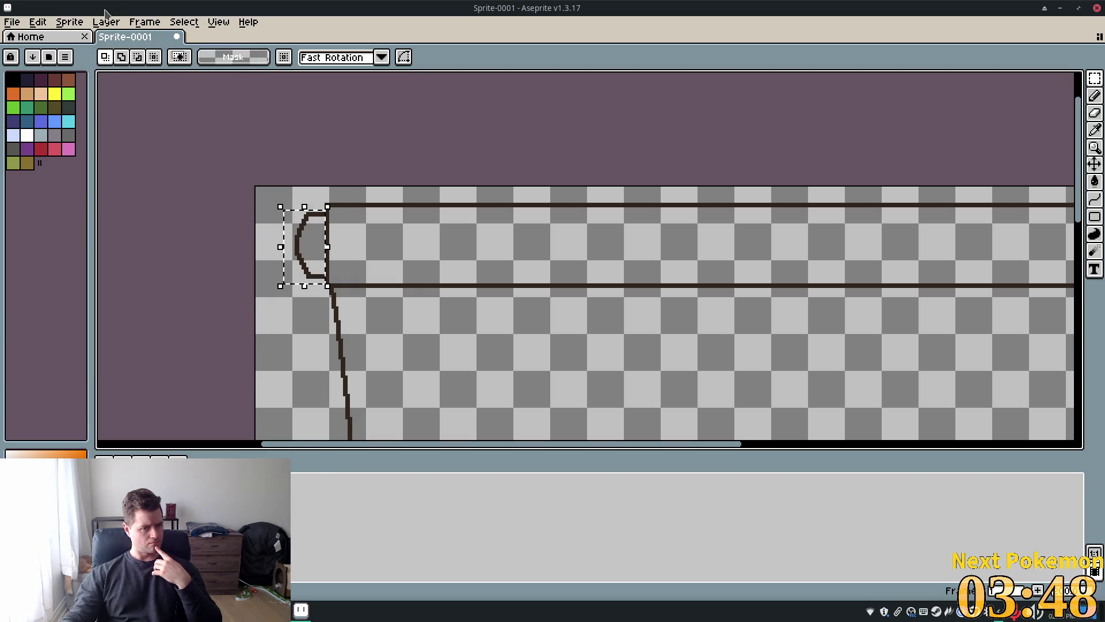
{"action": "left_click", "coordinate": [145, 22]}
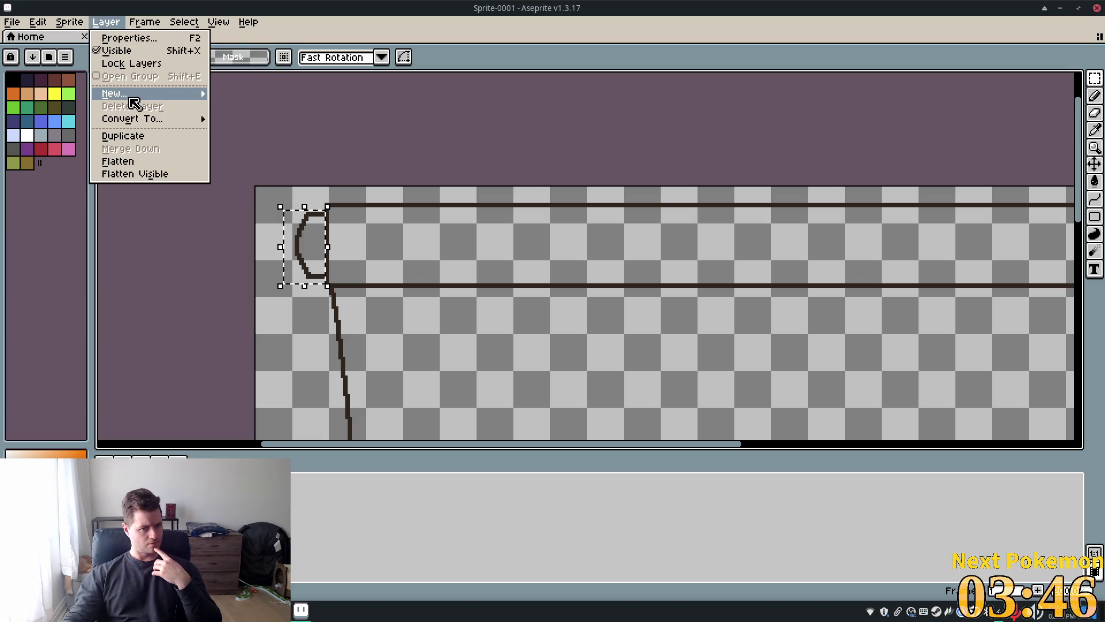
{"action": "mouse_move", "coordinate": [138, 95]}
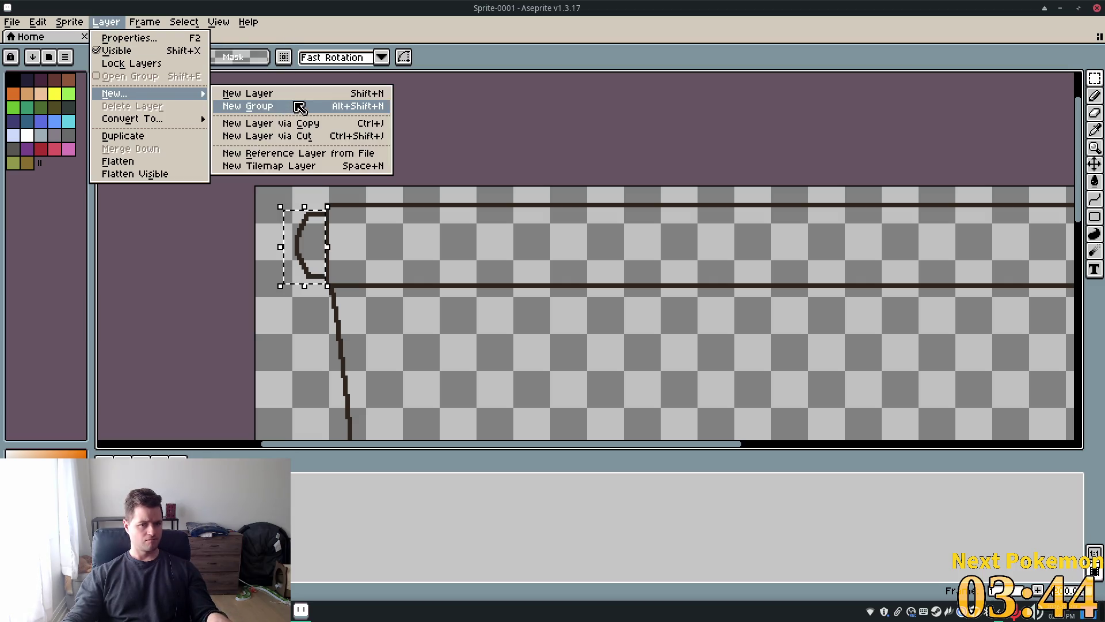
{"action": "left_click", "coordinate": [334, 126]}
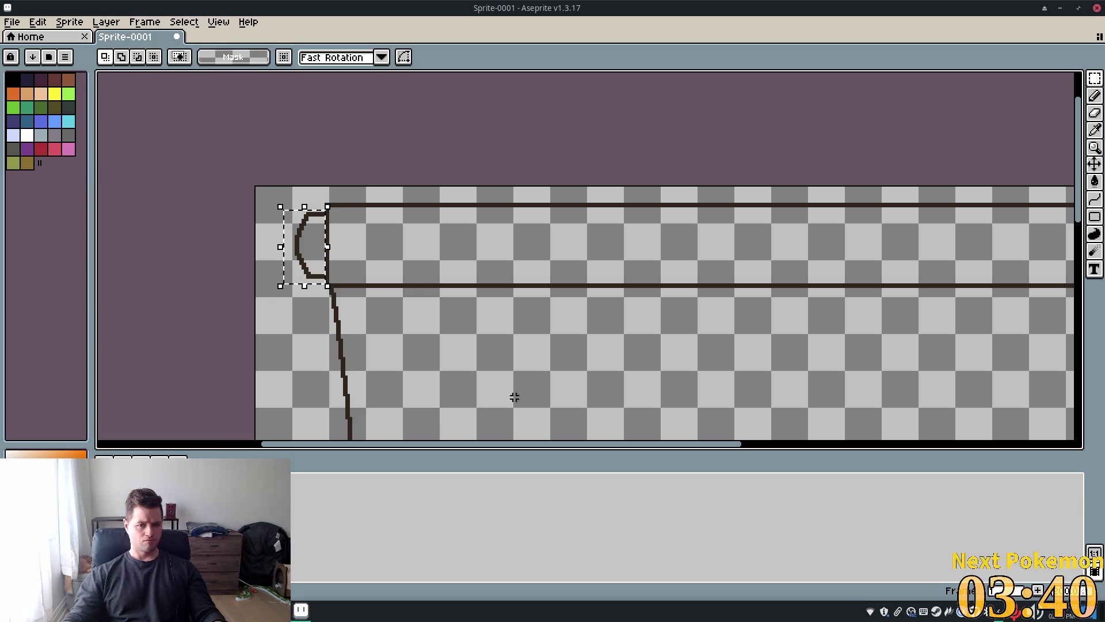
- Flip the copied roll end horizontally and commit it
{"action": "scroll", "coordinate": [514, 394], "scroll_direction": "down", "scroll_amount": 3}
{"action": "left_click_drag", "start_coordinate": [556, 318], "coordinate": [505, 321]}
{"action": "scroll", "coordinate": [507, 305], "scroll_direction": "up", "scroll_amount": 3}
{"action": "scroll", "coordinate": [512, 317], "scroll_direction": "down", "scroll_amount": 3}
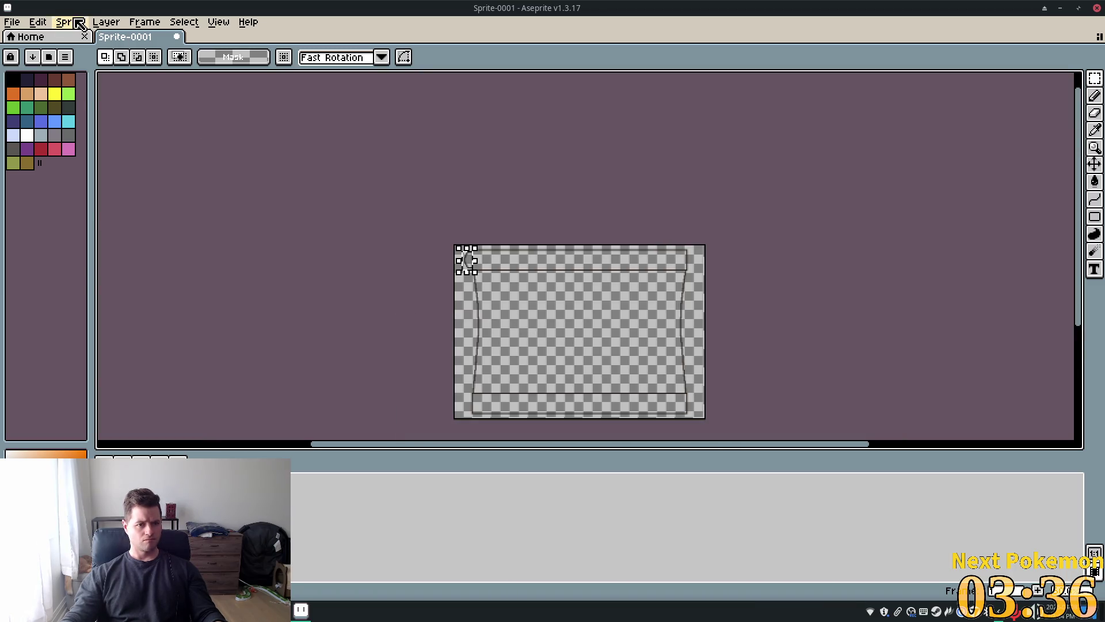
{"action": "left_click", "coordinate": [37, 22]}
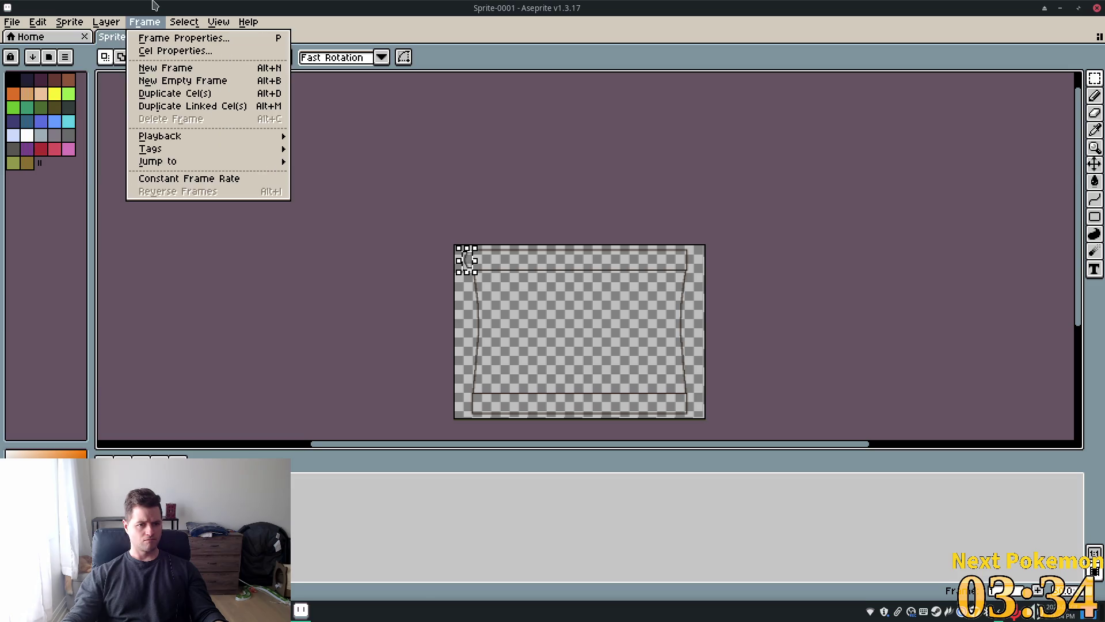
{"action": "mouse_move", "coordinate": [120, 25]}
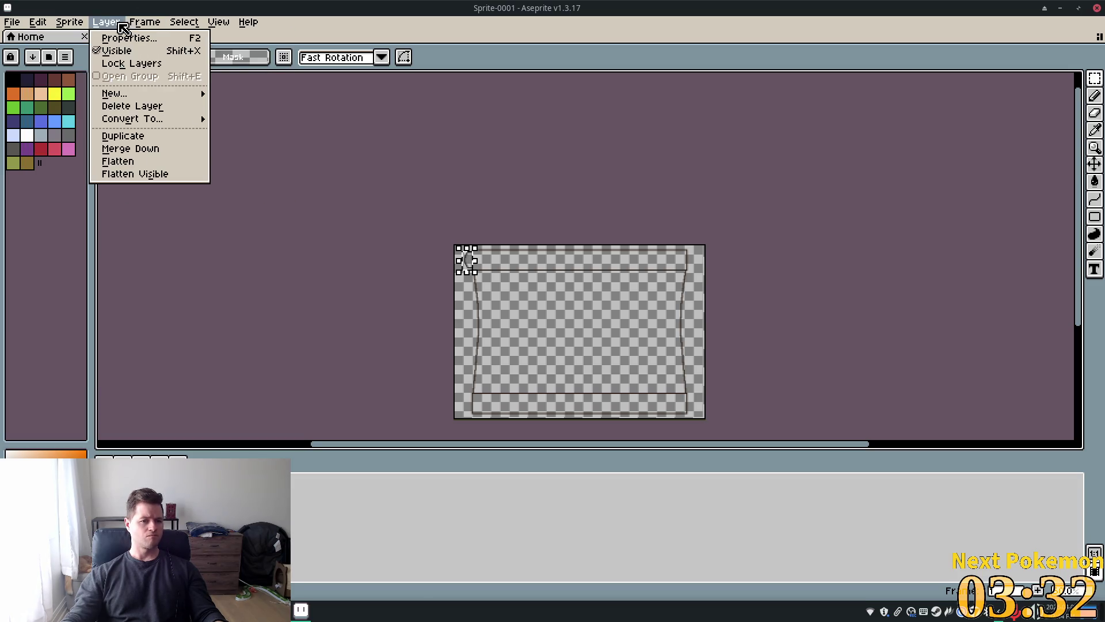
{"action": "mouse_move", "coordinate": [38, 22]}
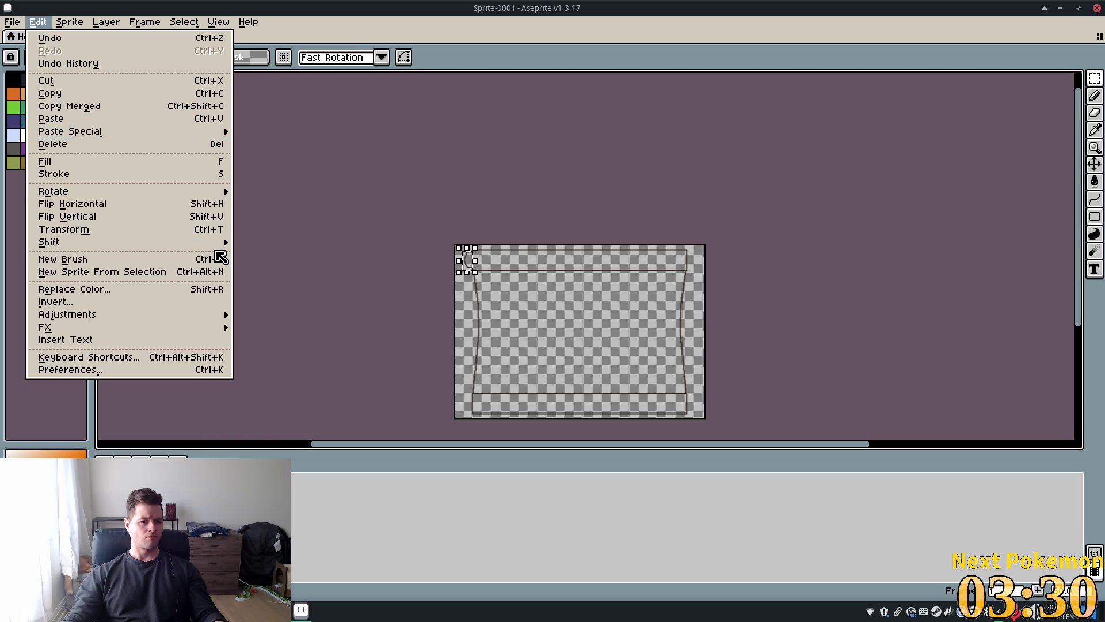
{"action": "left_click", "coordinate": [153, 203]}
{"action": "scroll", "coordinate": [482, 309], "scroll_direction": "up", "scroll_amount": 3}
{"action": "scroll", "coordinate": [508, 286], "scroll_direction": "down", "scroll_amount": 3}
{"action": "scroll", "coordinate": [418, 265], "scroll_direction": "up", "scroll_amount": 4}
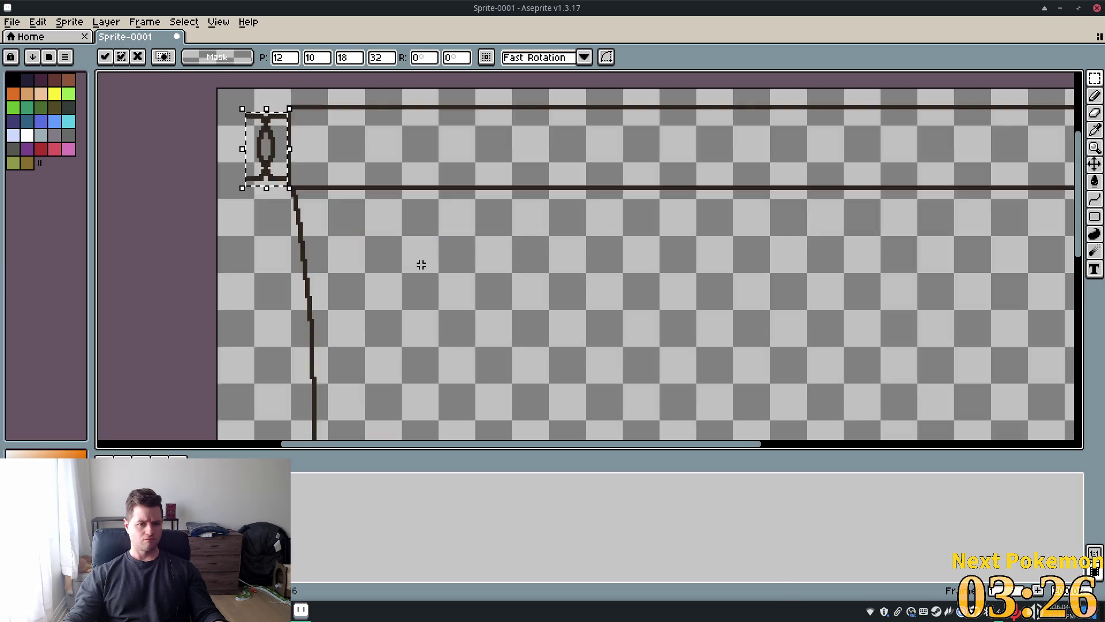
{"action": "key", "text": "Return"}
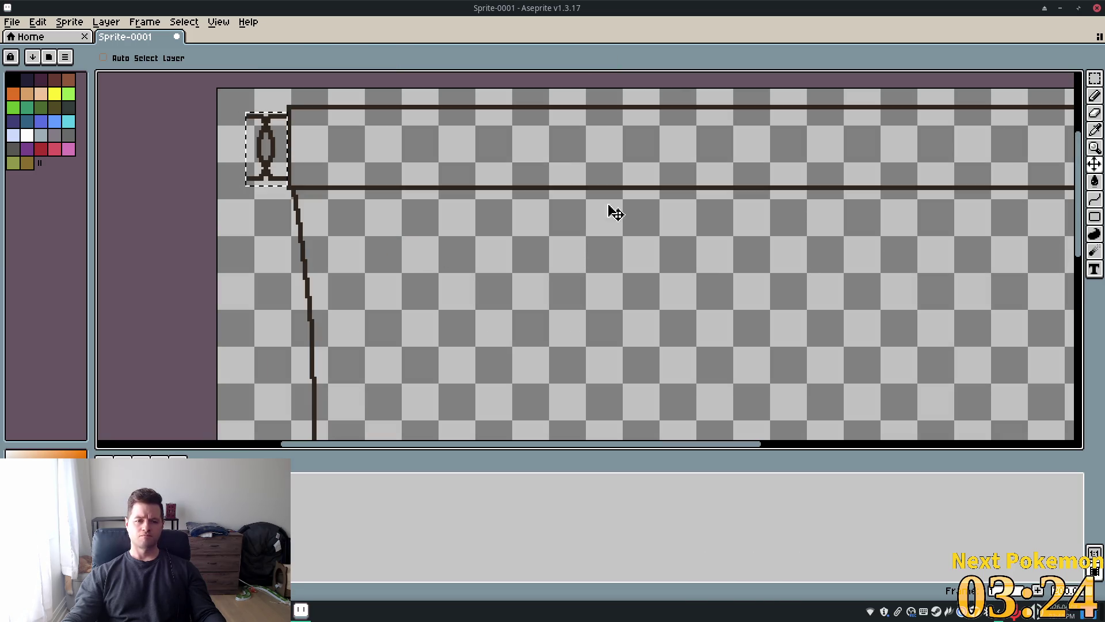
- Drag the mirrored roll end to the top roll's right edge, then zoom out toward the bottom roll
{"action": "mouse_move", "coordinate": [610, 244]}
{"action": "left_mouse_down"}
{"action": "mouse_move", "coordinate": [960, 265]}
{"action": "mouse_move", "coordinate": [676, 289]}
{"action": "mouse_move", "coordinate": [610, 246]}
{"action": "mouse_move", "coordinate": [986, 217]}
{"action": "mouse_move", "coordinate": [1022, 225]}
{"action": "left_mouse_up"}
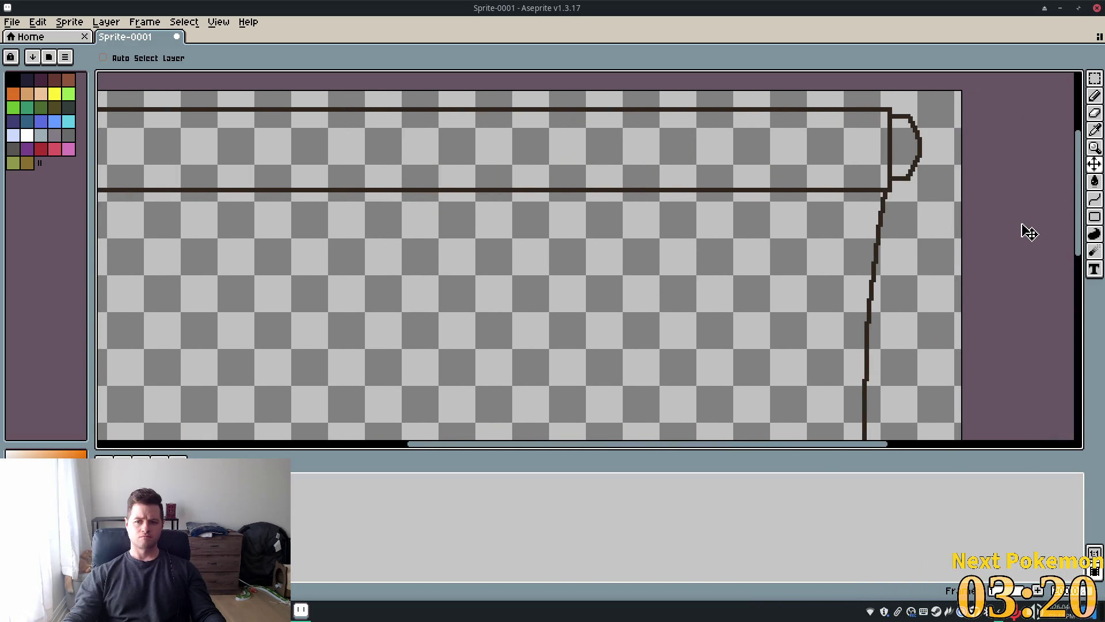
{"action": "scroll", "coordinate": [658, 242], "scroll_direction": "down", "scroll_amount": 3}
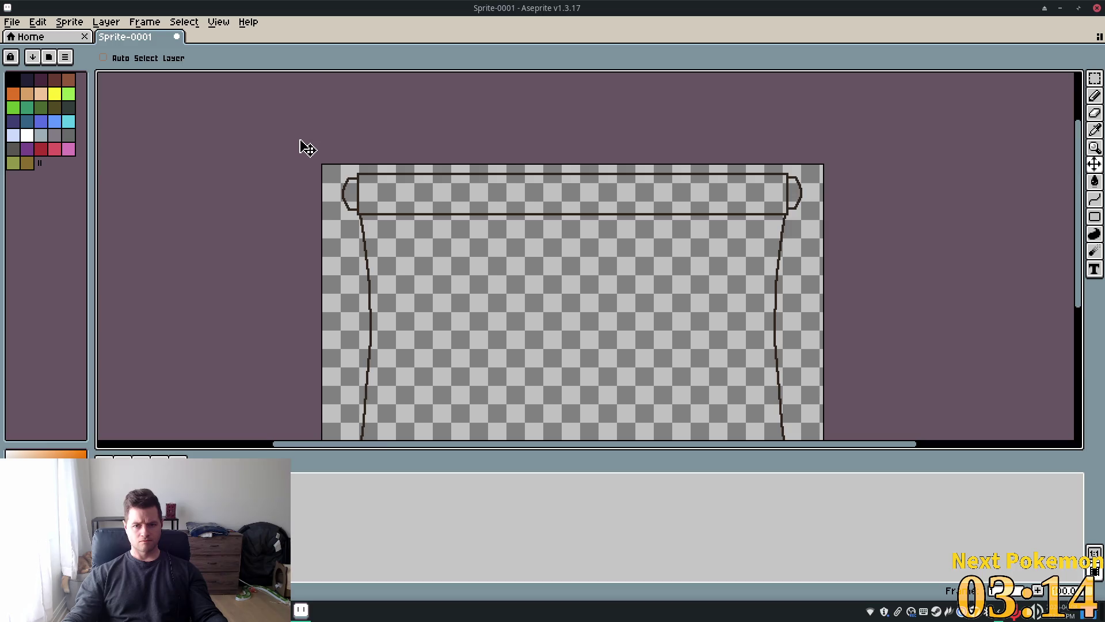
{"action": "scroll", "coordinate": [302, 152], "scroll_direction": "down", "scroll_amount": 2}
{"action": "scroll", "coordinate": [338, 198], "scroll_direction": "up", "scroll_amount": 2}
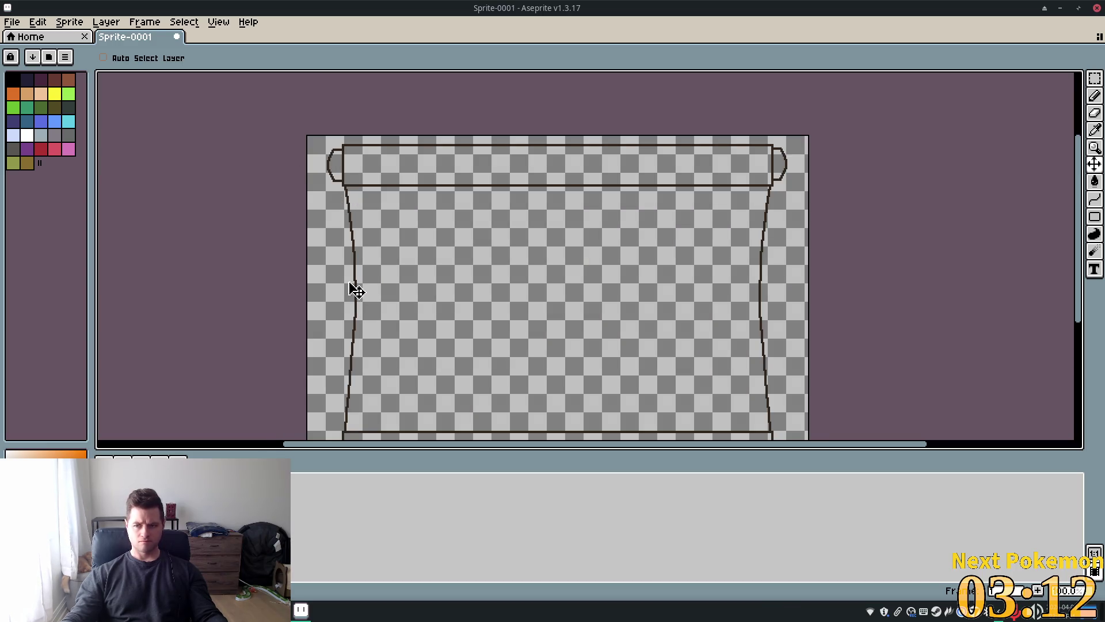
{"action": "left_click_drag", "start_coordinate": [459, 316], "coordinate": [444, 262]}
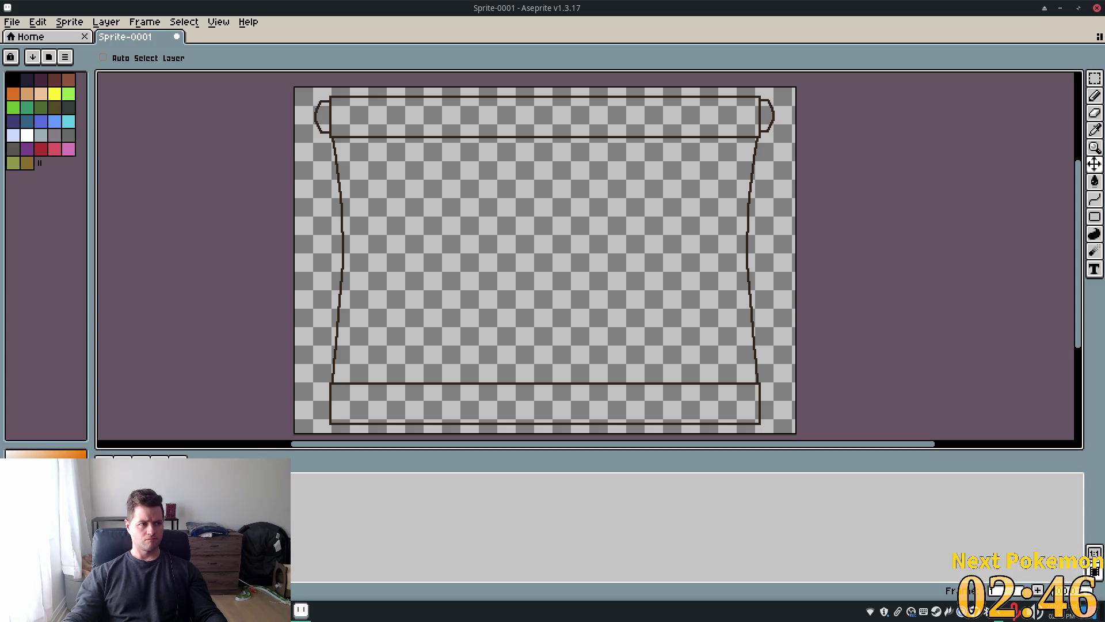
{"action": "scroll", "coordinate": [363, 168], "scroll_direction": "up", "scroll_amount": 2}
{"action": "scroll", "coordinate": [328, 112], "scroll_direction": "down", "scroll_amount": 2}
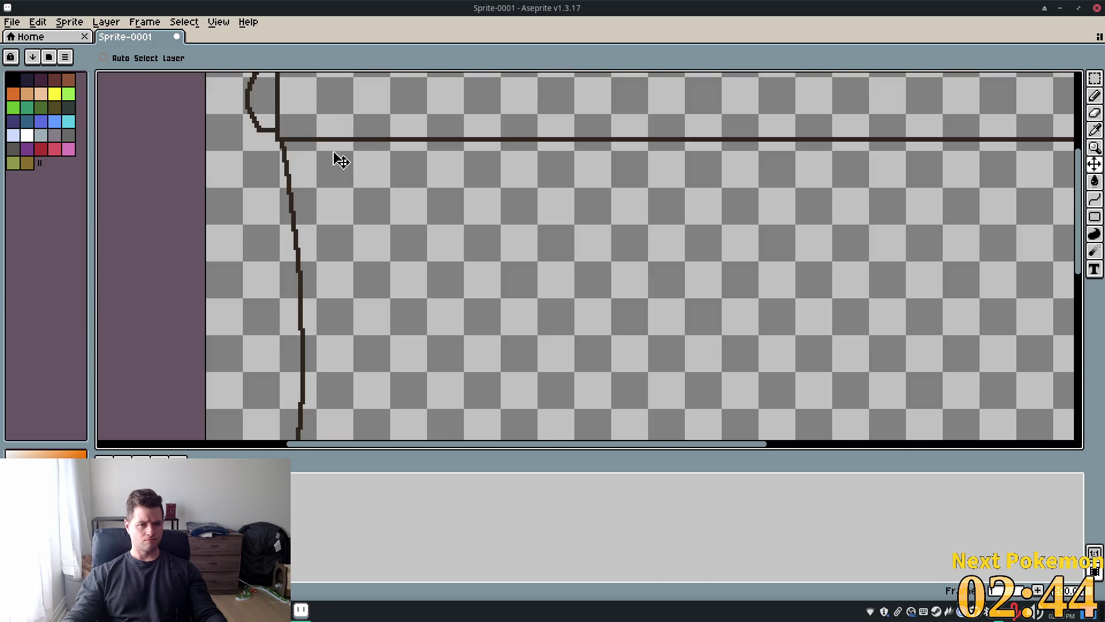
{"action": "scroll", "coordinate": [357, 190], "scroll_direction": "up", "scroll_amount": 1}
{"action": "scroll", "coordinate": [334, 195], "scroll_direction": "down", "scroll_amount": 1}
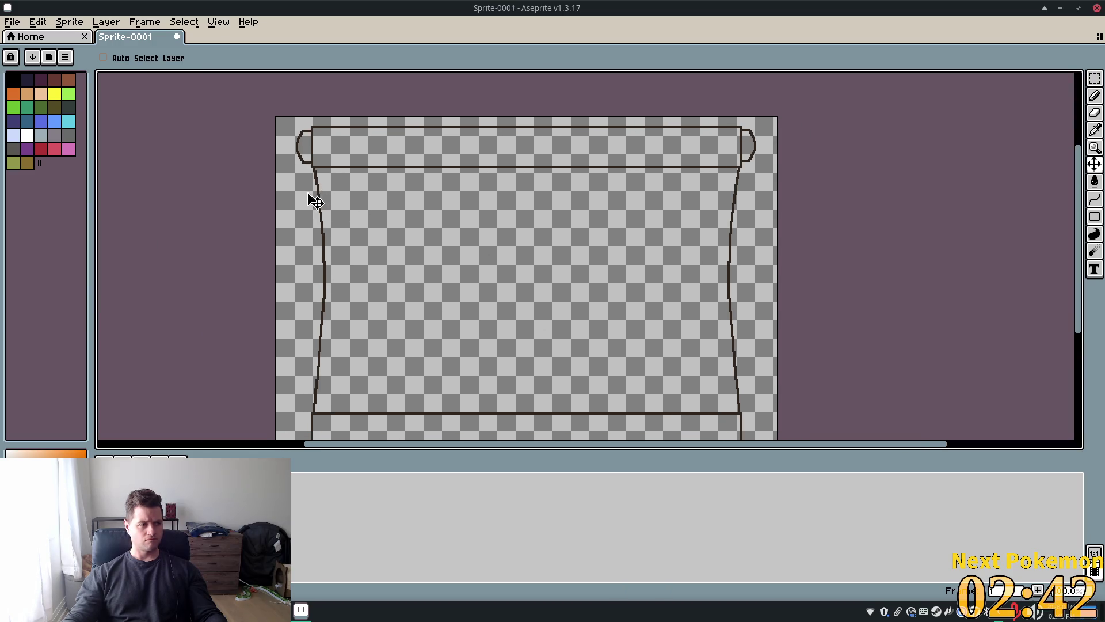
{"action": "mouse_move", "coordinate": [346, 231]}
{"action": "left_mouse_down"}
{"action": "mouse_move", "coordinate": [350, 190]}
{"action": "mouse_move", "coordinate": [371, 249]}
{"action": "left_mouse_up"}
{"action": "key", "text": "ctrl+z"}
{"action": "left_click_drag", "start_coordinate": [830, 232], "coordinate": [838, 215]}
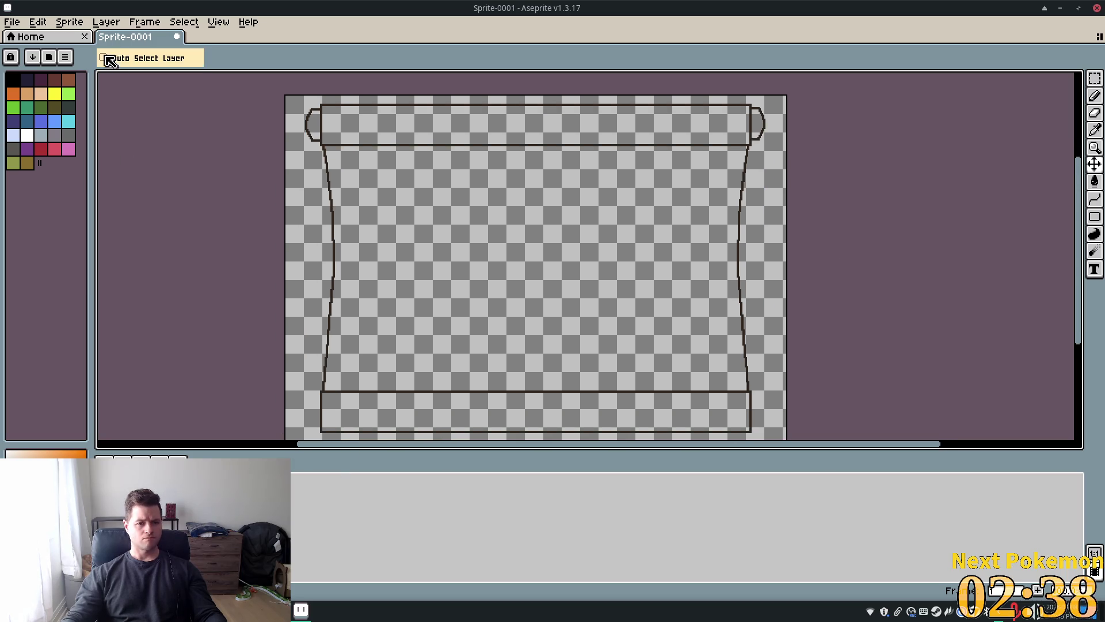
{"action": "left_click", "coordinate": [42, 23]}
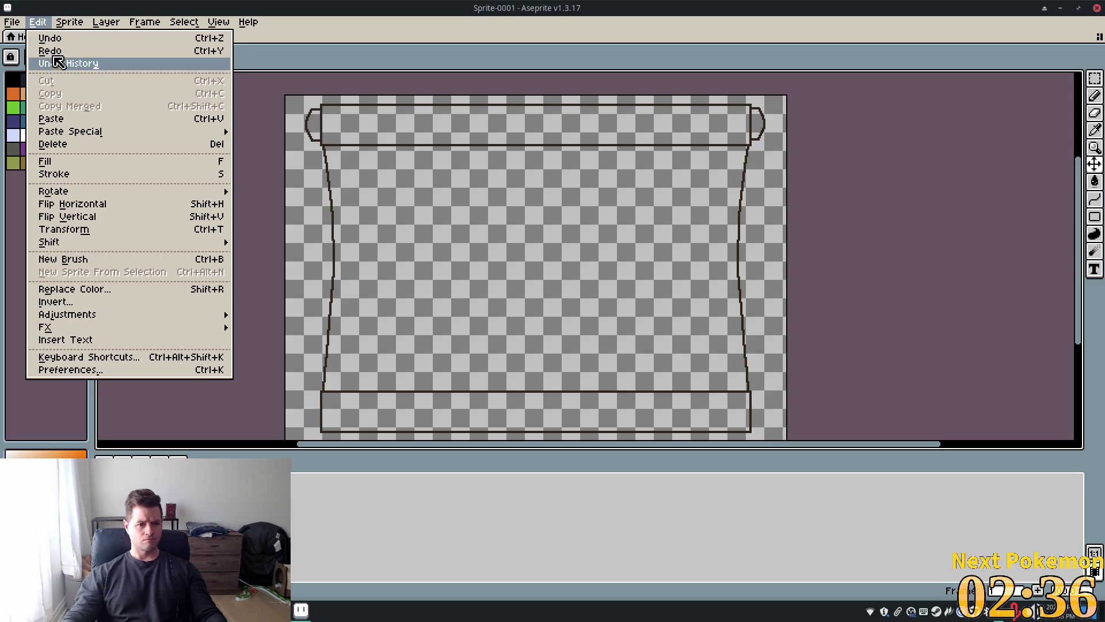
{"action": "mouse_move", "coordinate": [106, 22]}
{"action": "mouse_move", "coordinate": [128, 92]}
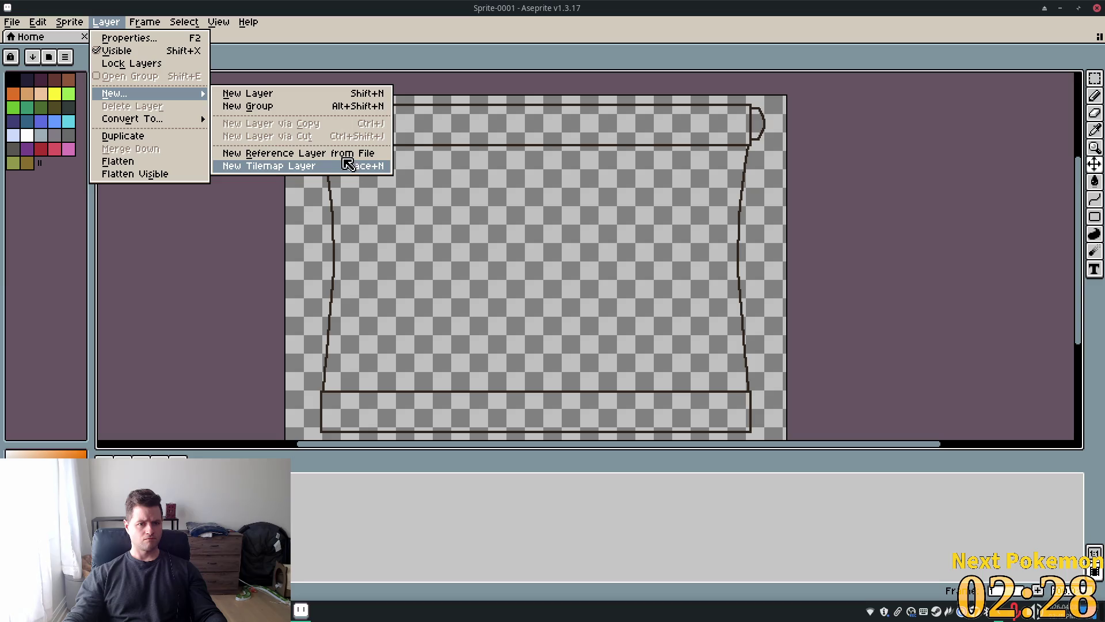
{"action": "mouse_move", "coordinate": [49, 25]}
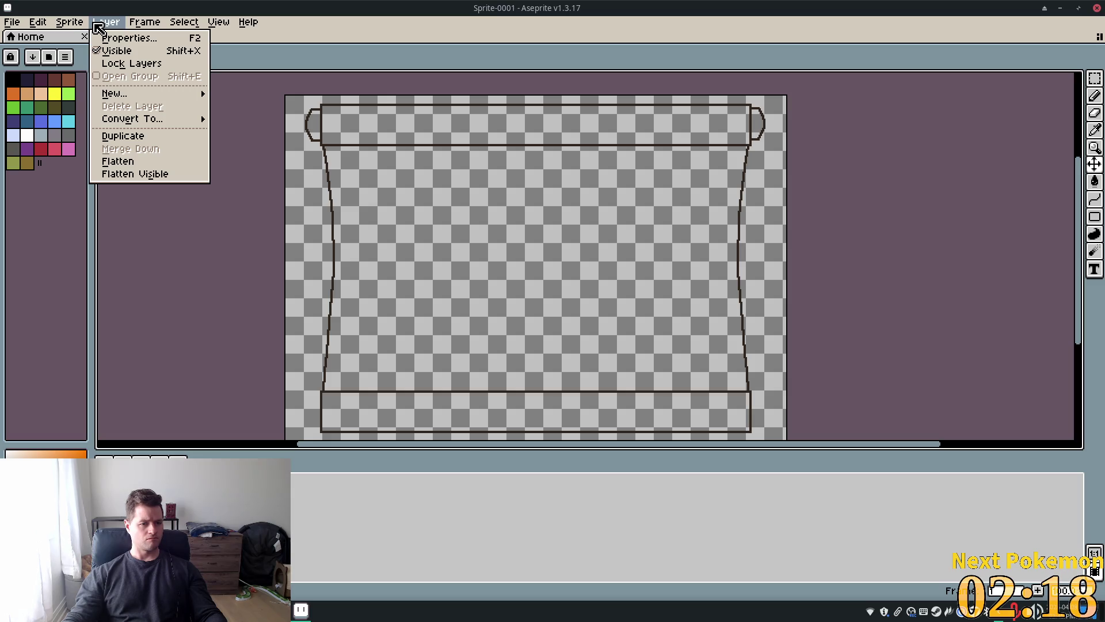
{"action": "mouse_move", "coordinate": [184, 22]}
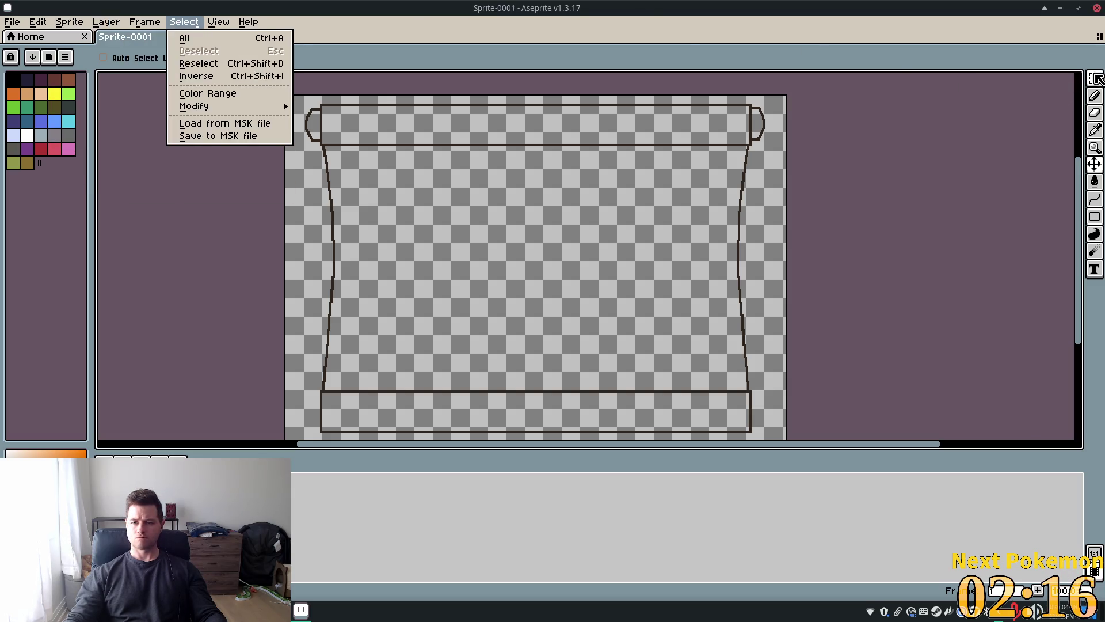
{"action": "mouse_move", "coordinate": [195, 106]}
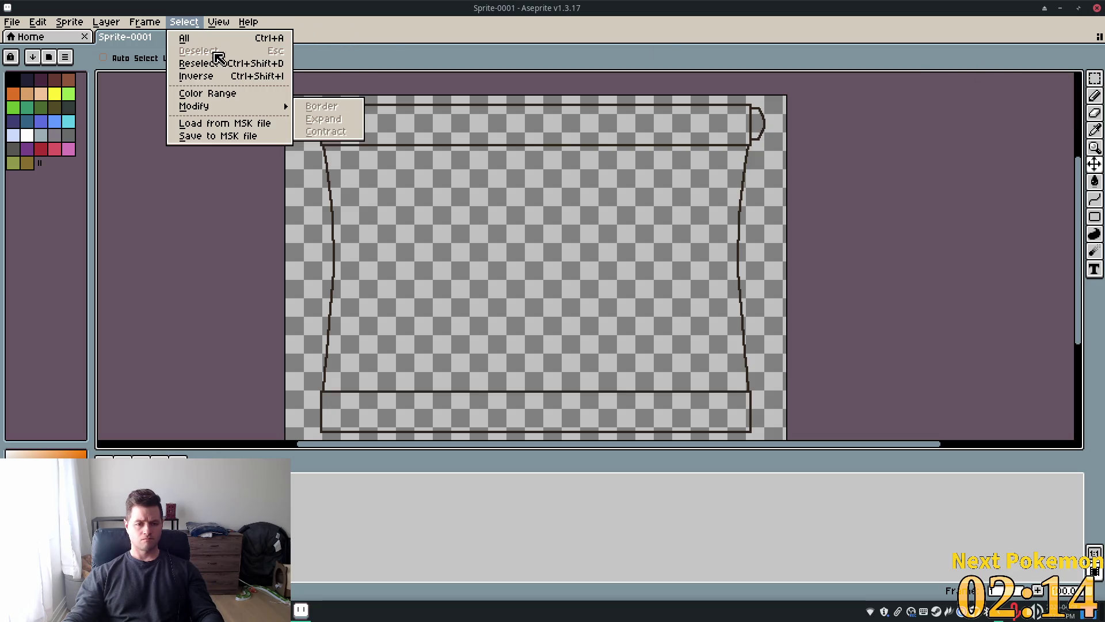
{"action": "left_click", "coordinate": [432, 43]}
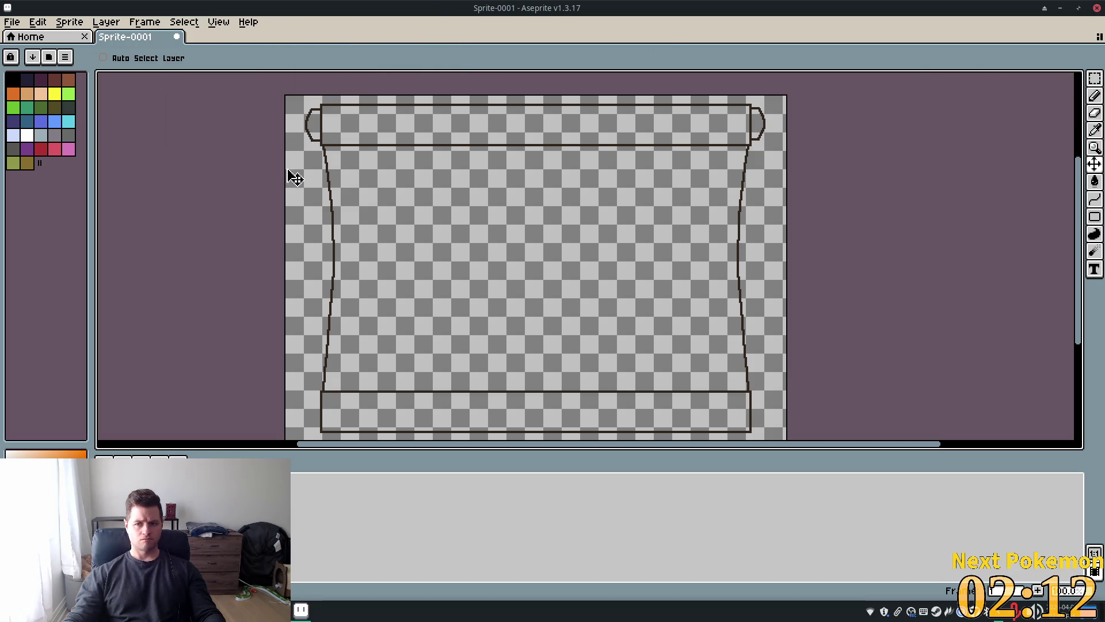
{"action": "left_click_drag", "start_coordinate": [301, 108], "coordinate": [324, 137]}
{"action": "key", "text": "ctrl+z"}
{"action": "key", "text": "m"}
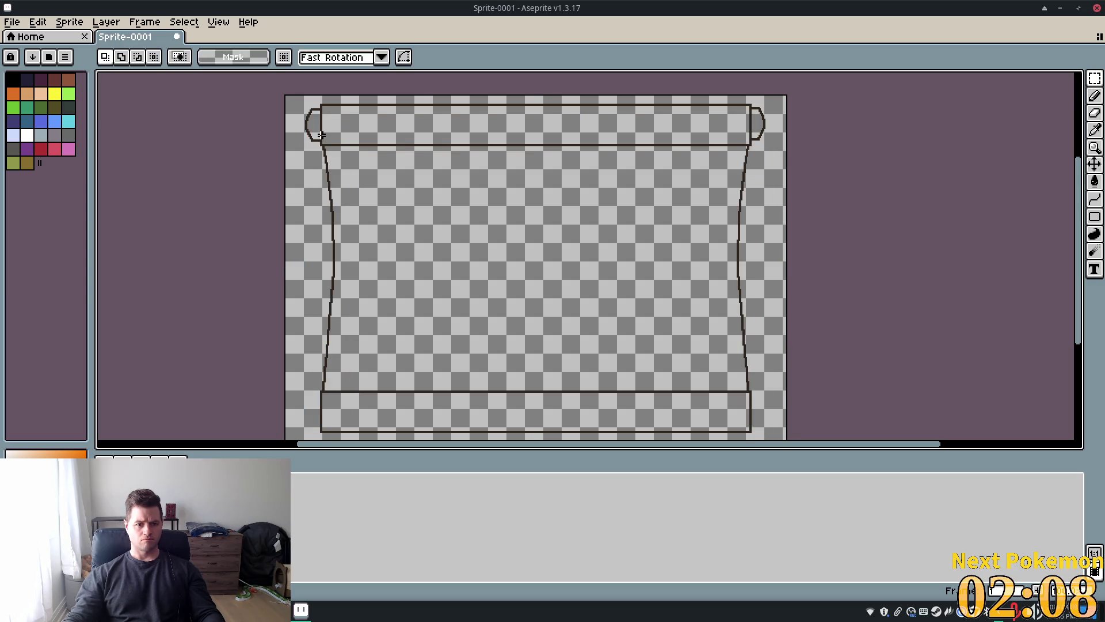
{"action": "left_click_drag", "start_coordinate": [315, 127], "coordinate": [321, 144]}
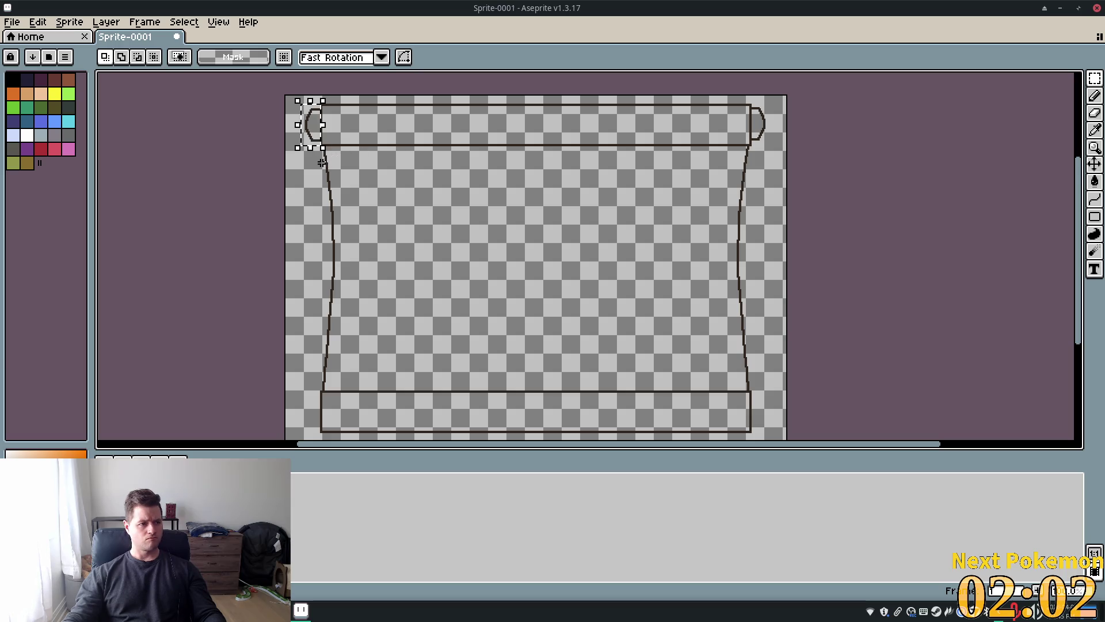
{"action": "left_click", "coordinate": [145, 22]}
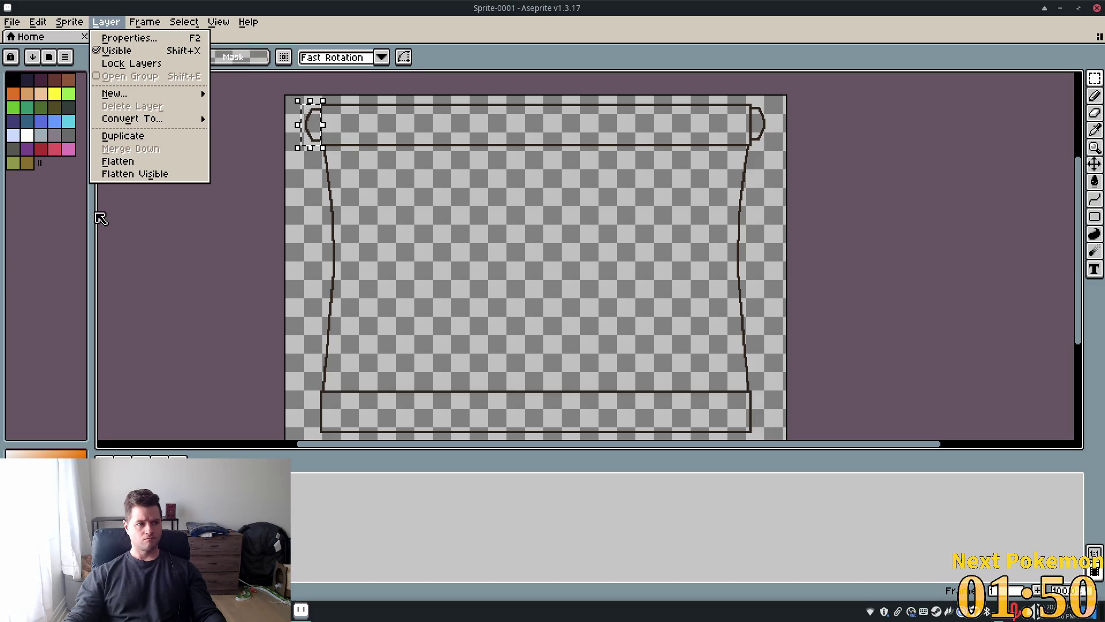
{"action": "left_click", "coordinate": [286, 114]}
{"action": "left_click", "coordinate": [287, 114]}
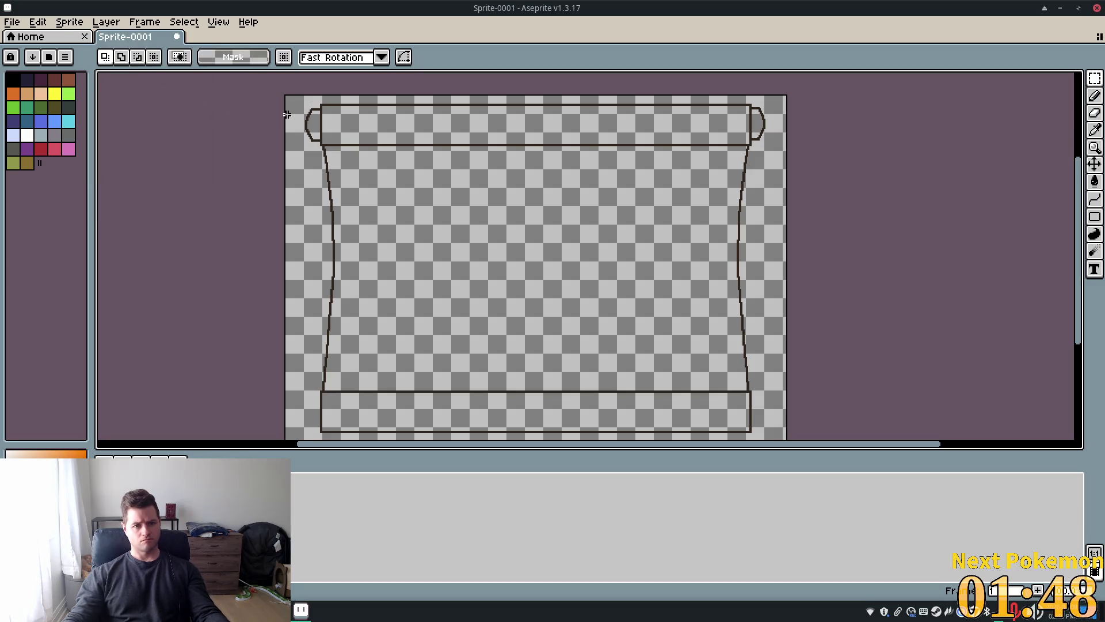
{"action": "left_click", "coordinate": [63, 22]}
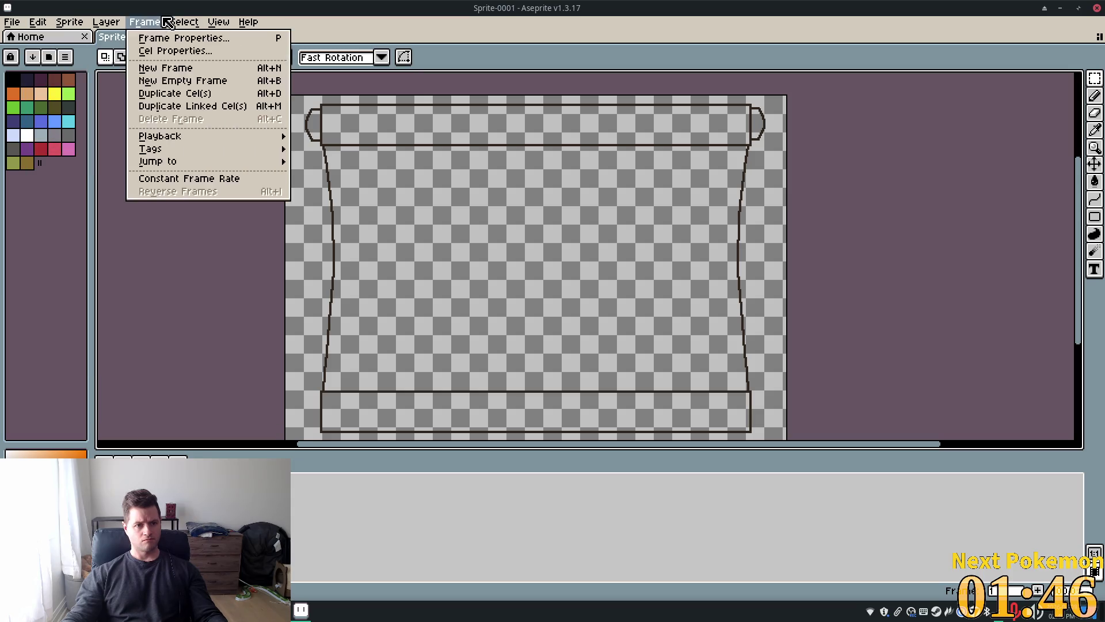
- Select the whole canvas, copy it to a new layer, and flip that layer vertically
{"action": "left_click", "coordinate": [198, 39]}
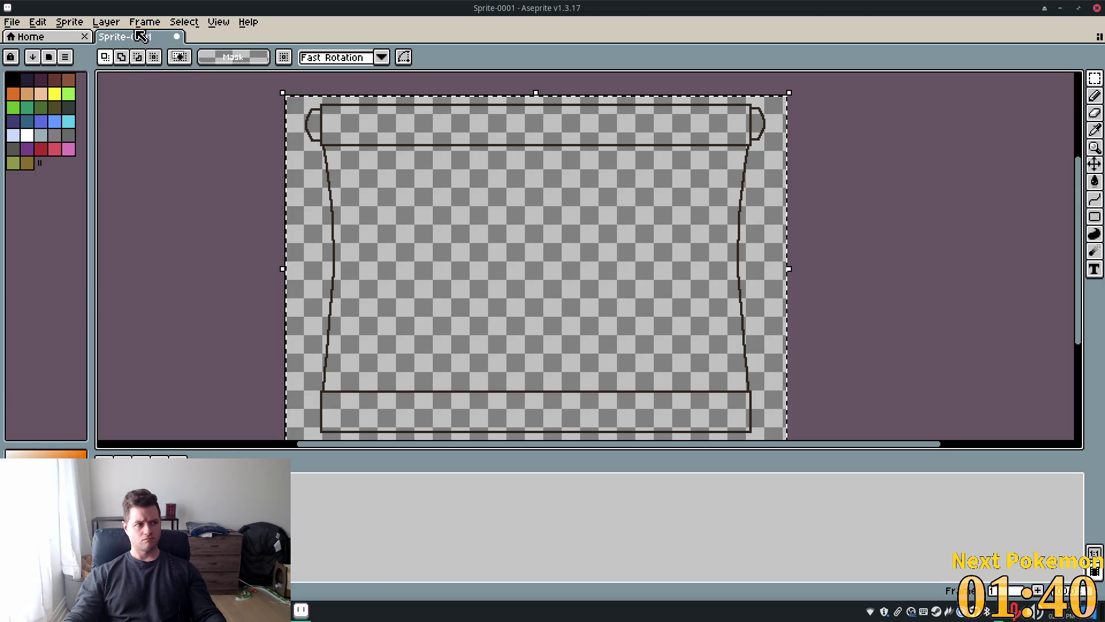
{"action": "left_click", "coordinate": [166, 21]}
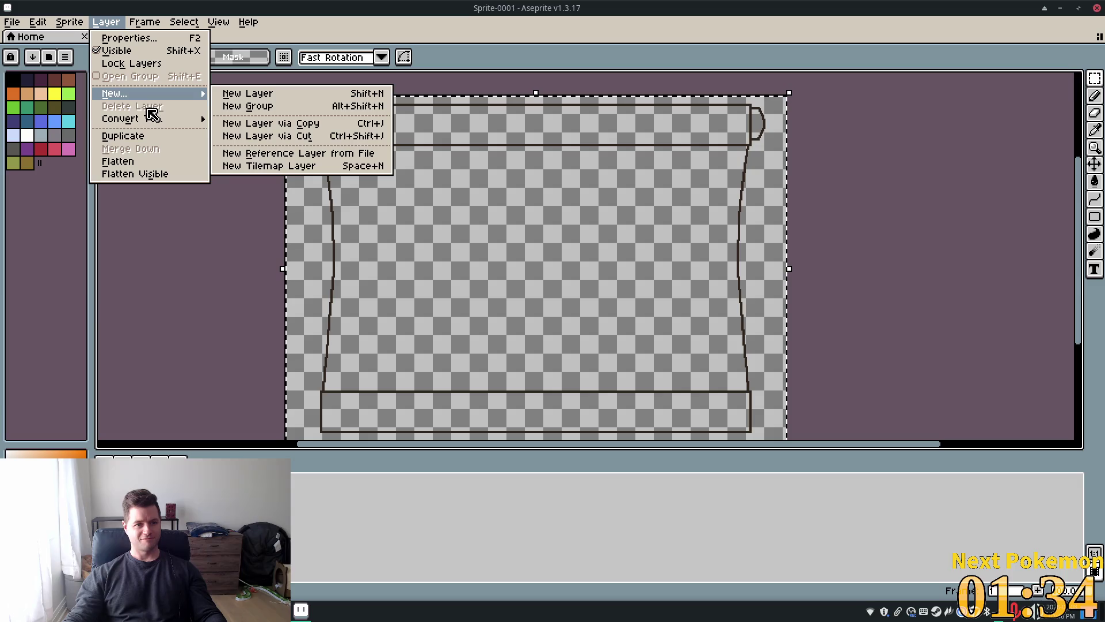
{"action": "left_click", "coordinate": [320, 128]}
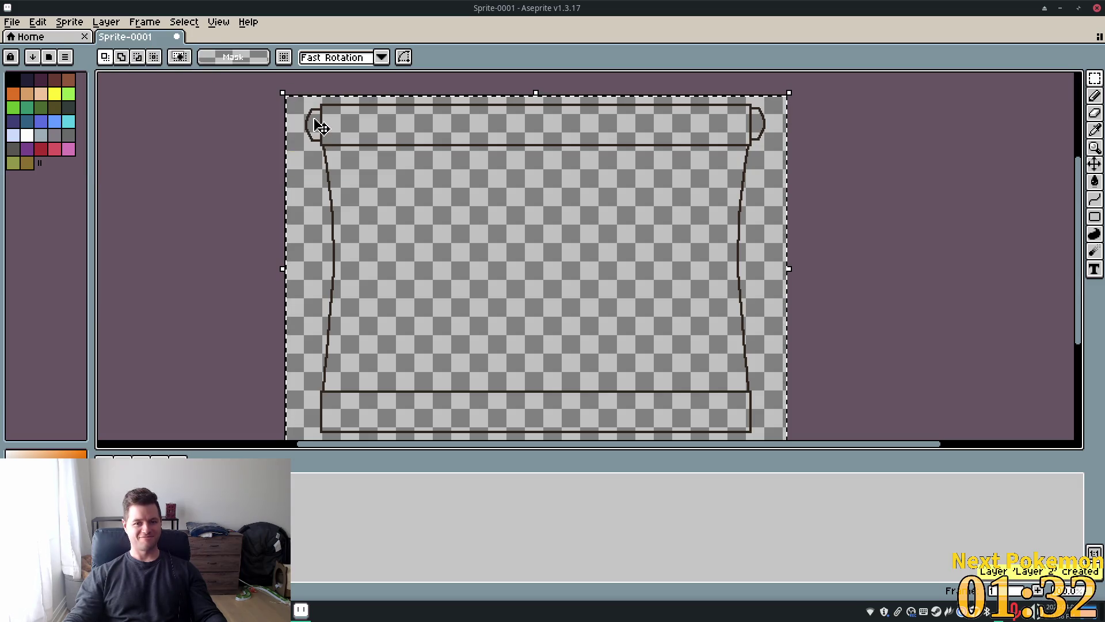
{"action": "left_click", "coordinate": [106, 23]}
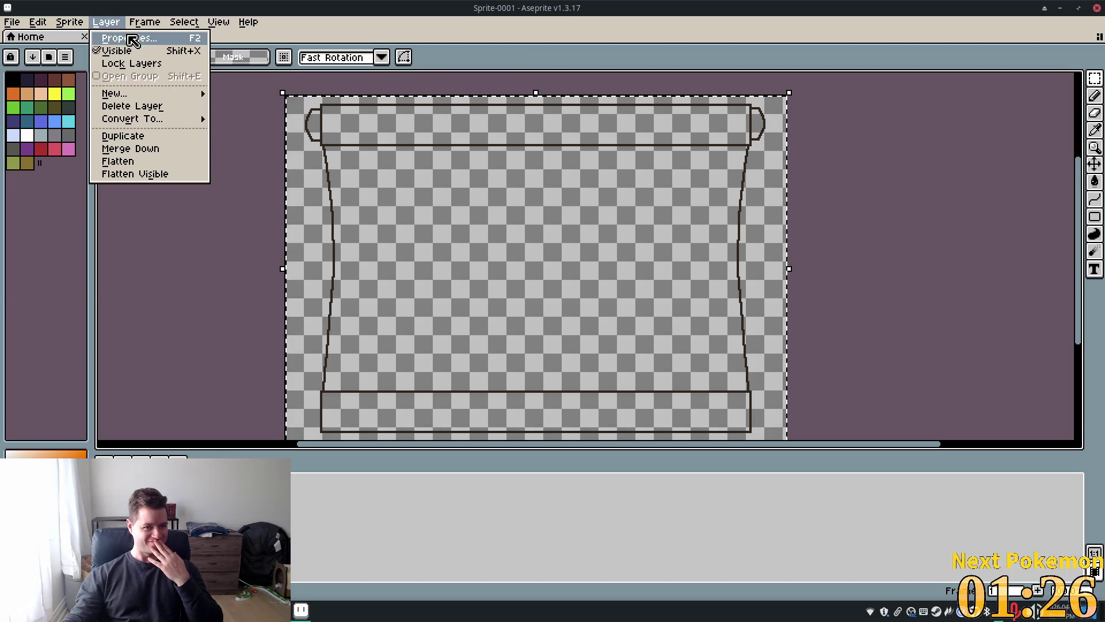
{"action": "mouse_move", "coordinate": [46, 26]}
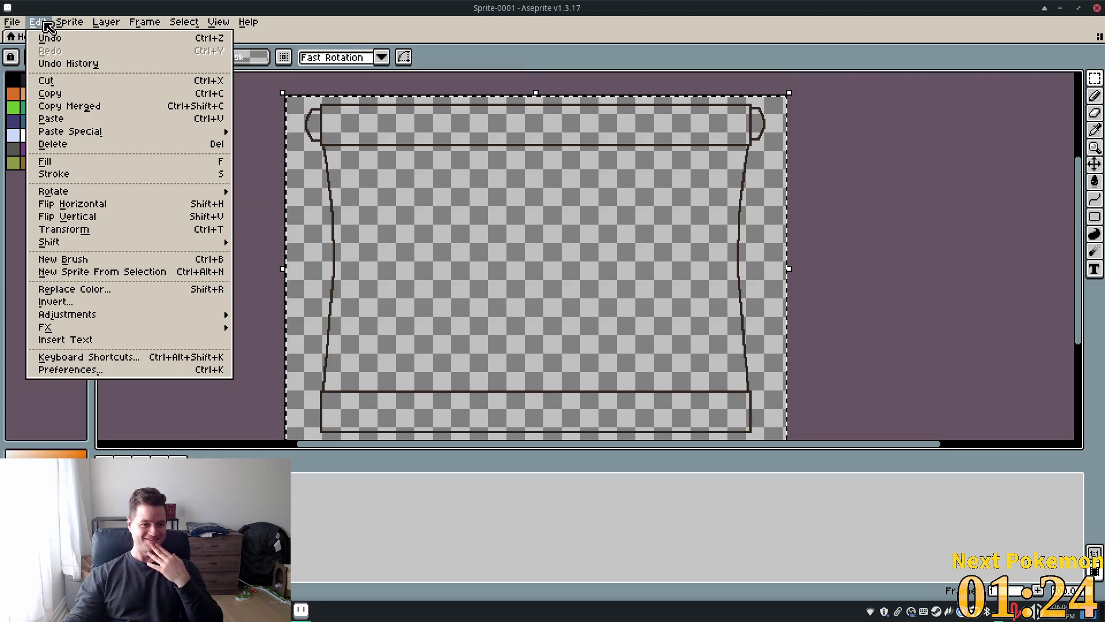
{"action": "left_click", "coordinate": [126, 214]}
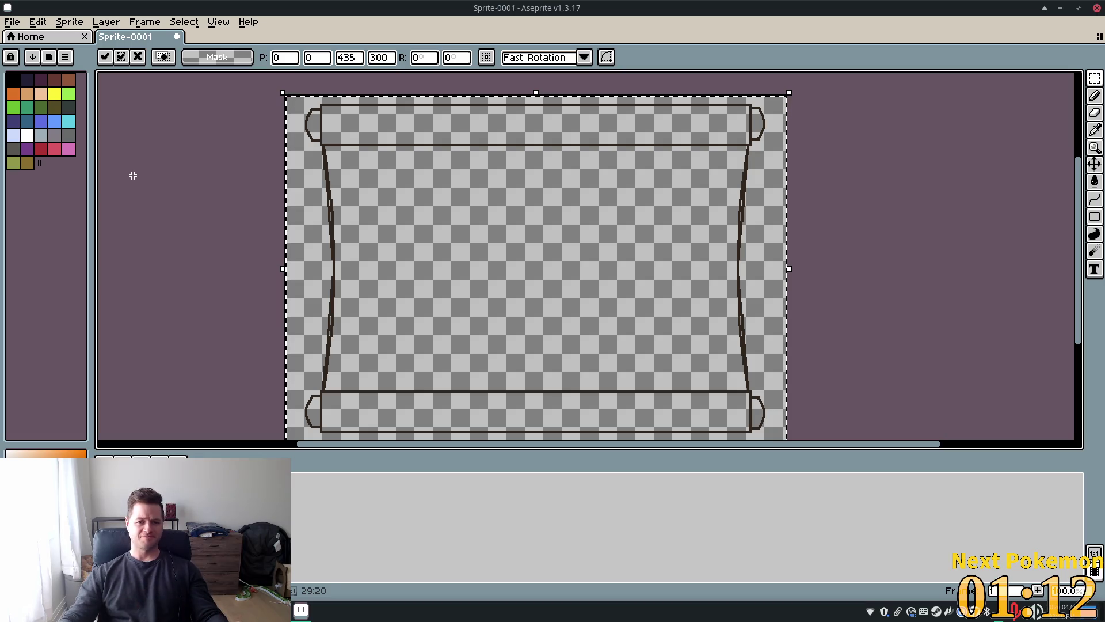
- Zoom and pan to the left side of the scroll outline
{"action": "scroll", "coordinate": [230, 233], "scroll_direction": "up", "scroll_amount": 4}
{"action": "scroll", "coordinate": [230, 233], "scroll_direction": "down", "scroll_amount": 5}
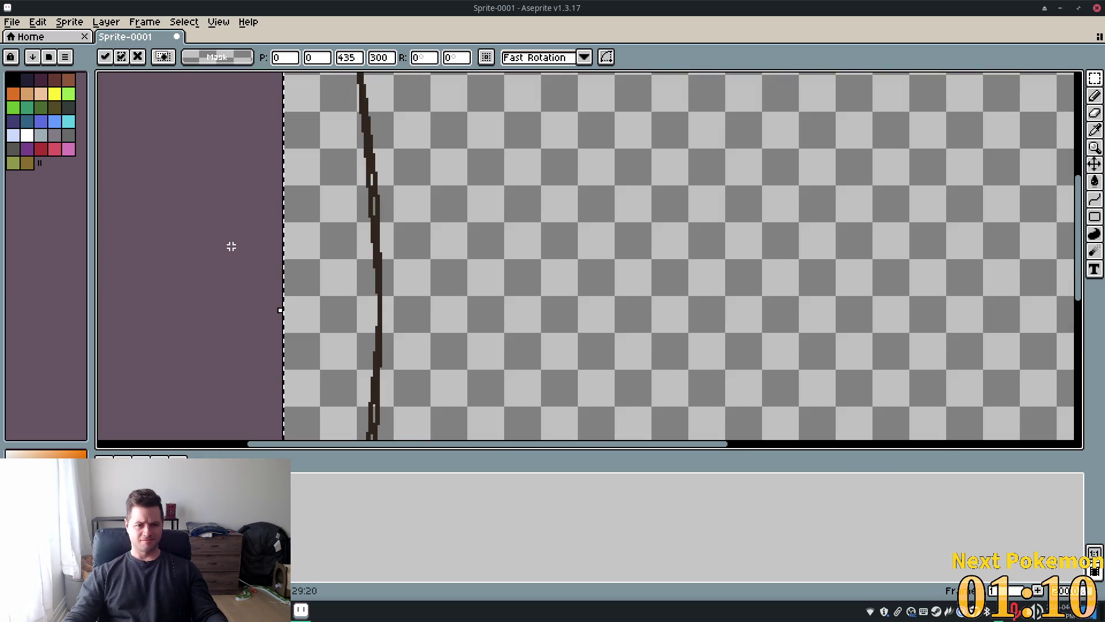
{"action": "scroll", "coordinate": [231, 246], "scroll_direction": "up", "scroll_amount": 5}
{"action": "scroll", "coordinate": [231, 246], "scroll_direction": "down", "scroll_amount": 3}
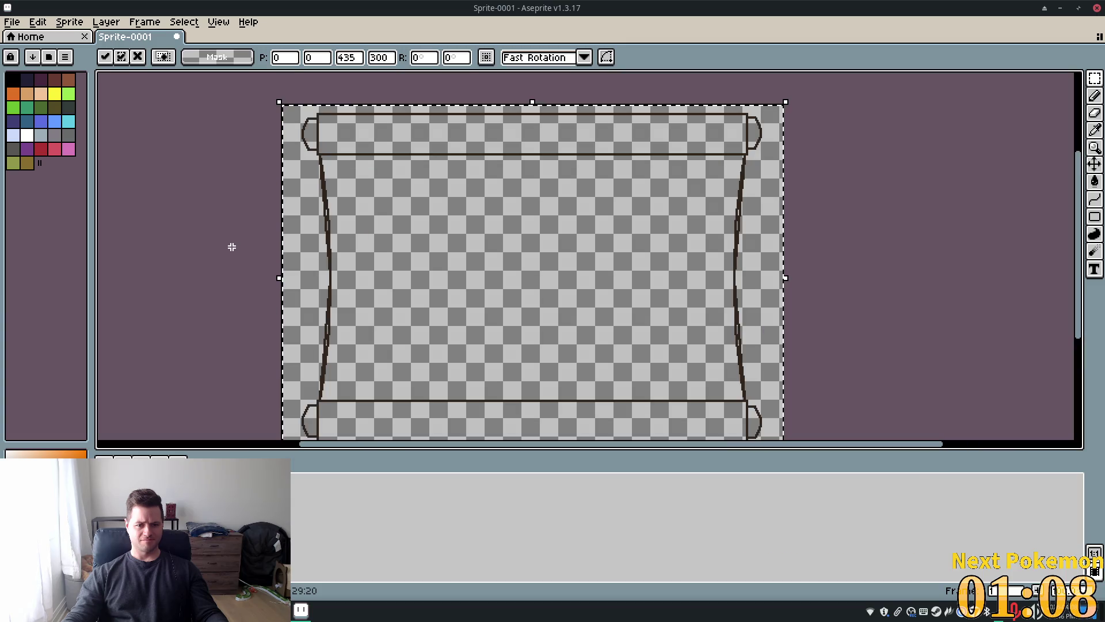
{"action": "scroll", "coordinate": [265, 272], "scroll_direction": "up", "scroll_amount": 2}
{"action": "scroll", "coordinate": [265, 273], "scroll_direction": "down", "scroll_amount": 2}
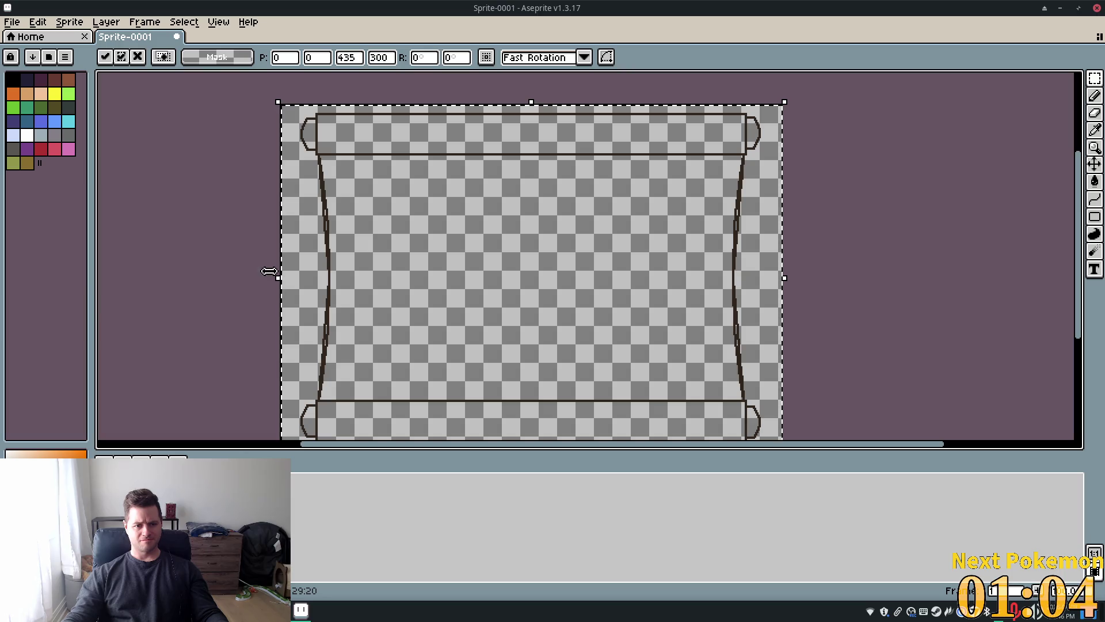
{"action": "scroll", "coordinate": [289, 275], "scroll_direction": "up", "scroll_amount": 3}
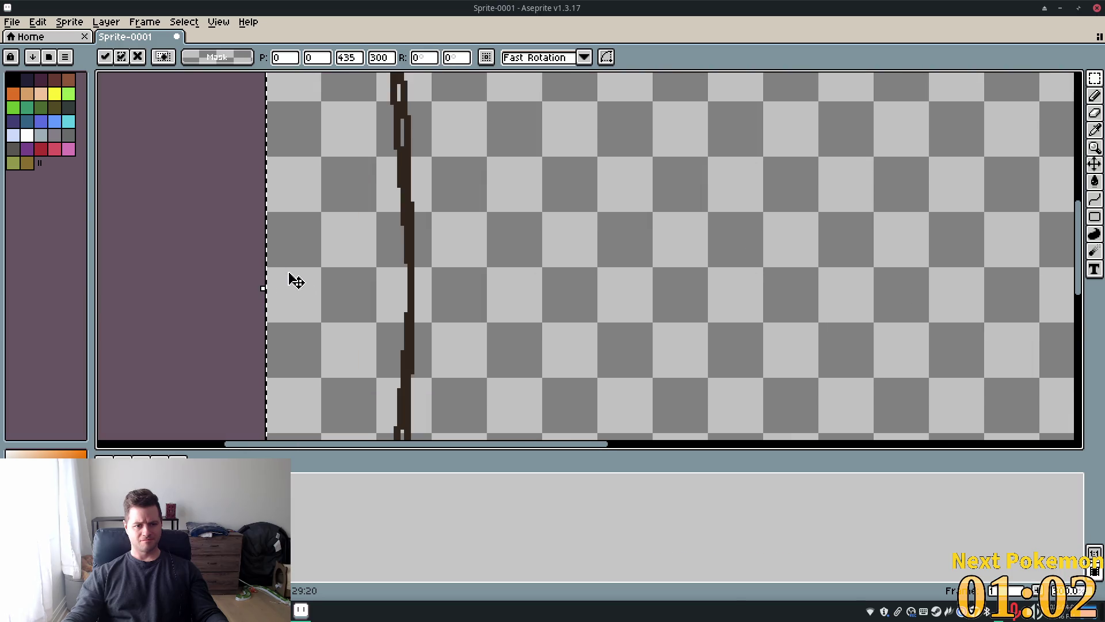
{"action": "scroll", "coordinate": [397, 212], "scroll_direction": "down", "scroll_amount": 6}
{"action": "scroll", "coordinate": [400, 215], "scroll_direction": "up", "scroll_amount": 4}
{"action": "scroll", "coordinate": [380, 208], "scroll_direction": "down", "scroll_amount": 2}
{"action": "scroll", "coordinate": [381, 208], "scroll_direction": "up", "scroll_amount": 5}
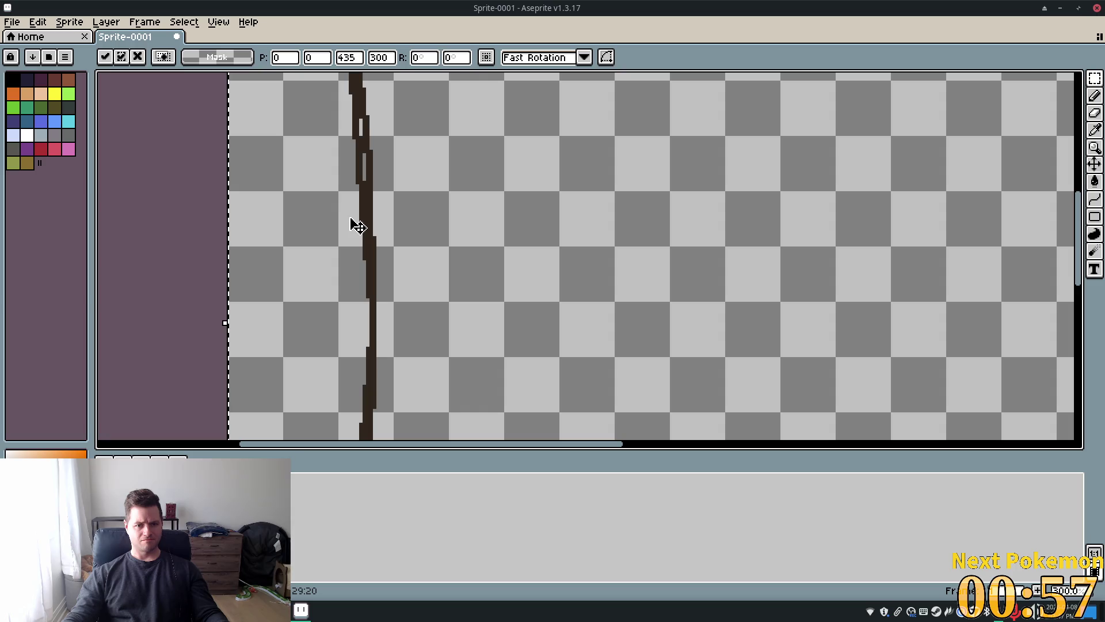
{"action": "left_click_drag", "start_coordinate": [357, 226], "coordinate": [343, 249]}
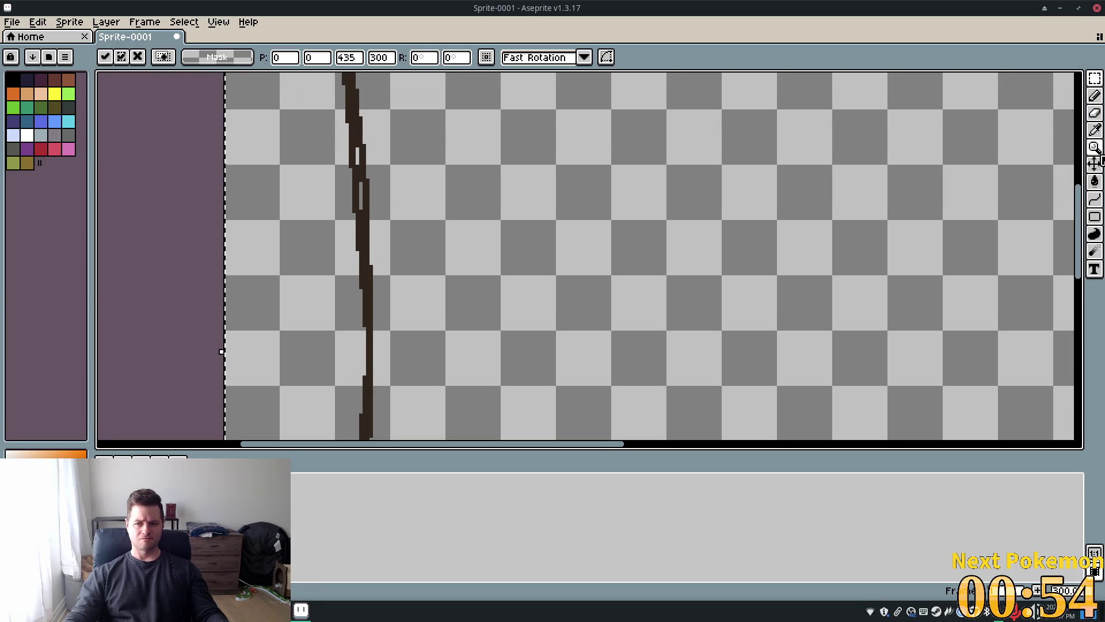
- With the Pencil, fill light gaps in the dark left and lower outline
{"action": "left_click", "coordinate": [1094, 96]}
{"action": "left_click_drag", "start_coordinate": [357, 149], "coordinate": [361, 202]}
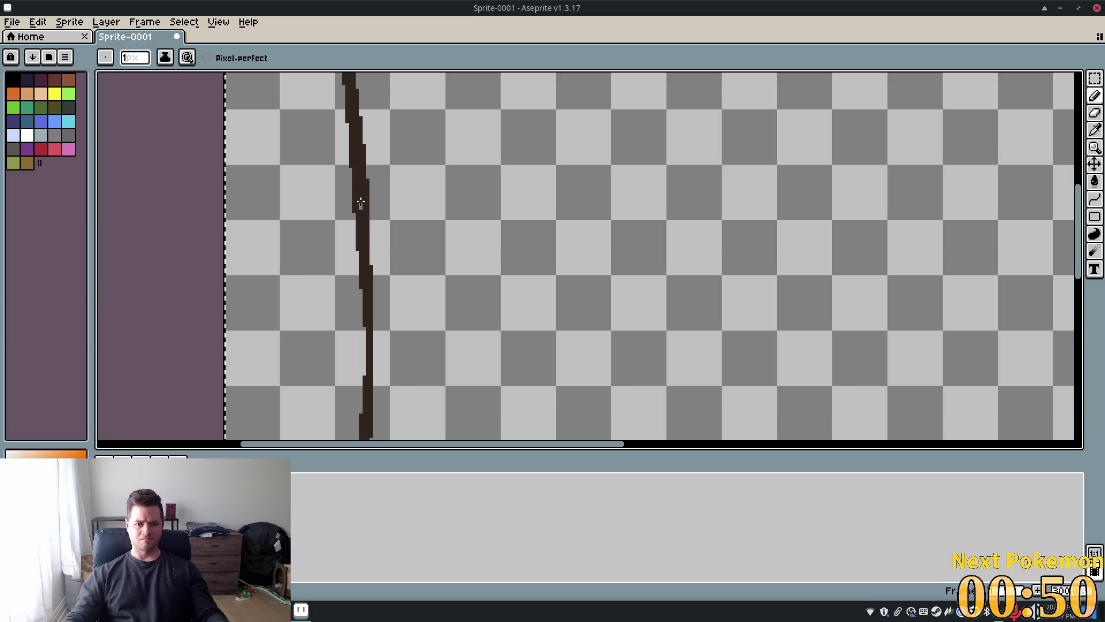
{"action": "scroll", "coordinate": [518, 229], "scroll_direction": "down", "scroll_amount": 4}
{"action": "scroll", "coordinate": [506, 278], "scroll_direction": "up", "scroll_amount": 4}
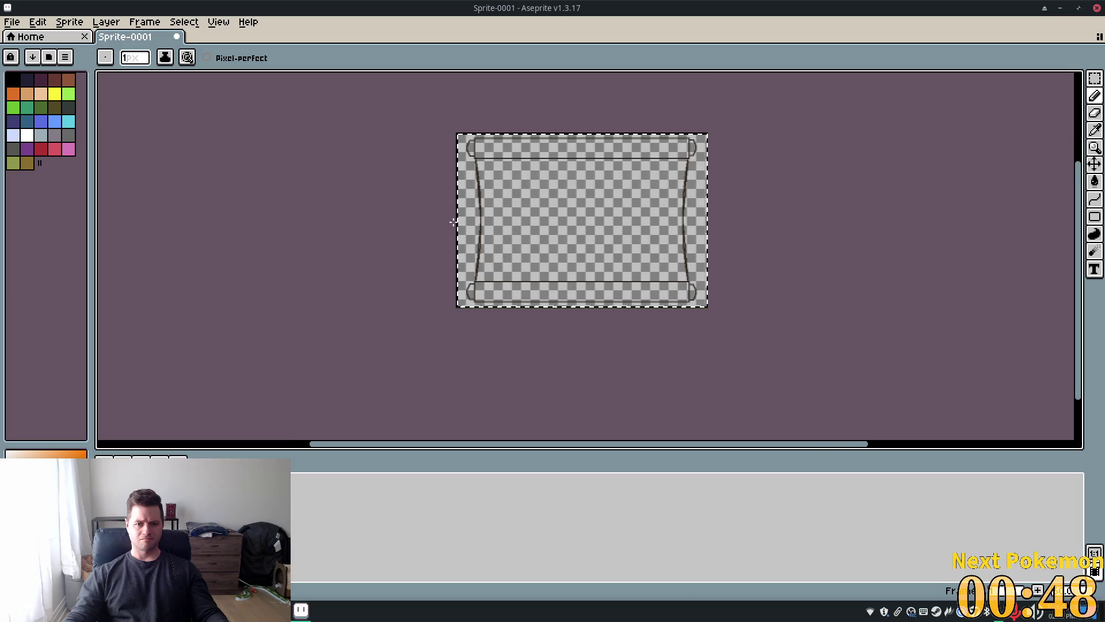
{"action": "left_click_drag", "start_coordinate": [537, 378], "coordinate": [535, 402]}
{"action": "scroll", "coordinate": [542, 382], "scroll_direction": "down", "scroll_amount": 2}
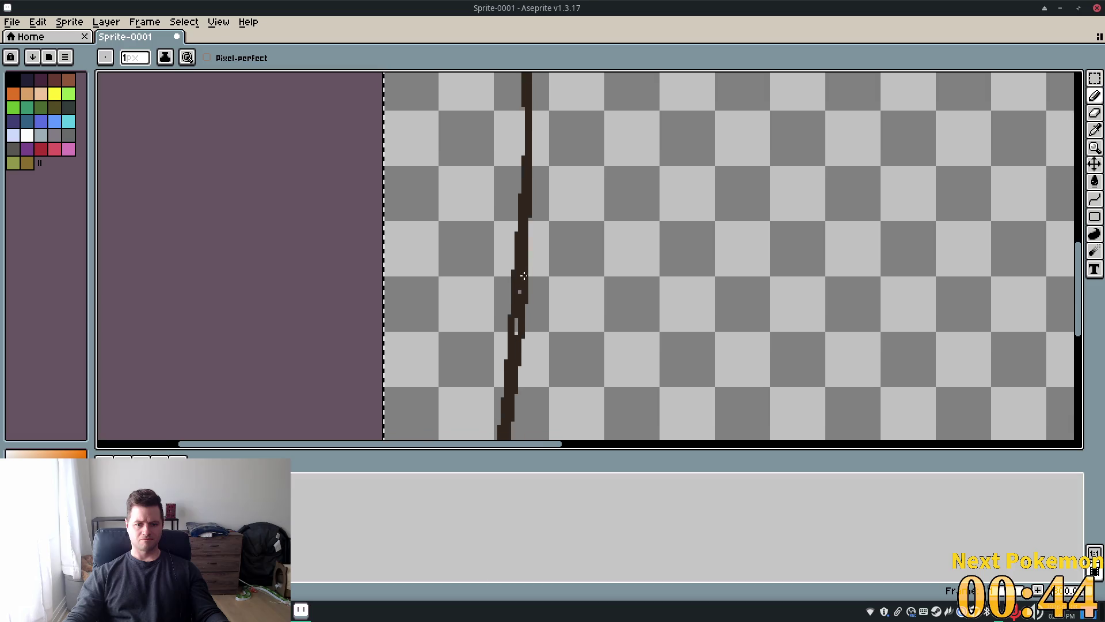
{"action": "left_click", "coordinate": [519, 291]}
- Fill the remaining light gaps along the right-side outline
{"action": "mouse_move", "coordinate": [685, 270]}
{"action": "left_mouse_down"}
{"action": "mouse_move", "coordinate": [642, 242]}
{"action": "mouse_move", "coordinate": [341, 138]}
{"action": "mouse_move", "coordinate": [42, 259]}
{"action": "mouse_move", "coordinate": [5, 246]}
{"action": "mouse_move", "coordinate": [552, 255]}
{"action": "mouse_move", "coordinate": [334, 238]}
{"action": "left_mouse_up"}
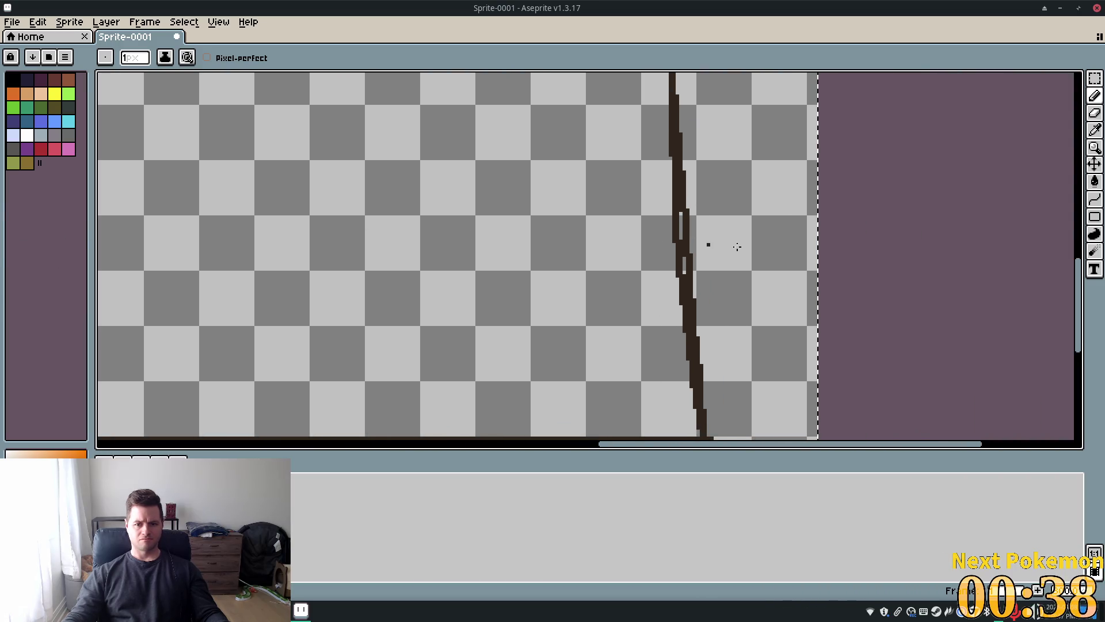
{"action": "left_click", "coordinate": [680, 220]}
{"action": "left_click", "coordinate": [681, 235]}
{"action": "left_click", "coordinate": [684, 268]}
{"action": "scroll", "coordinate": [732, 191], "scroll_direction": "down", "scroll_amount": 4}
{"action": "scroll", "coordinate": [713, 240], "scroll_direction": "up", "scroll_amount": 4}
{"action": "left_click_drag", "start_coordinate": [672, 174], "coordinate": [668, 196]}
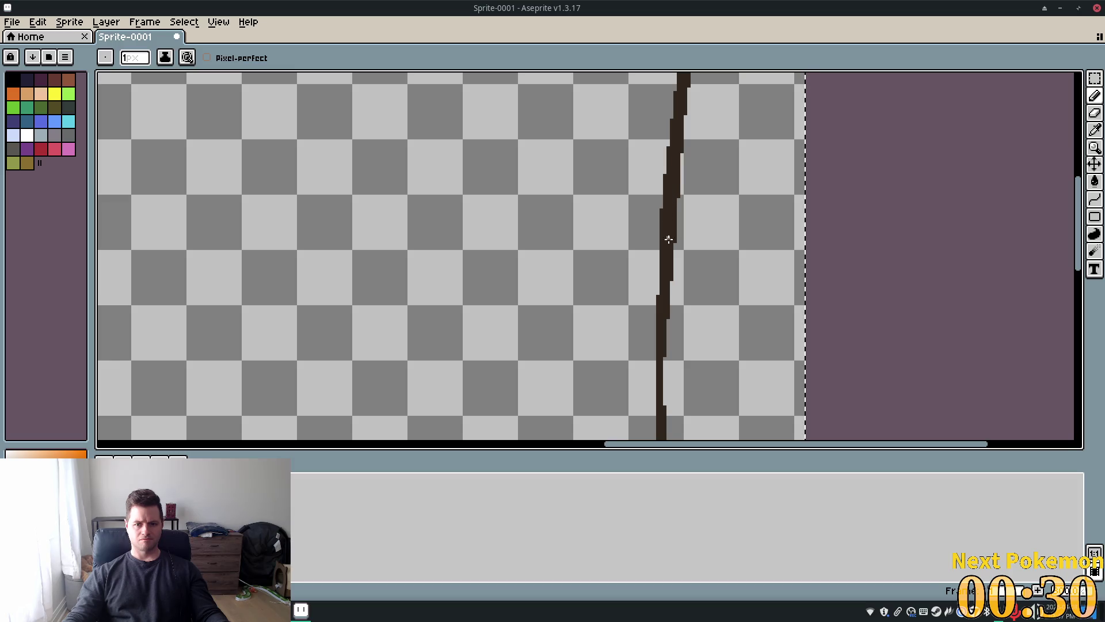
{"action": "scroll", "coordinate": [680, 212], "scroll_direction": "down", "scroll_amount": 5}
{"action": "scroll", "coordinate": [593, 211], "scroll_direction": "up", "scroll_amount": 6}
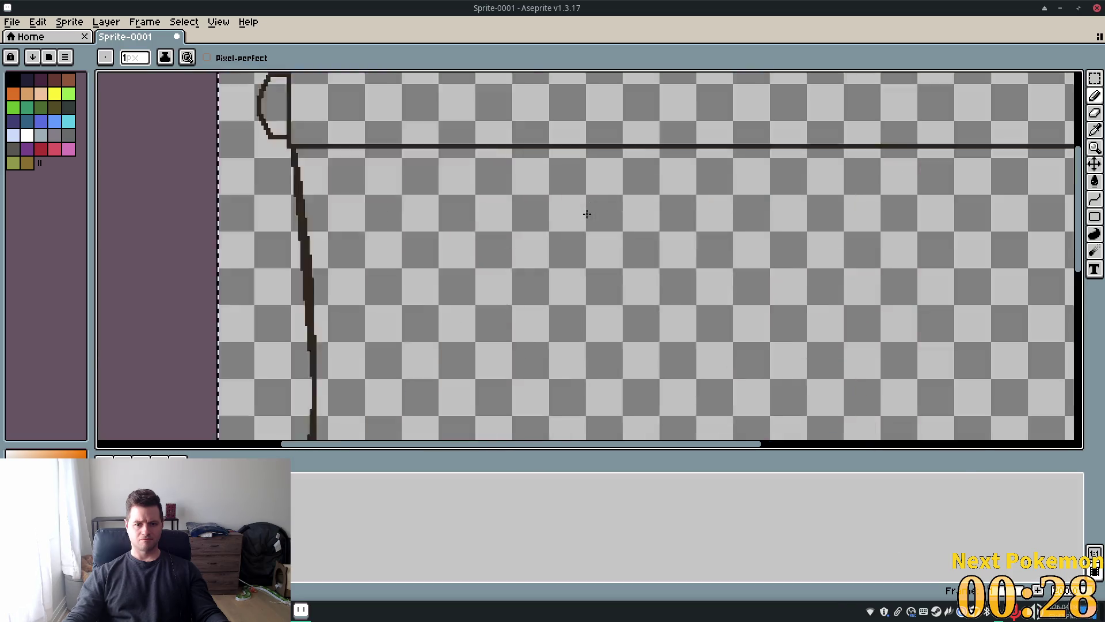
{"action": "scroll", "coordinate": [595, 210], "scroll_direction": "down", "scroll_amount": 3}
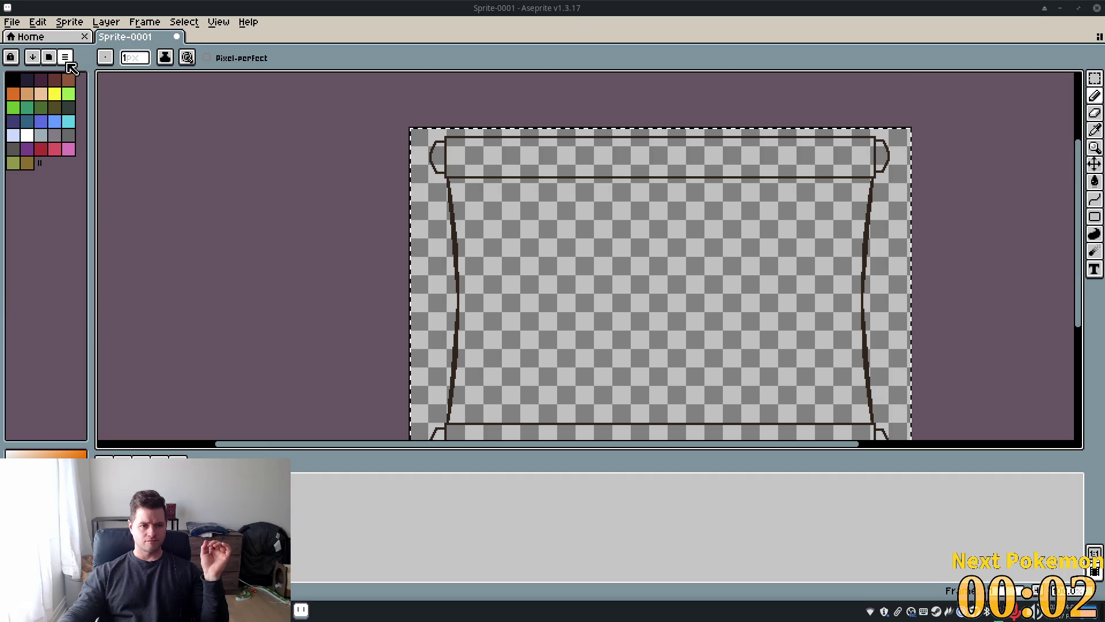
- Bucket-fill the top roll, paper body and bottom roll with the light peach swatch
{"action": "left_click", "coordinate": [1095, 183]}
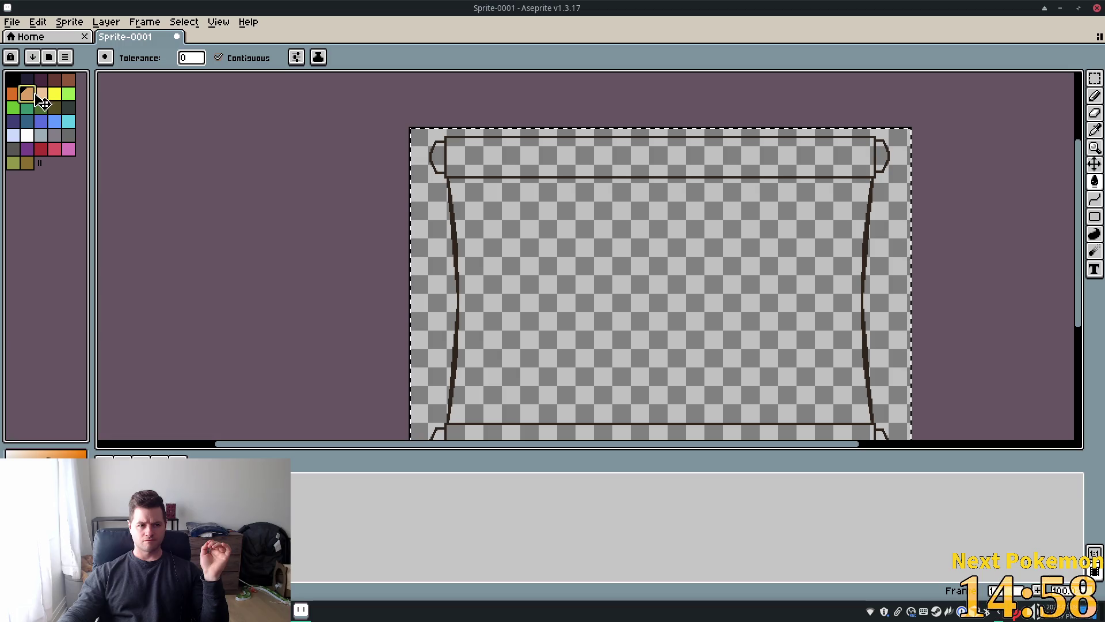
{"action": "left_click", "coordinate": [39, 96]}
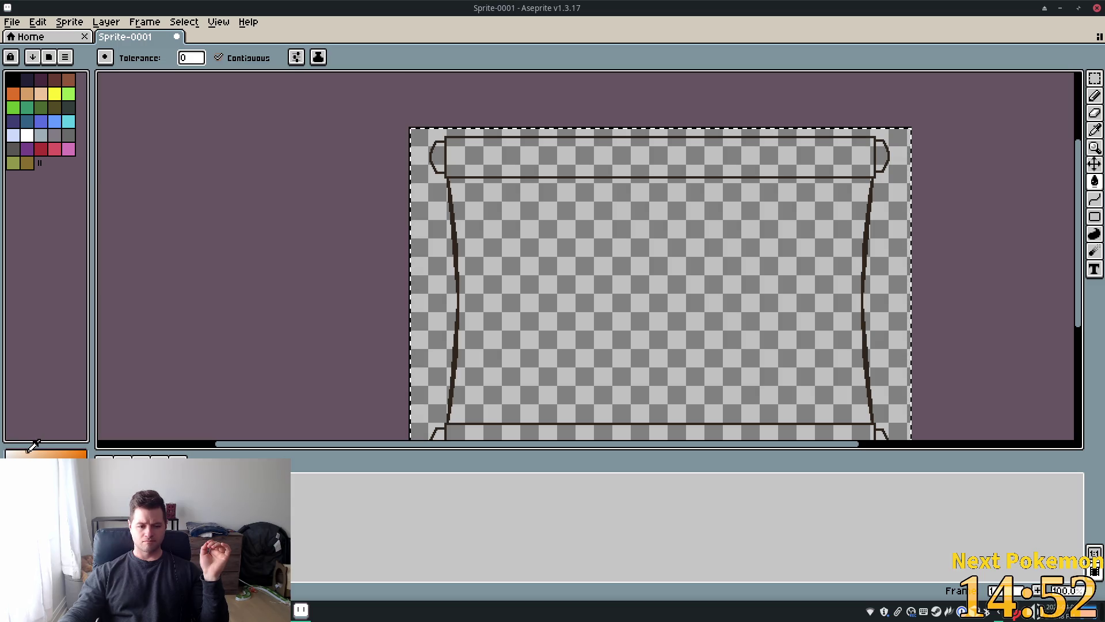
{"action": "left_click", "coordinate": [519, 152]}
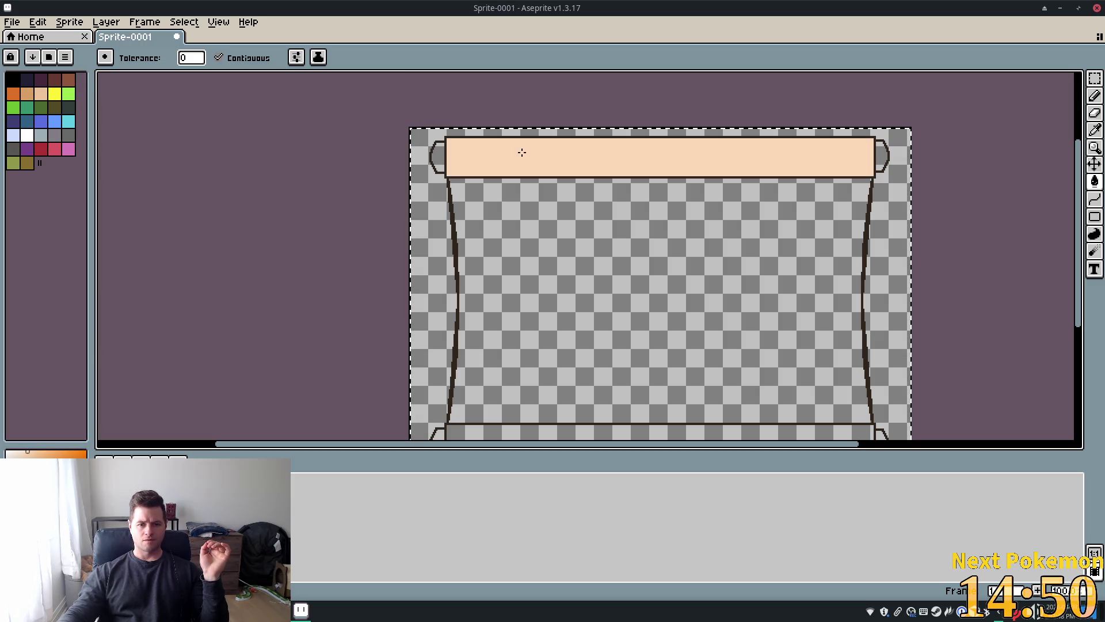
{"action": "left_click", "coordinate": [582, 247]}
{"action": "scroll", "coordinate": [610, 313], "scroll_direction": "down", "scroll_amount": 3}
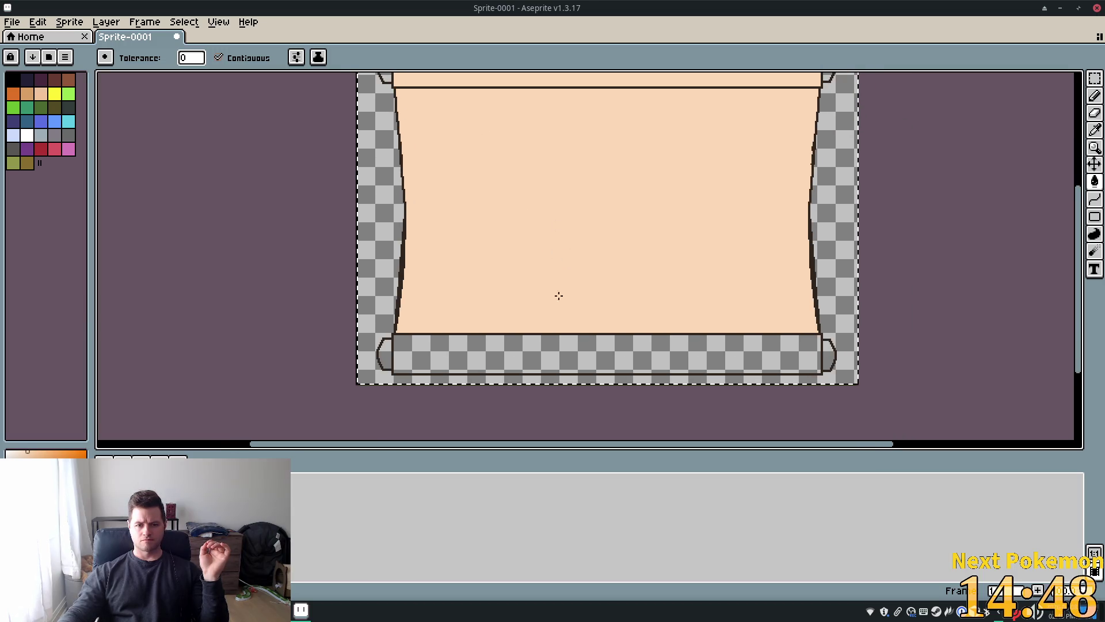
{"action": "left_click", "coordinate": [553, 351]}
{"action": "left_click_drag", "start_coordinate": [424, 264], "coordinate": [402, 323]}
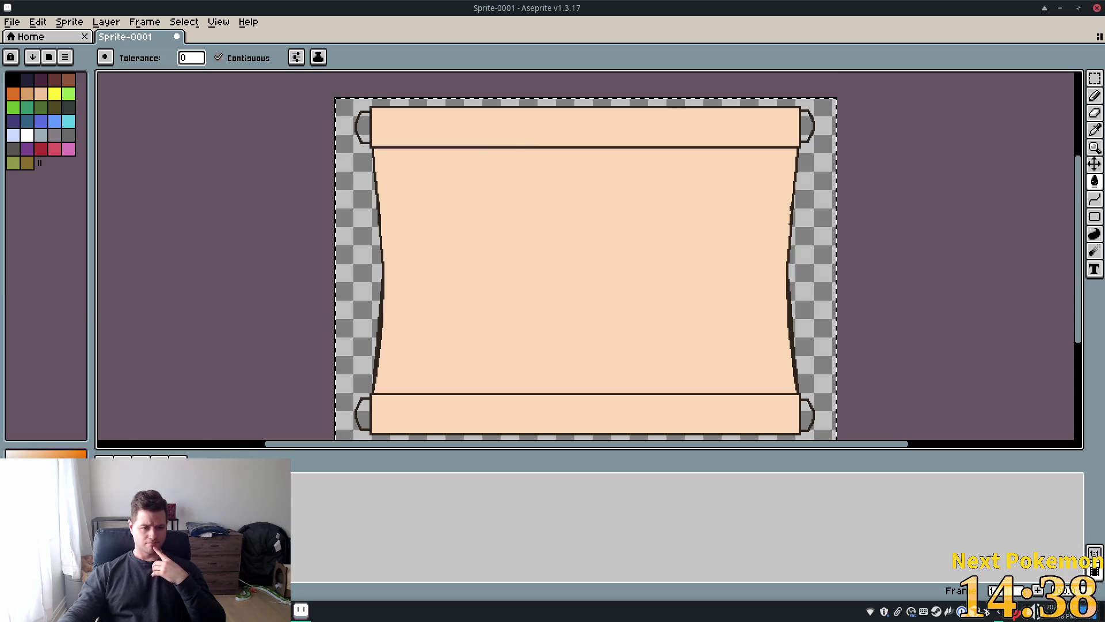
- Undo a stray background fill, then bucket-fill all four roll ends dark brown
{"action": "left_click", "coordinate": [367, 198]}
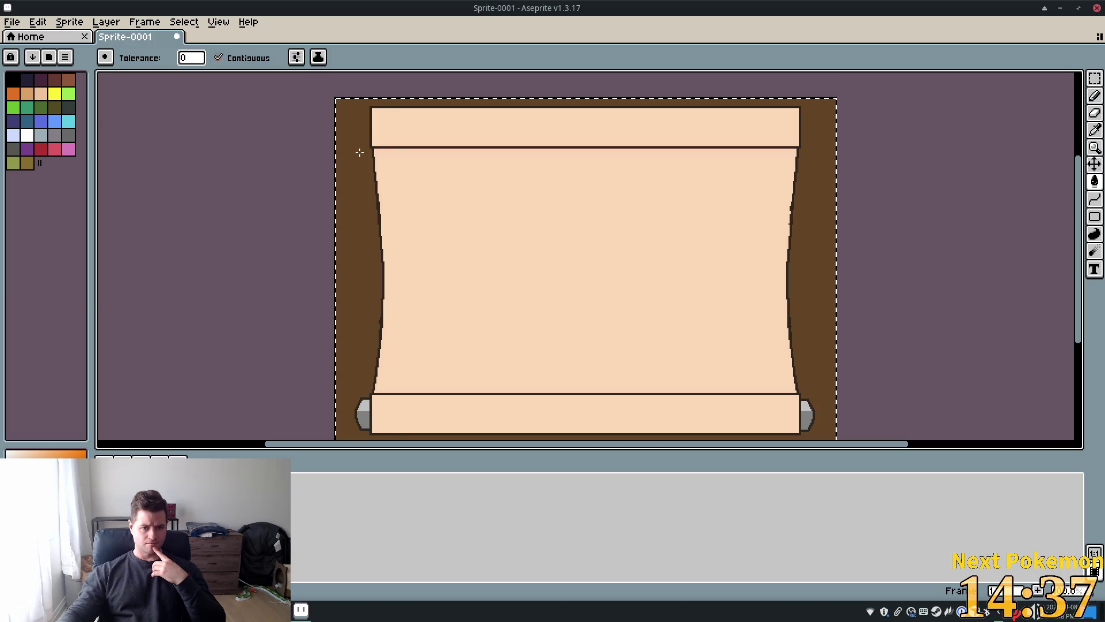
{"action": "key", "text": "v"}
{"action": "key", "text": "ctrl+z"}
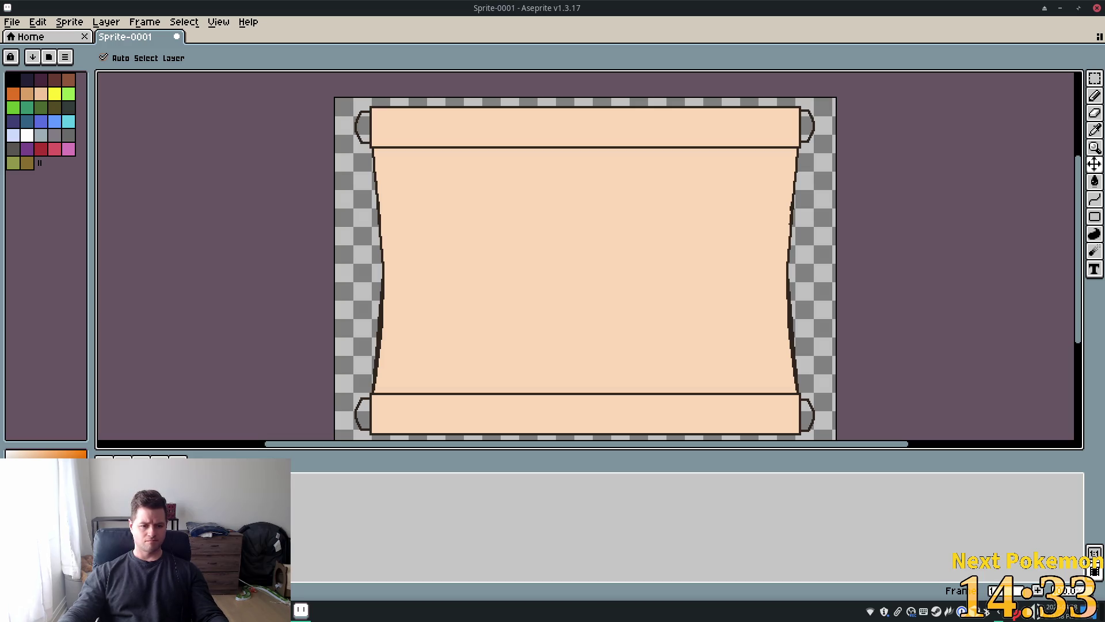
{"action": "key", "text": "g"}
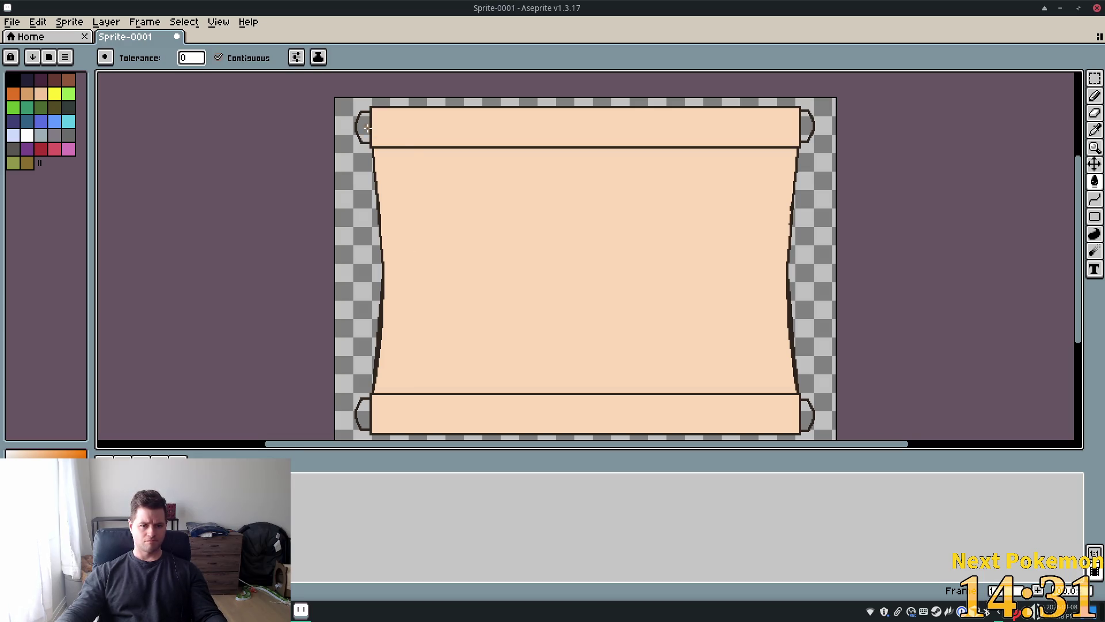
{"action": "left_click", "coordinate": [365, 128]}
{"action": "left_click", "coordinate": [804, 123]}
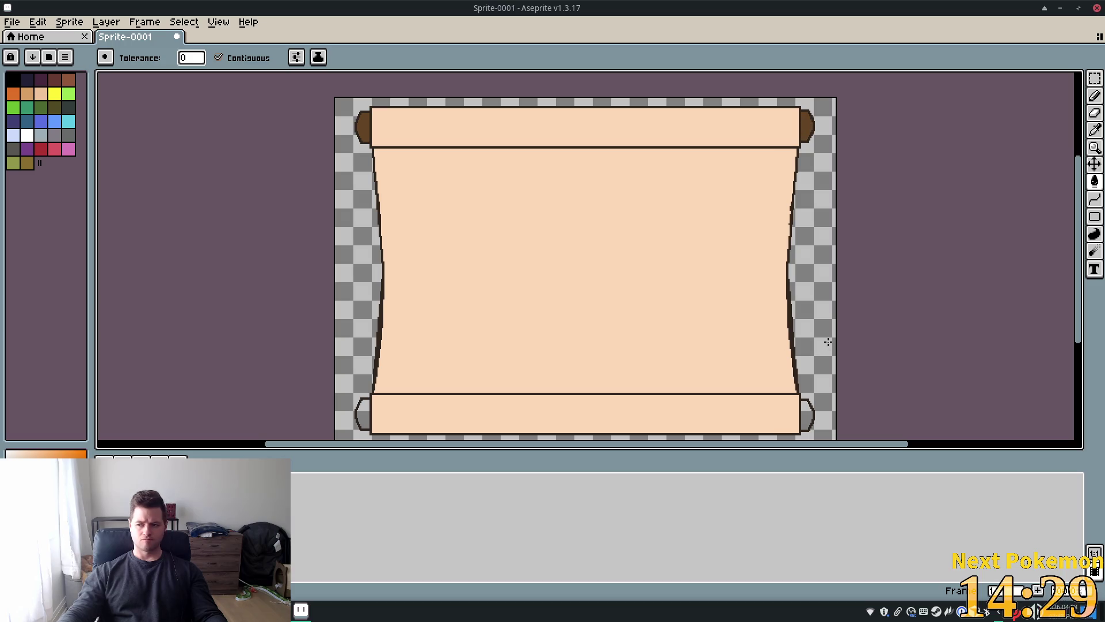
{"action": "left_click", "coordinate": [804, 413]}
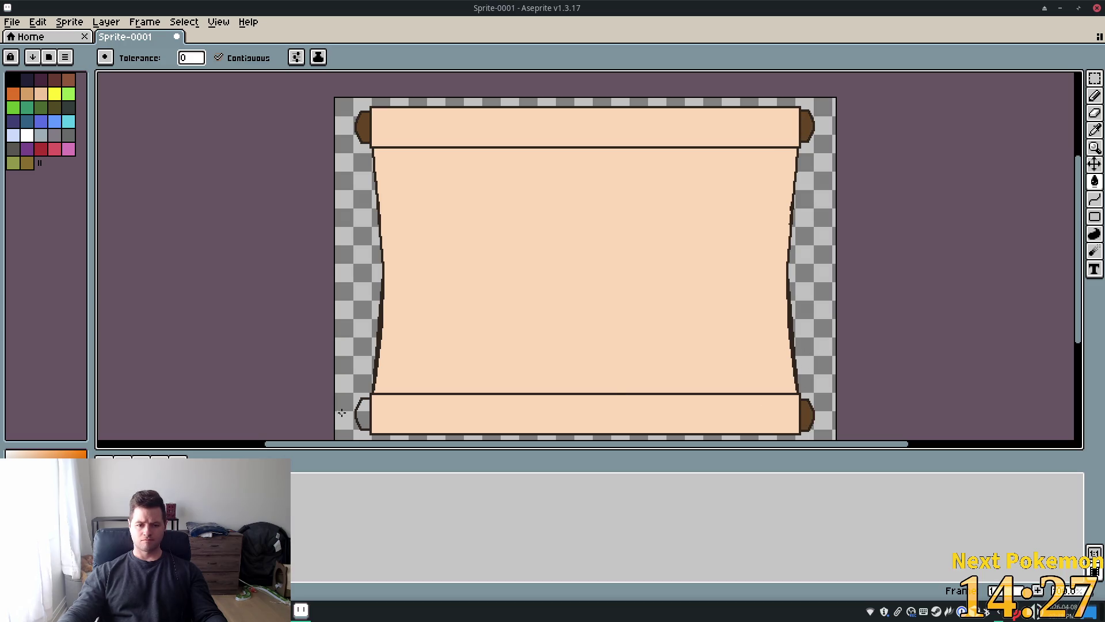
{"action": "left_click", "coordinate": [362, 411]}
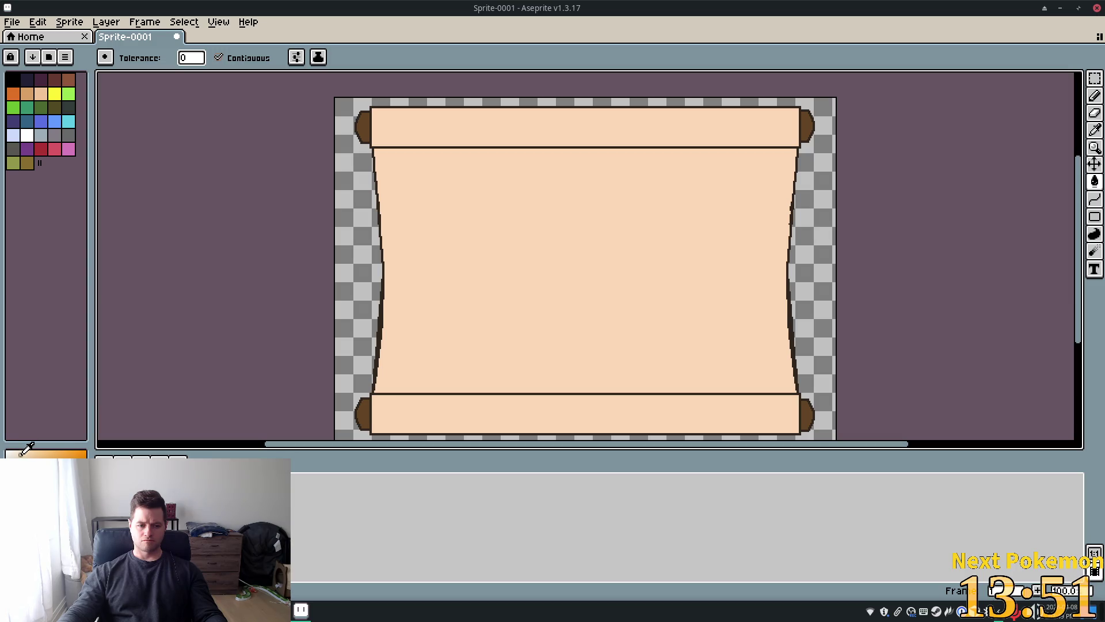
- Recolour the paper a paler cream, then try and undo contour shading on the top roll
{"action": "left_click", "coordinate": [483, 350]}
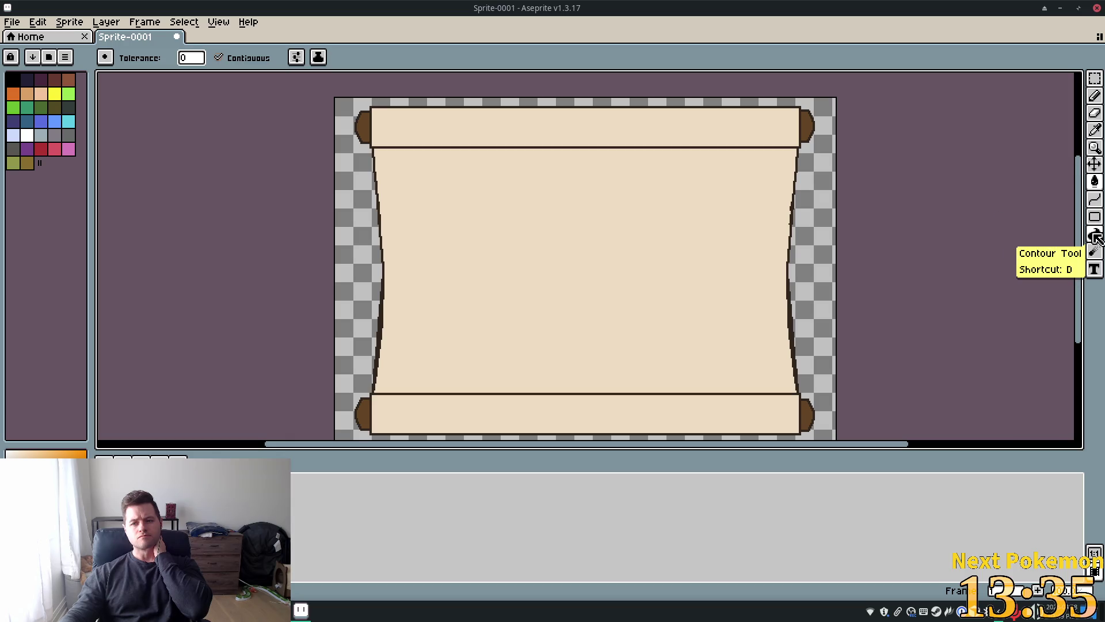
{"action": "left_click", "coordinate": [1095, 236]}
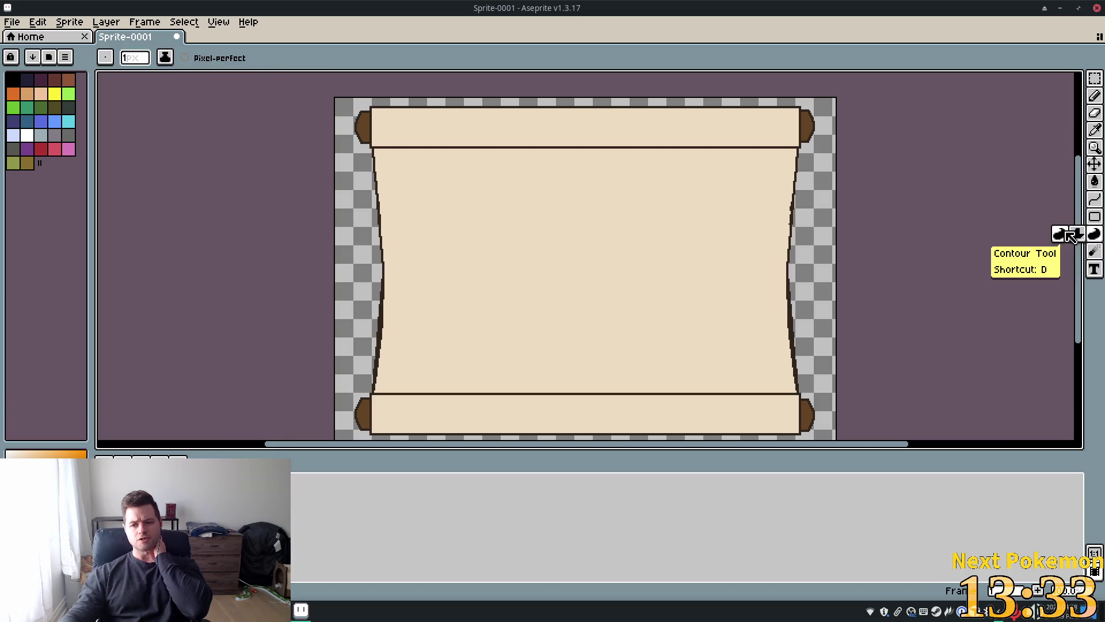
{"action": "mouse_move", "coordinate": [746, 134]}
{"action": "left_mouse_down"}
{"action": "mouse_move", "coordinate": [771, 140]}
{"action": "mouse_move", "coordinate": [765, 148]}
{"action": "left_mouse_up"}
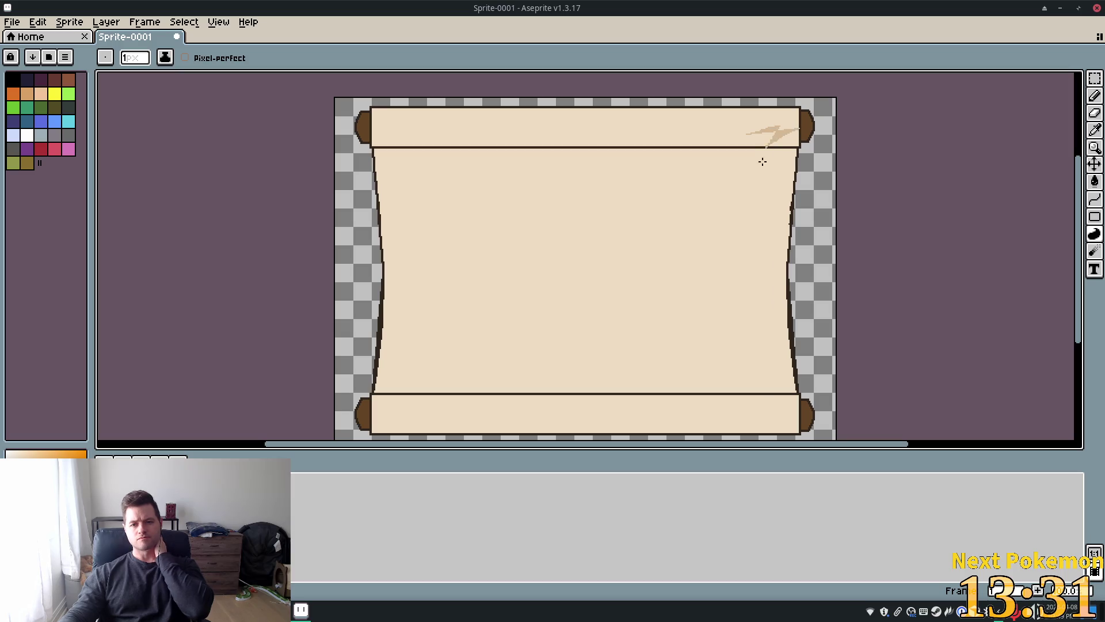
{"action": "key", "text": "ctrl+z"}
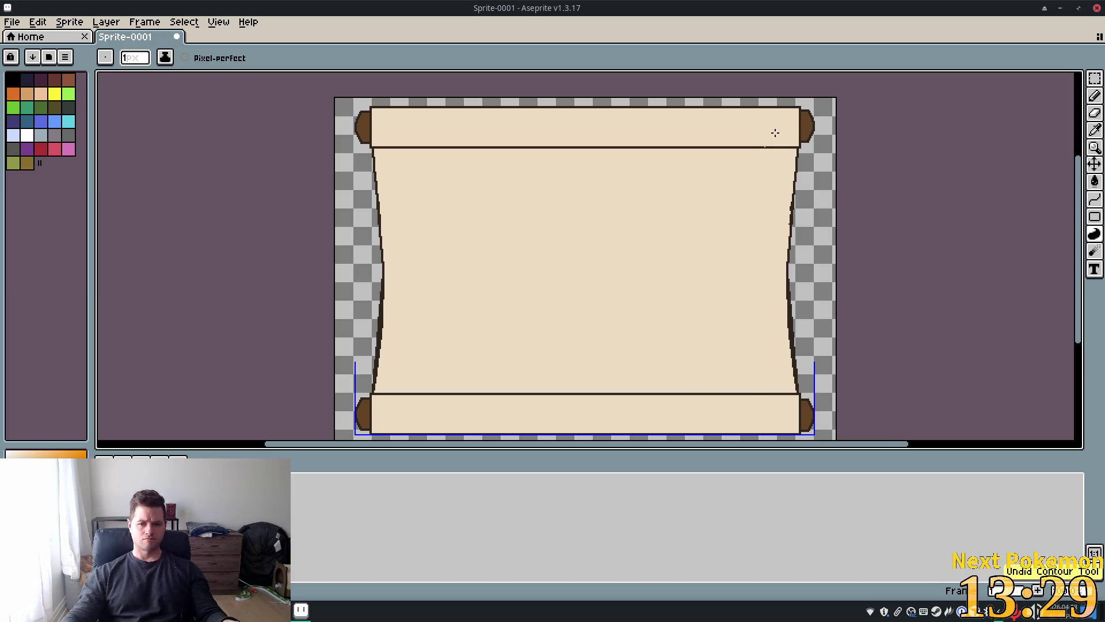
{"action": "mouse_move", "coordinate": [799, 125]}
{"action": "left_mouse_down"}
{"action": "mouse_move", "coordinate": [767, 150]}
{"action": "mouse_move", "coordinate": [669, 145]}
{"action": "left_mouse_up"}
{"action": "key", "text": "v"}
{"action": "key", "text": "ctrl+z"}
{"action": "key", "text": "b"}
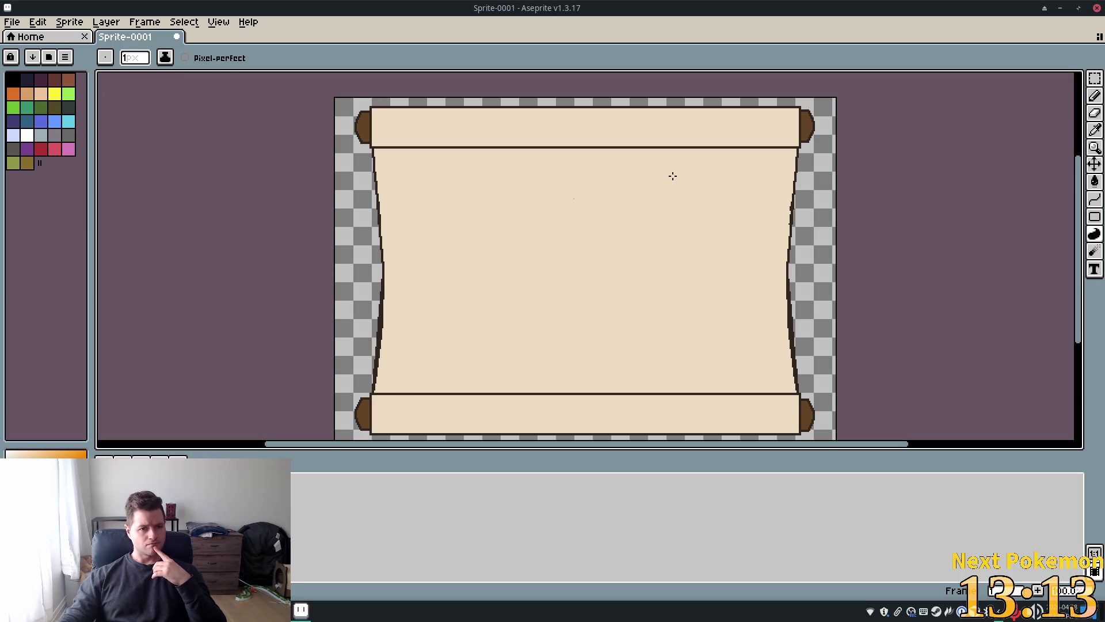
- Switch to the Pencil, undo a stray mark, and set the brush size to 2
{"action": "left_click", "coordinate": [1096, 133]}
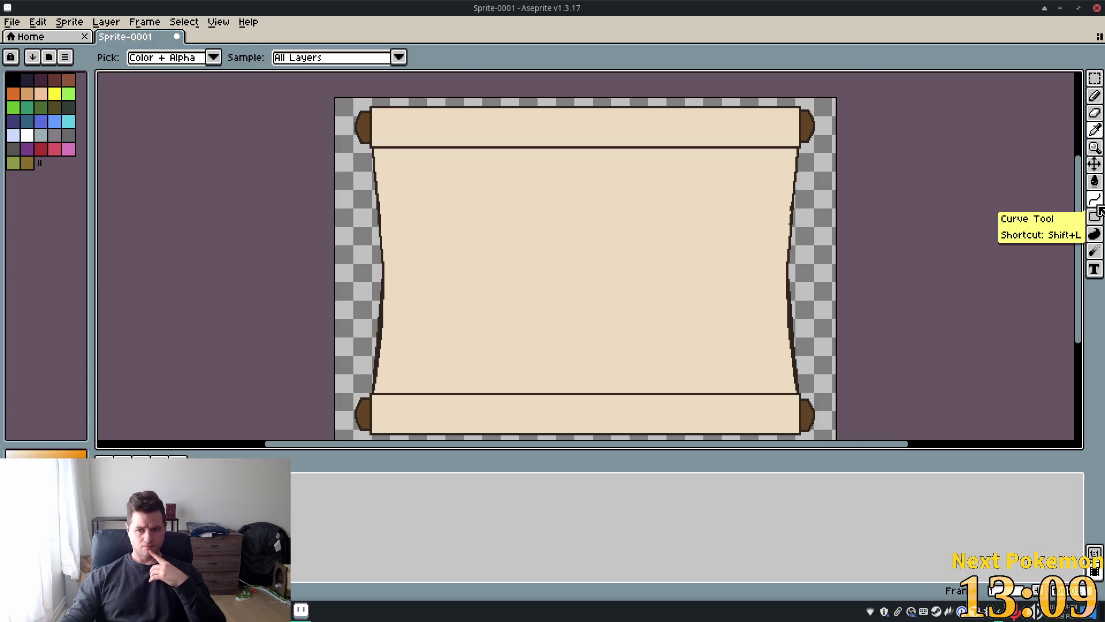
{"action": "left_click", "coordinate": [1095, 95]}
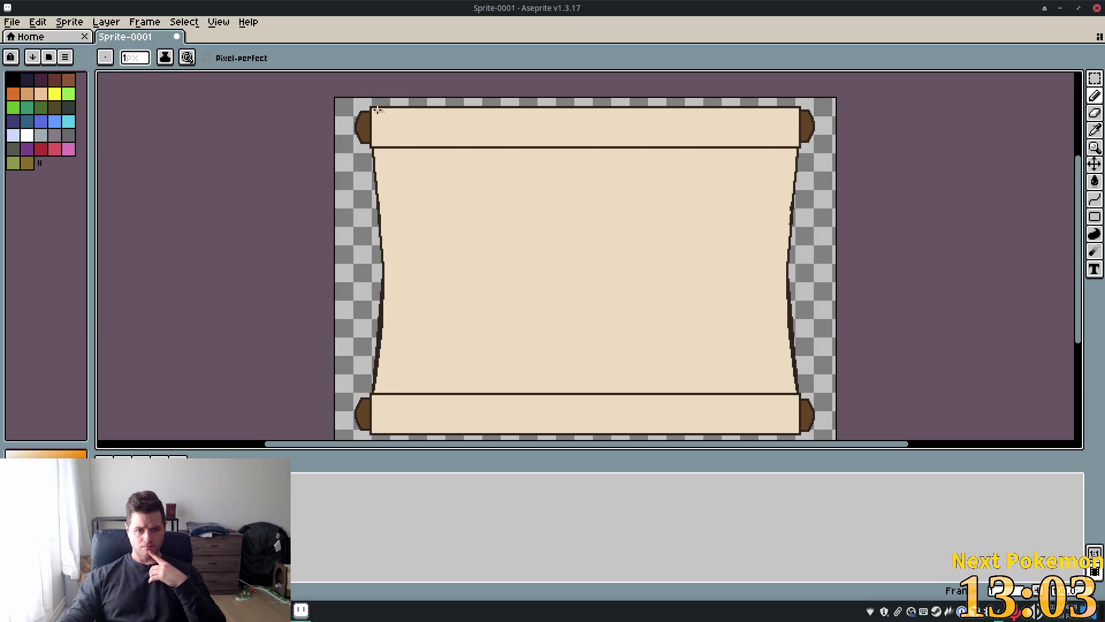
{"action": "key", "text": "ctrl+z"}
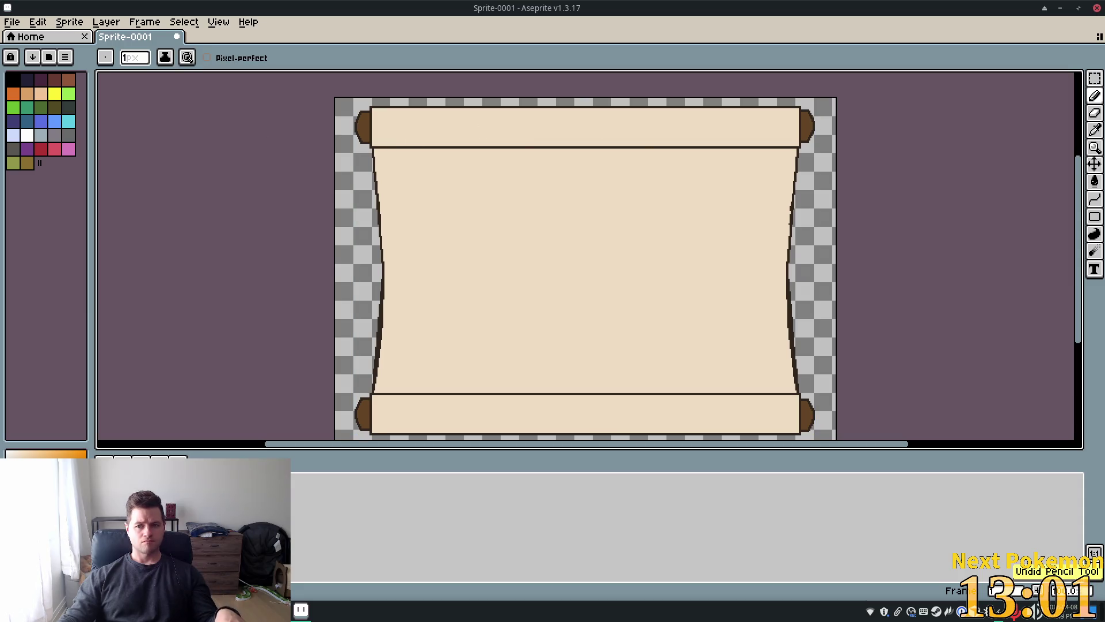
{"action": "left_click", "coordinate": [138, 60]}
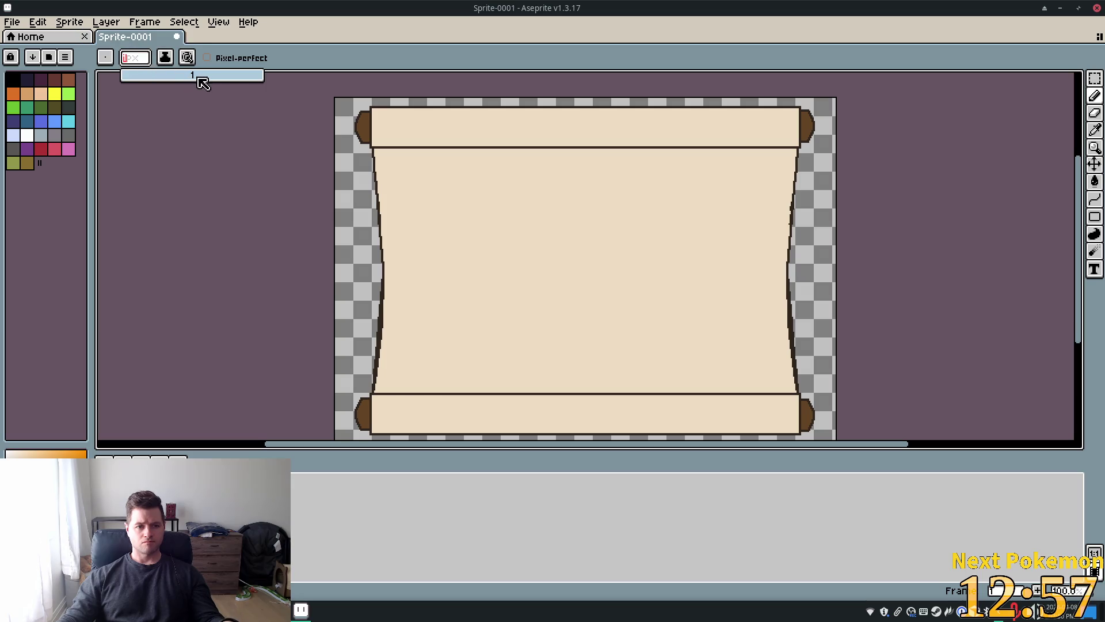
{"action": "type", "text": "2"}
{"action": "key", "text": "Return"}
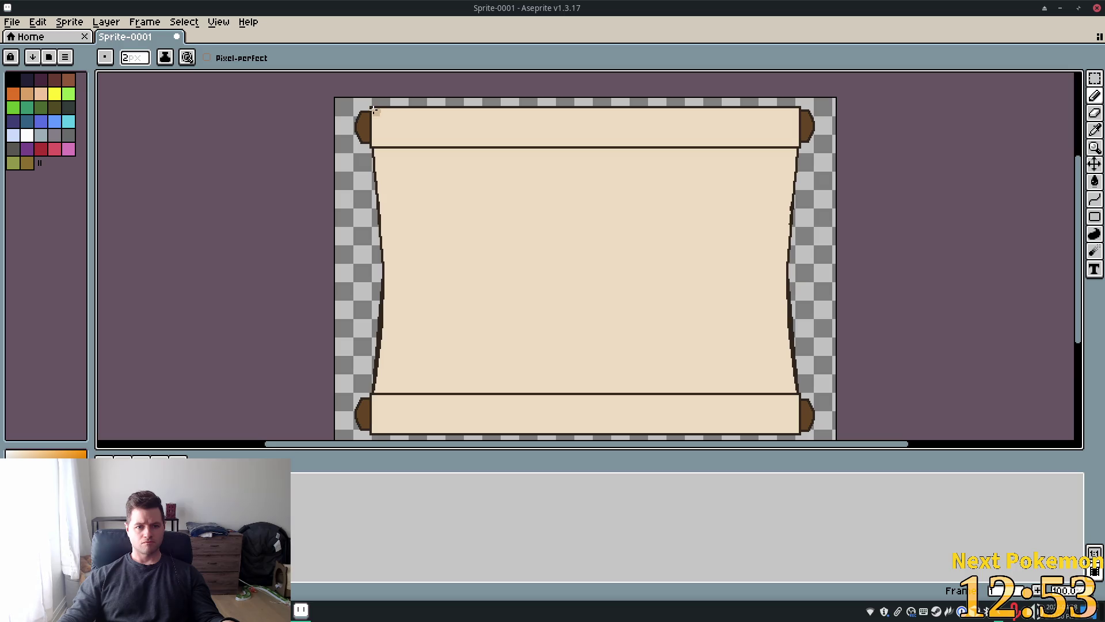
- Undo a stray light-tan pixel block and recentre the view on the whole scroll
{"action": "scroll", "coordinate": [403, 115], "scroll_direction": "up", "scroll_amount": 1}
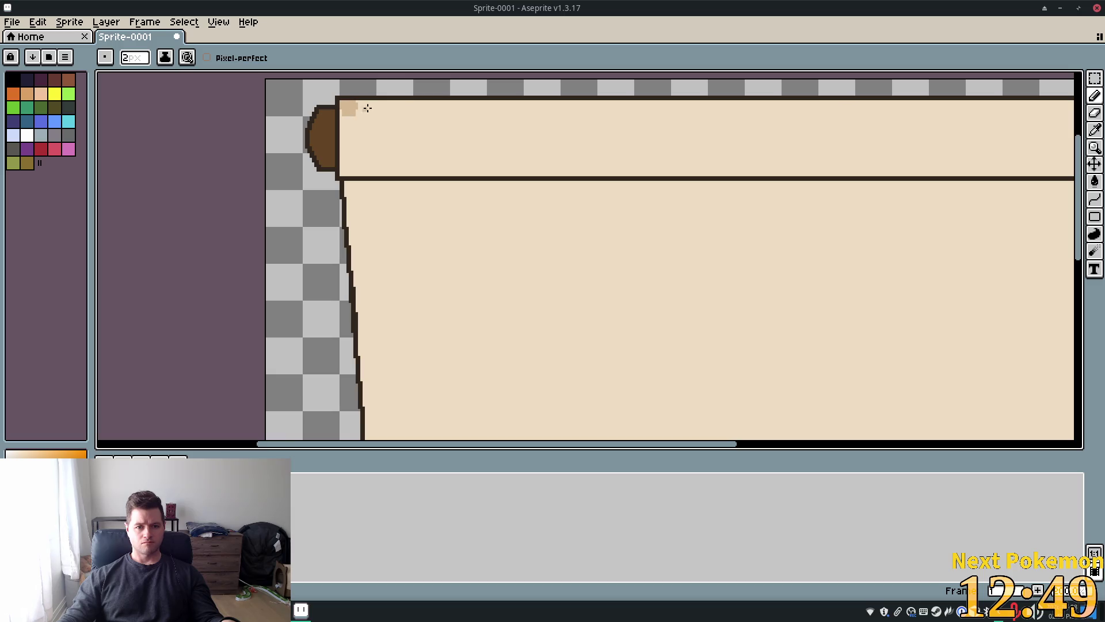
{"action": "key", "text": "ctrl+z"}
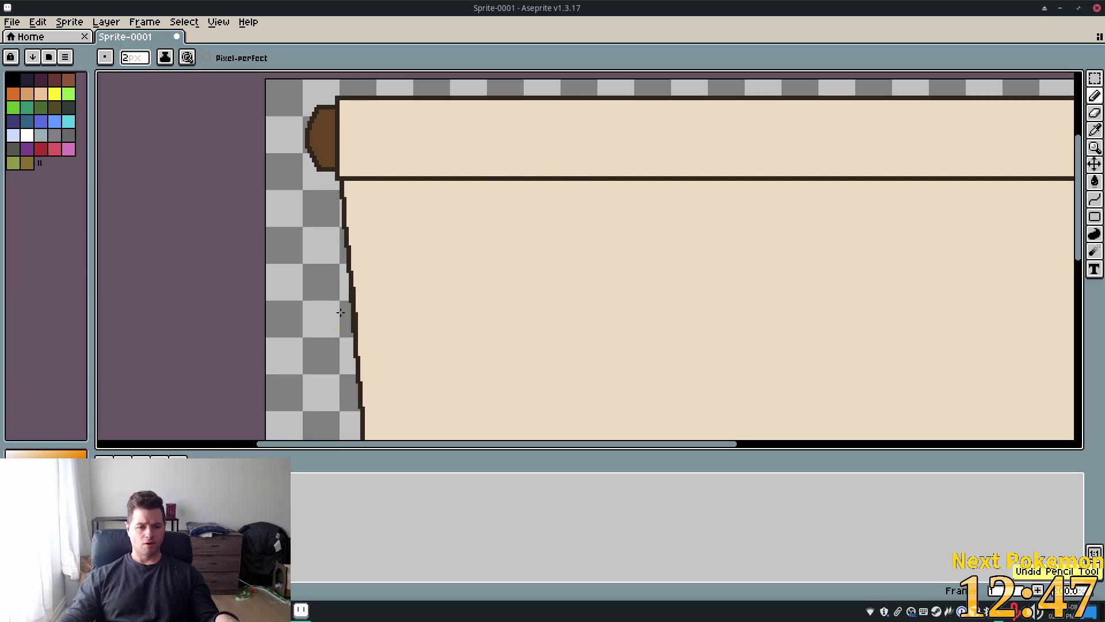
{"action": "key", "text": "i"}
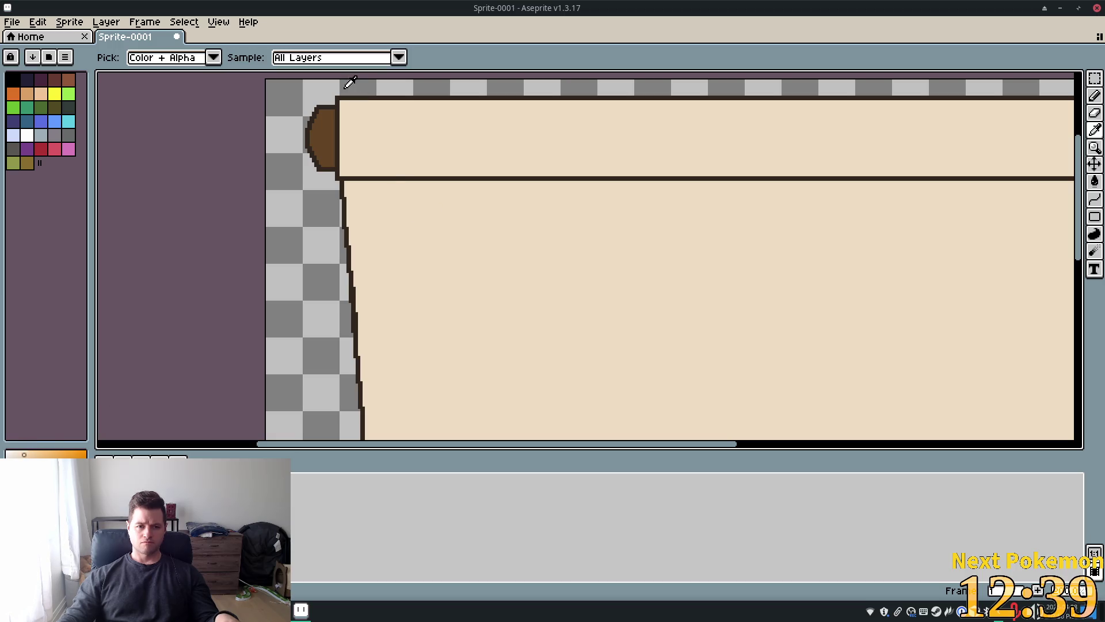
{"action": "left_click", "coordinate": [1094, 96]}
{"action": "scroll", "coordinate": [505, 214], "scroll_direction": "down", "scroll_amount": 1}
{"action": "left_click_drag", "start_coordinate": [506, 214], "coordinate": [427, 226]}
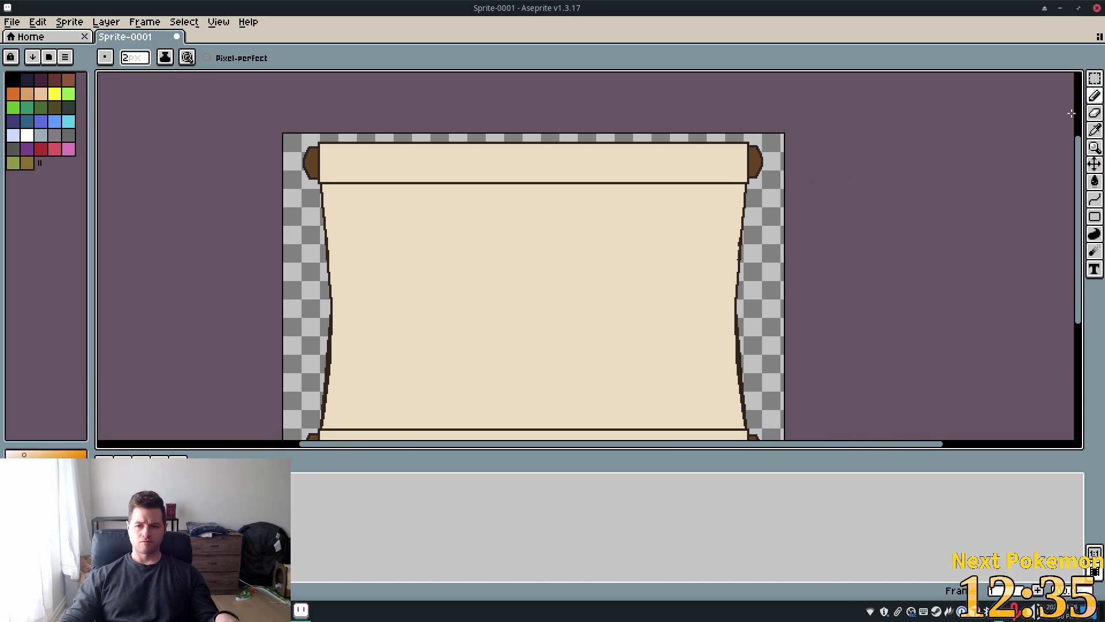
{"action": "left_click", "coordinate": [1094, 79]}
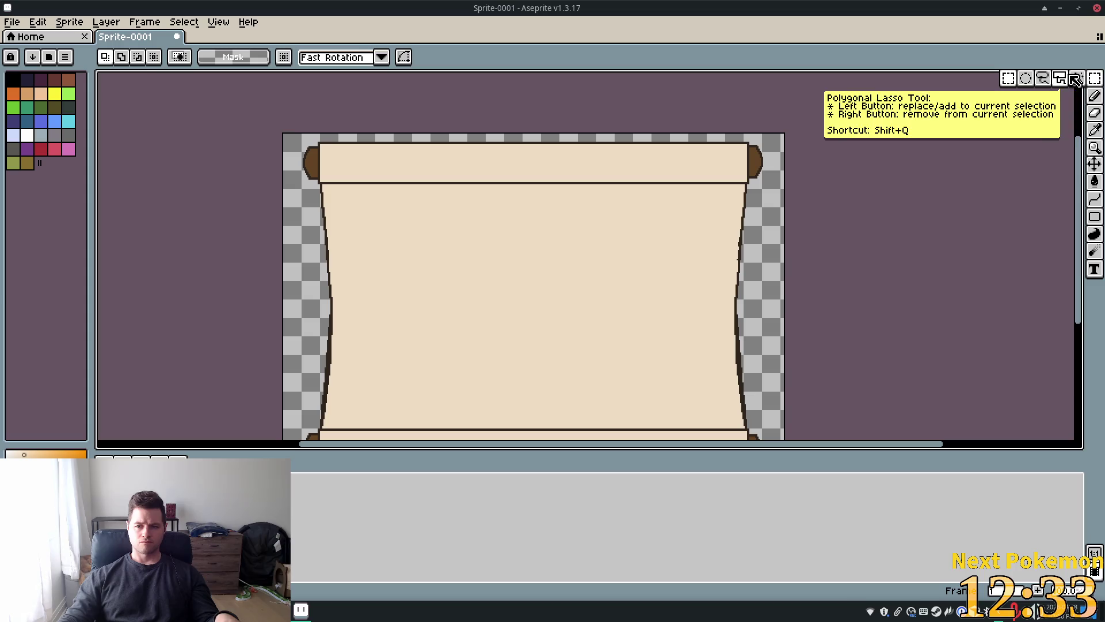
- Magic-wand select the top roll and pencil a lighter stroke along its top edge
{"action": "left_click", "coordinate": [1076, 77]}
{"action": "left_click", "coordinate": [420, 176]}
{"action": "scroll", "coordinate": [333, 170], "scroll_direction": "up", "scroll_amount": 3}
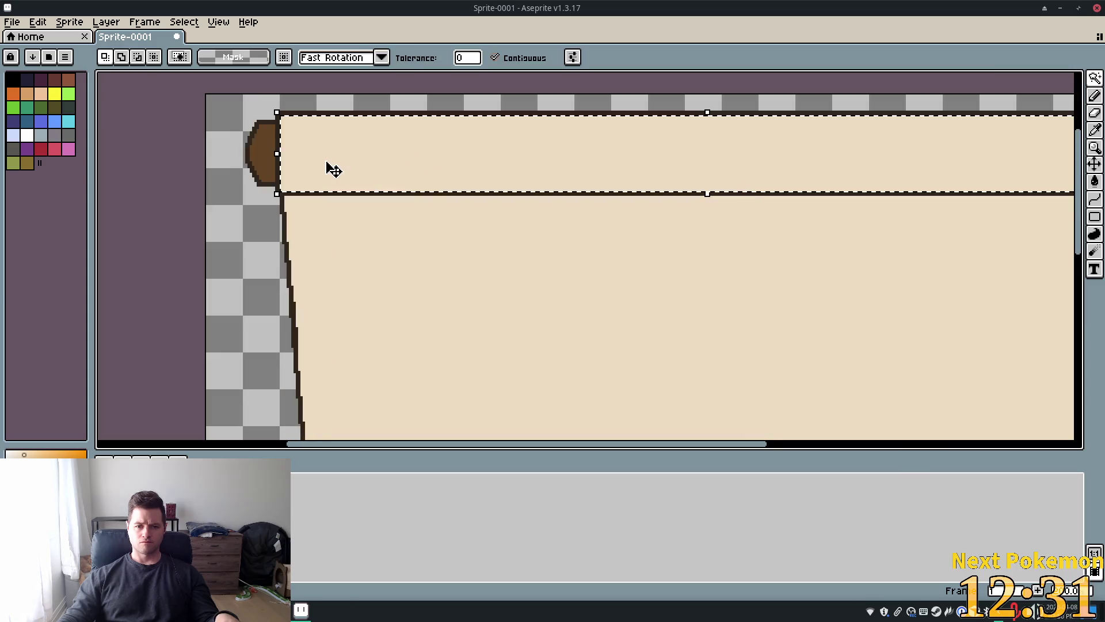
{"action": "left_click", "coordinate": [1094, 95]}
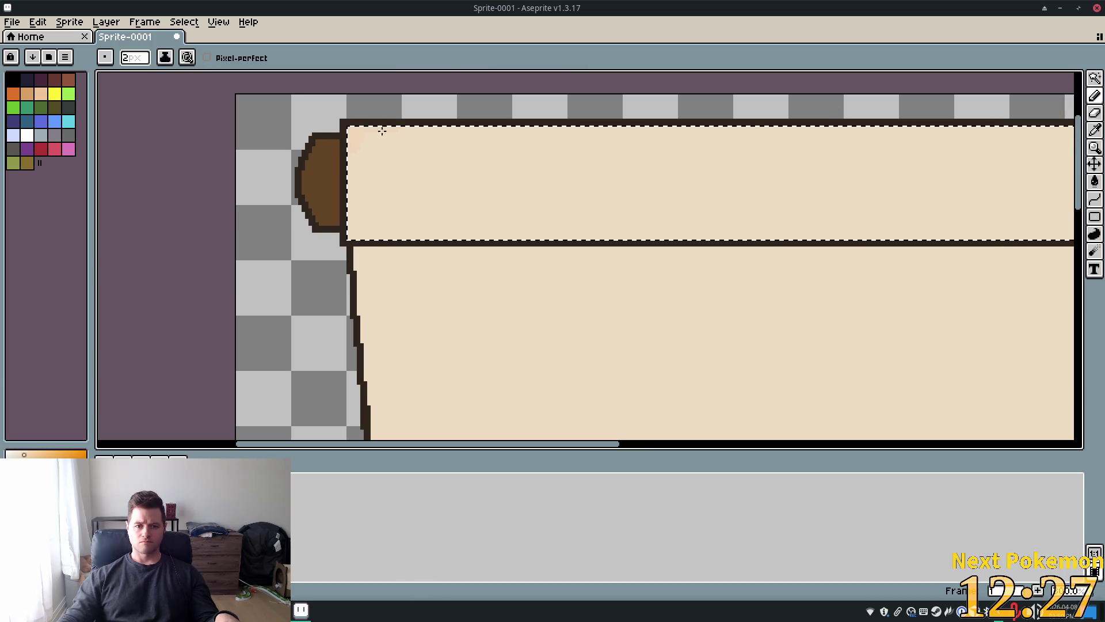
{"action": "left_click_drag", "start_coordinate": [590, 129], "coordinate": [820, 132]}
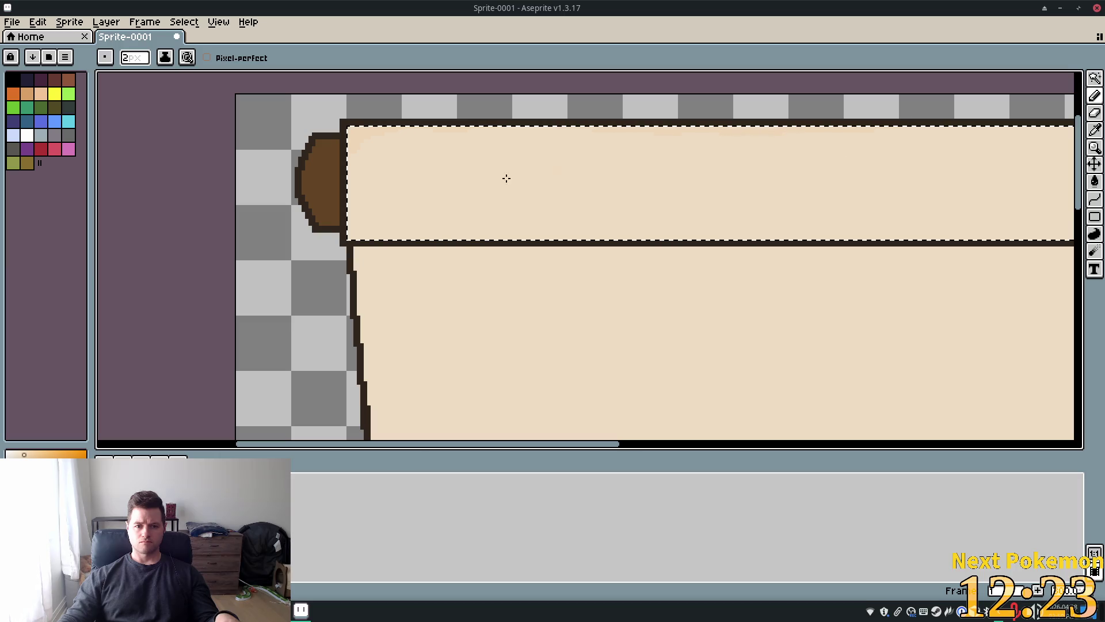
- Smooth the shading to cream along the rest of the roll's top edge
{"action": "left_click_drag", "start_coordinate": [678, 205], "coordinate": [522, 214]}
{"action": "scroll", "coordinate": [523, 214], "scroll_direction": "down", "scroll_amount": 3}
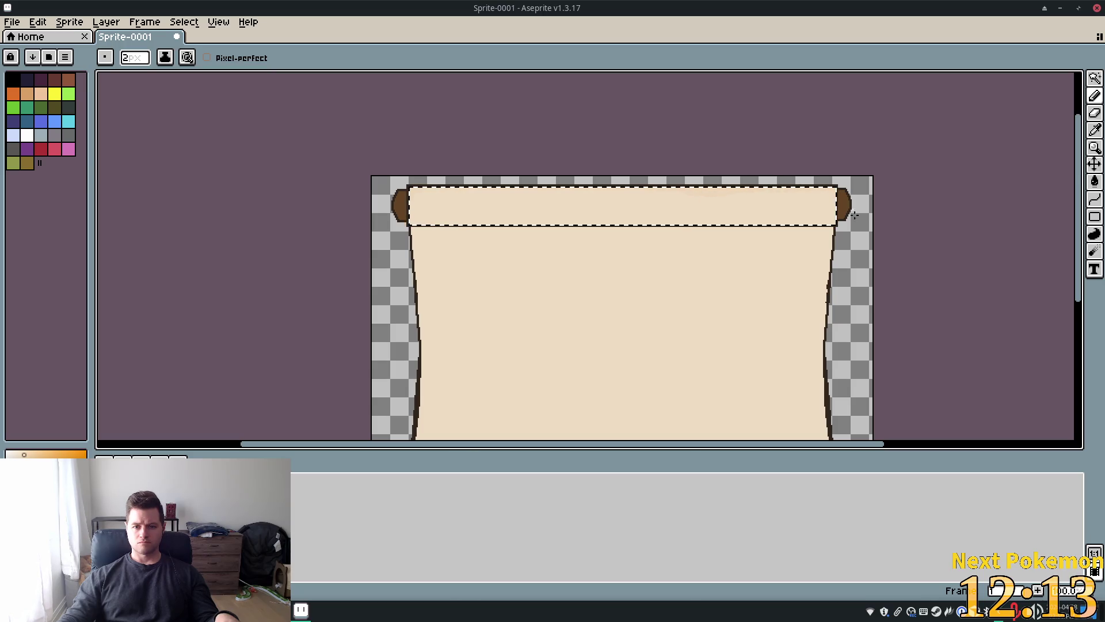
{"action": "scroll", "coordinate": [657, 215], "scroll_direction": "up", "scroll_amount": 1}
{"action": "mouse_move", "coordinate": [561, 163]}
{"action": "left_mouse_down"}
{"action": "mouse_move", "coordinate": [715, 183]}
{"action": "mouse_move", "coordinate": [796, 167]}
{"action": "left_mouse_up"}
{"action": "mouse_move", "coordinate": [184, 160]}
{"action": "left_mouse_down"}
{"action": "mouse_move", "coordinate": [217, 158]}
{"action": "mouse_move", "coordinate": [171, 173]}
{"action": "left_mouse_up"}
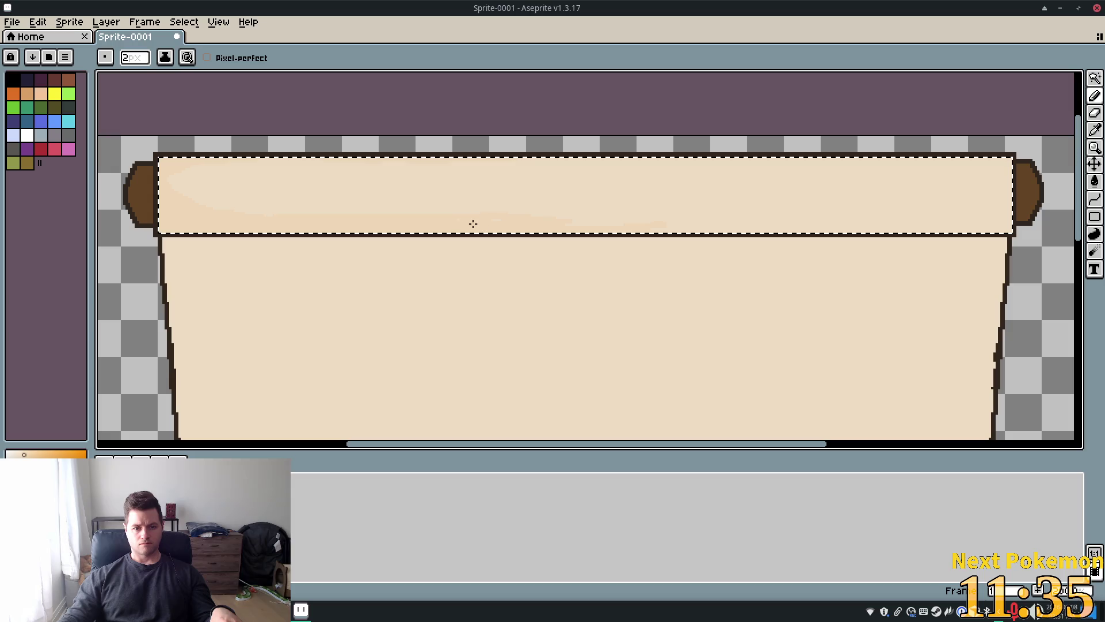
- Pencil an even darker peach band along the full lower edge of the top roll
{"action": "left_click_drag", "start_coordinate": [490, 226], "coordinate": [695, 221]}
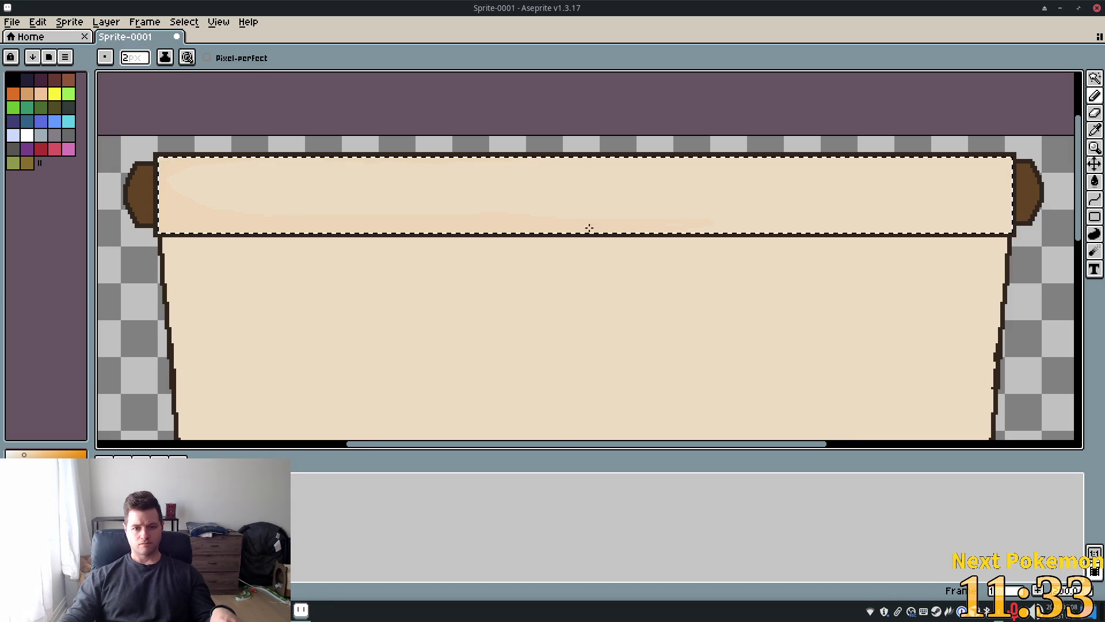
{"action": "mouse_move", "coordinate": [745, 229]}
{"action": "left_mouse_down"}
{"action": "mouse_move", "coordinate": [639, 224]}
{"action": "mouse_move", "coordinate": [723, 230]}
{"action": "mouse_move", "coordinate": [652, 216]}
{"action": "left_mouse_up"}
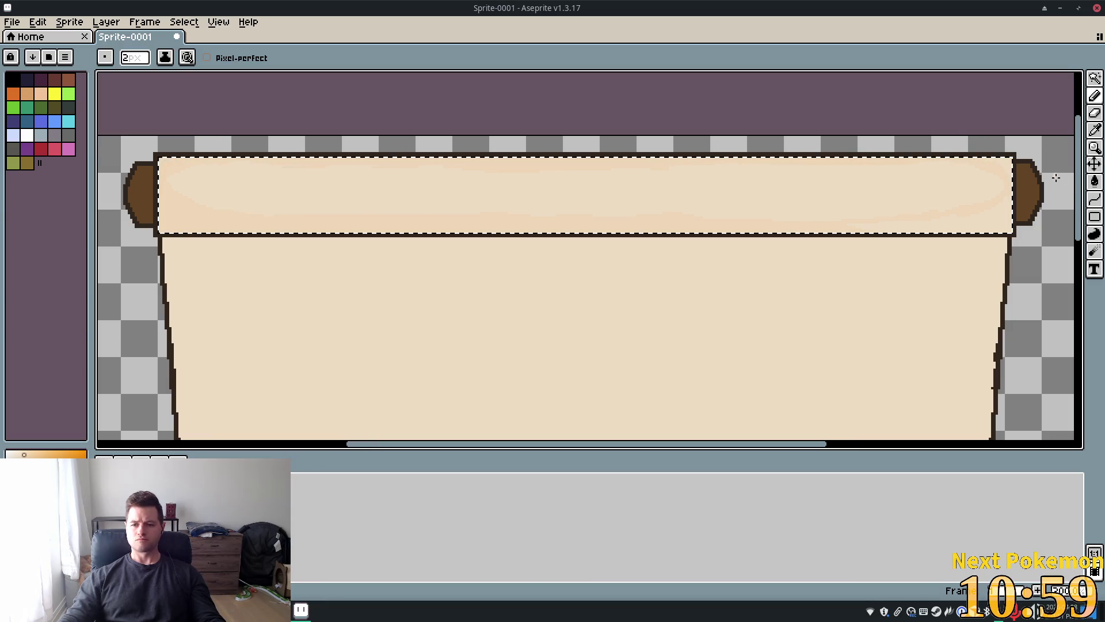
{"action": "left_click", "coordinate": [1094, 180]}
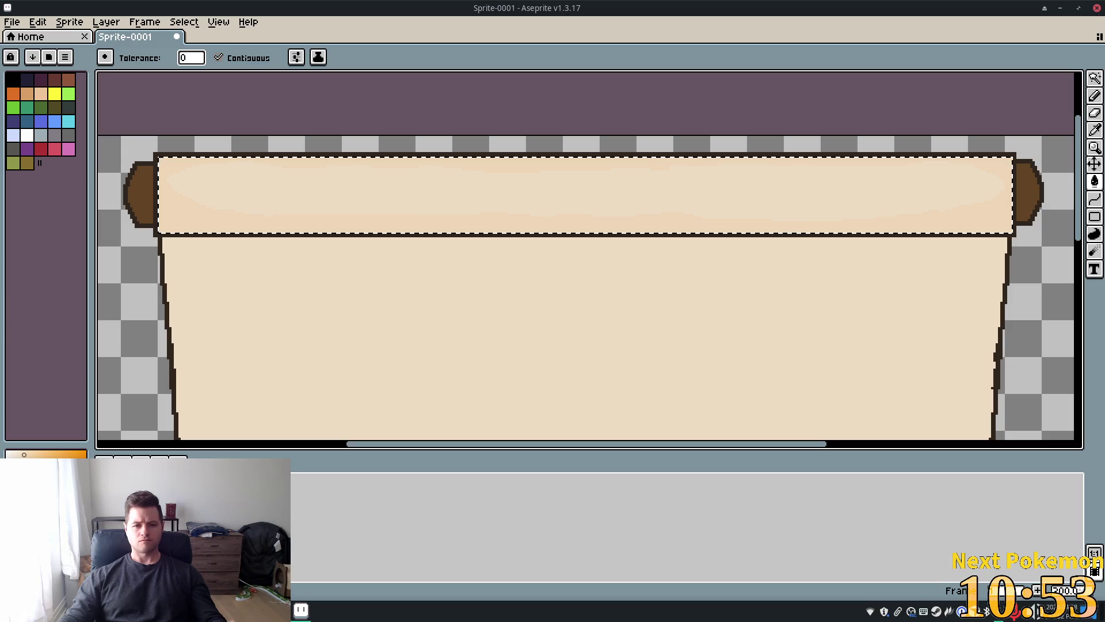
{"action": "scroll", "coordinate": [827, 217], "scroll_direction": "down", "scroll_amount": 3}
{"action": "scroll", "coordinate": [827, 218], "scroll_direction": "up", "scroll_amount": 2}
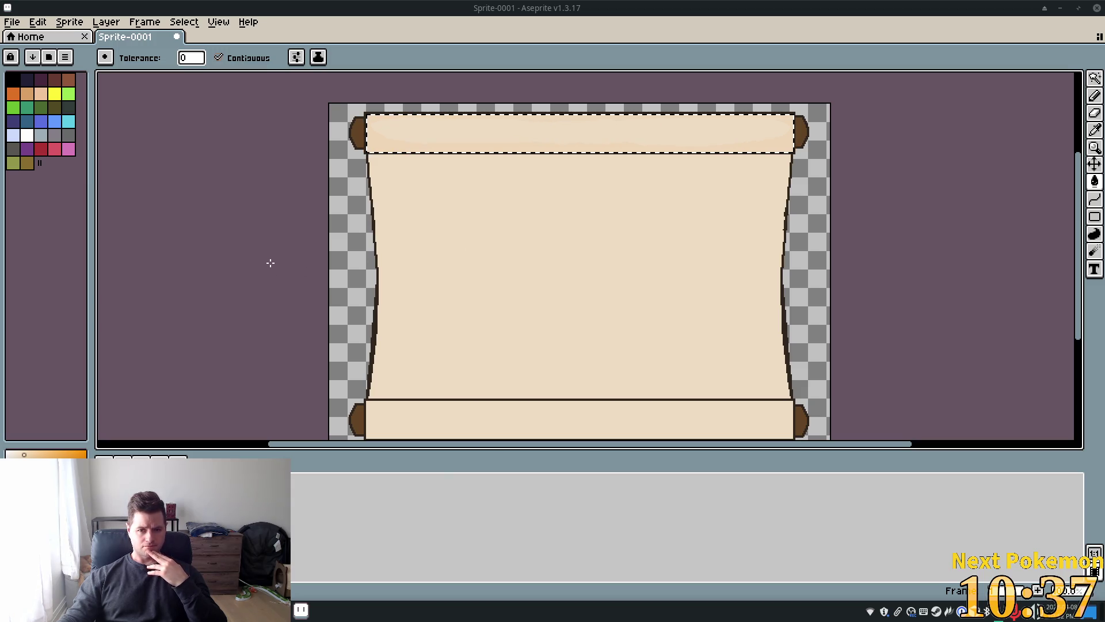
{"action": "scroll", "coordinate": [806, 144], "scroll_direction": "up", "scroll_amount": 3}
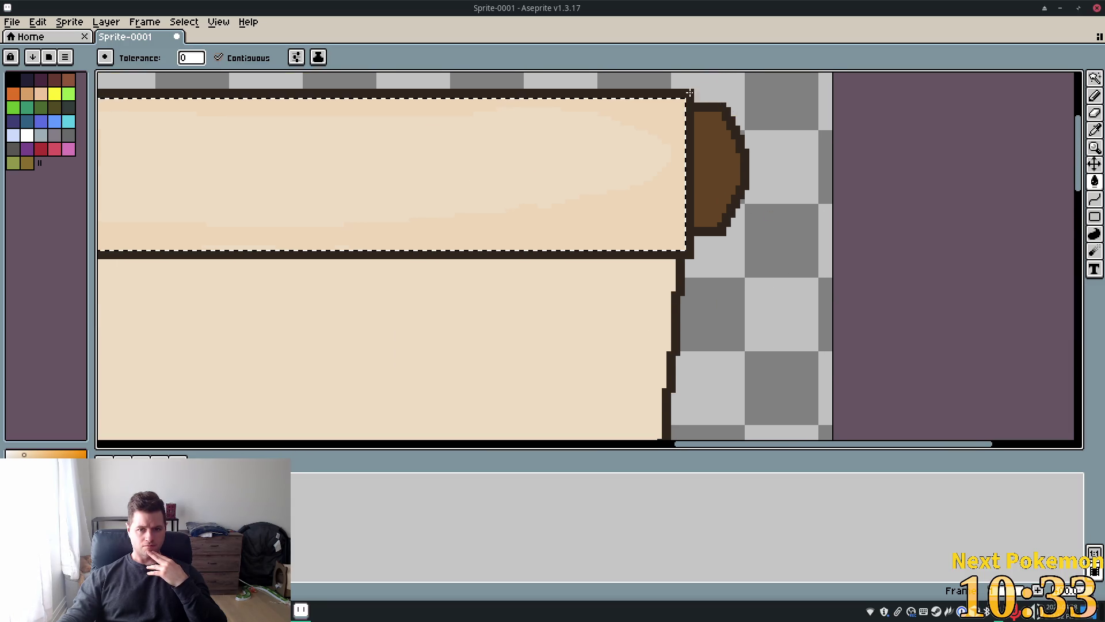
- Deselect, then undo to keep the upper roll selected, and return to the Pencil
{"action": "key", "text": "ctrl+d"}
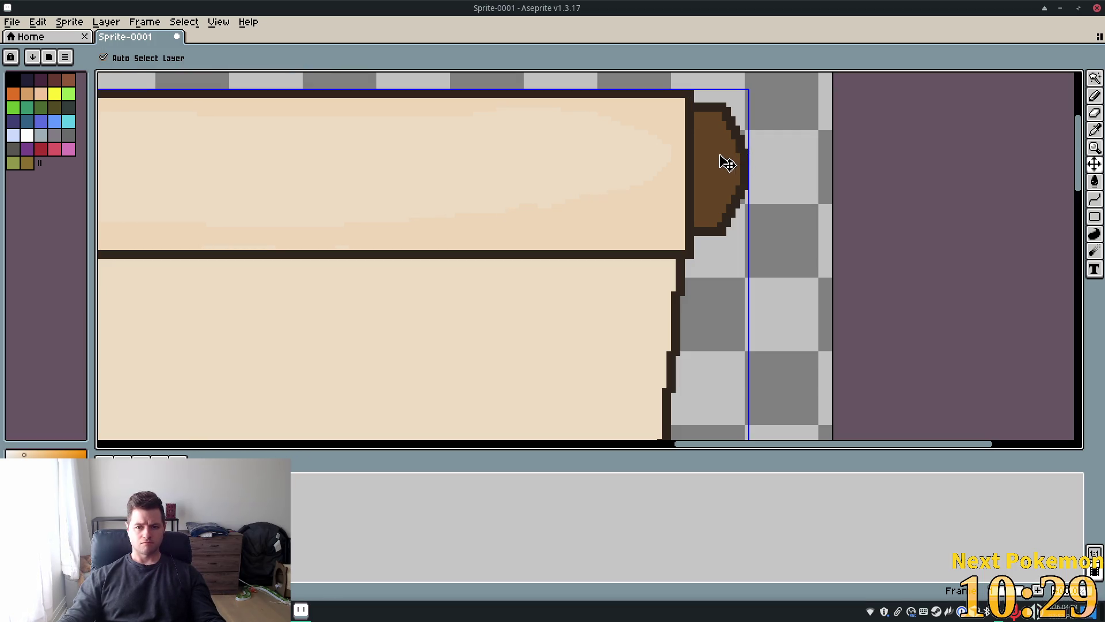
{"action": "key", "text": "ctrl+z"}
{"action": "scroll", "coordinate": [822, 231], "scroll_direction": "down", "scroll_amount": 1}
{"action": "scroll", "coordinate": [870, 264], "scroll_direction": "left", "scroll_amount": 5}
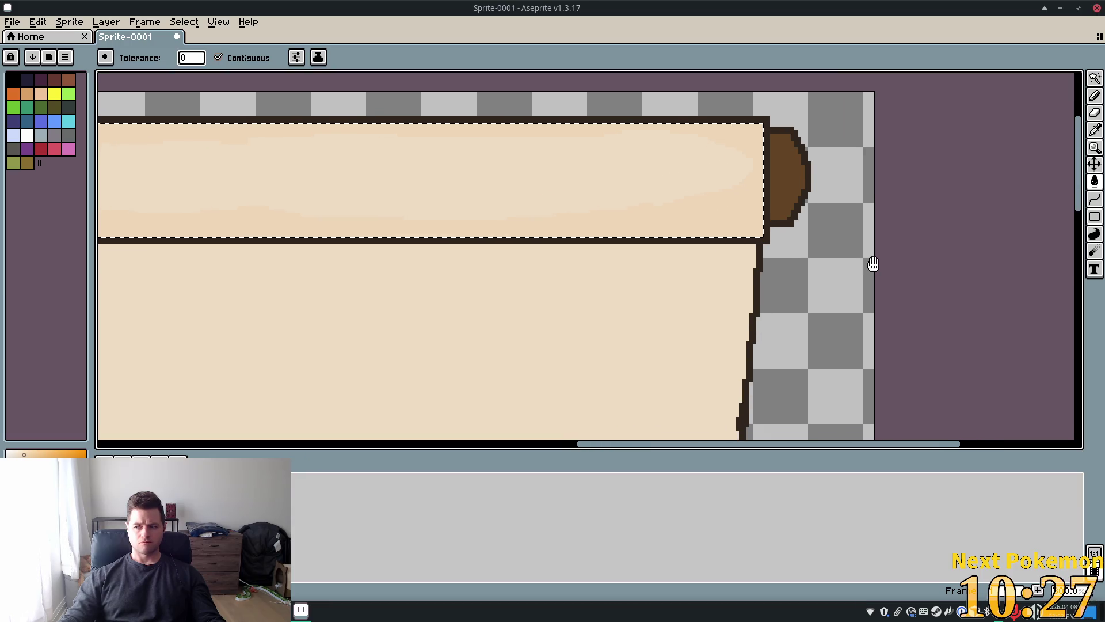
{"action": "scroll", "coordinate": [957, 259], "scroll_direction": "left", "scroll_amount": 3}
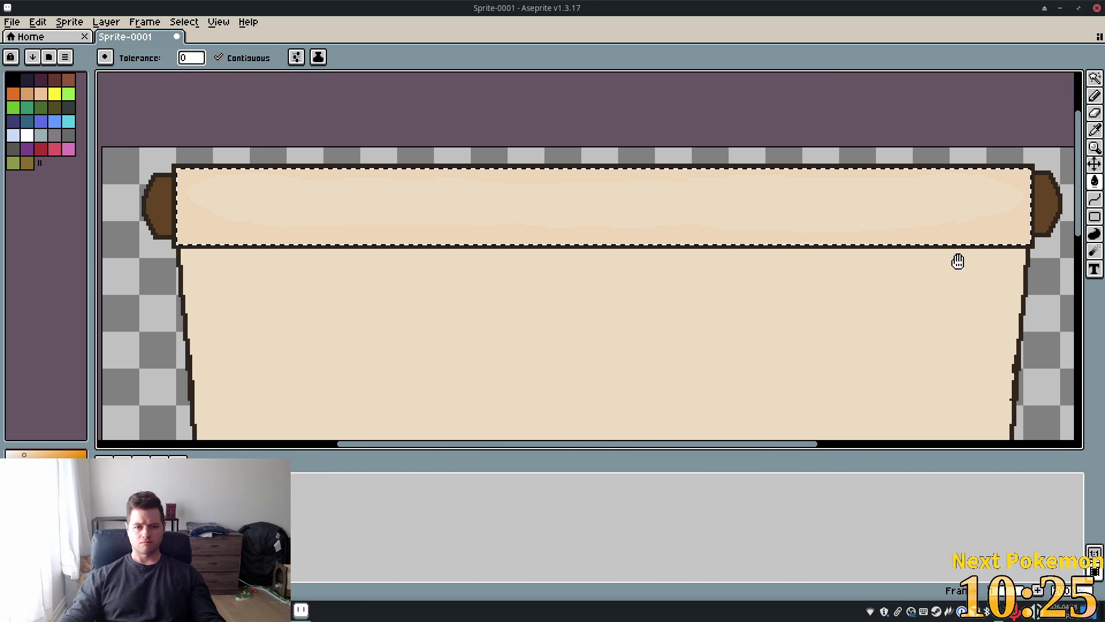
{"action": "scroll", "coordinate": [777, 213], "scroll_direction": "down", "scroll_amount": 2}
{"action": "scroll", "coordinate": [772, 283], "scroll_direction": "up", "scroll_amount": 3}
{"action": "scroll", "coordinate": [758, 271], "scroll_direction": "down", "scroll_amount": 2}
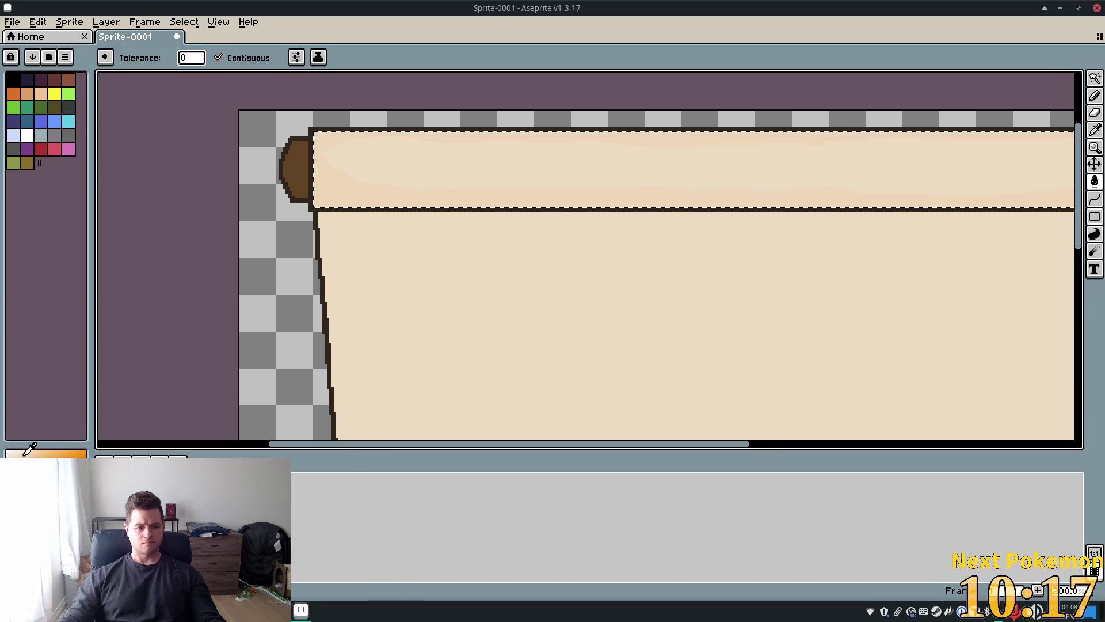
{"action": "key", "text": "b"}
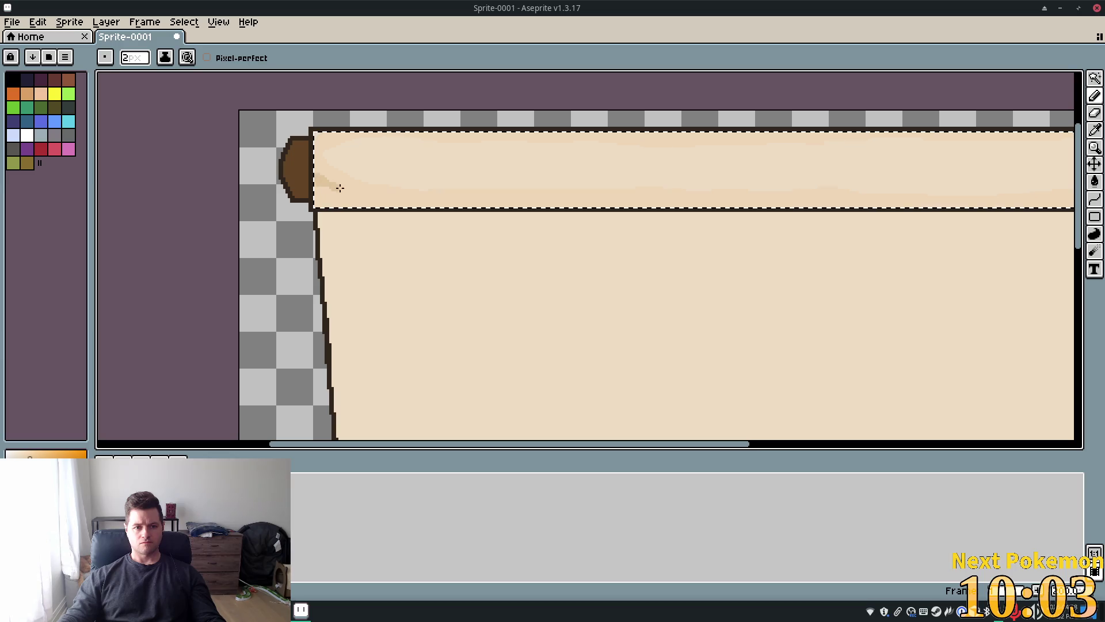
- Paint darker tan shading strokes along the upper roll's bottom edge, from the left end rightward
{"action": "left_click_drag", "start_coordinate": [366, 198], "coordinate": [422, 206]}
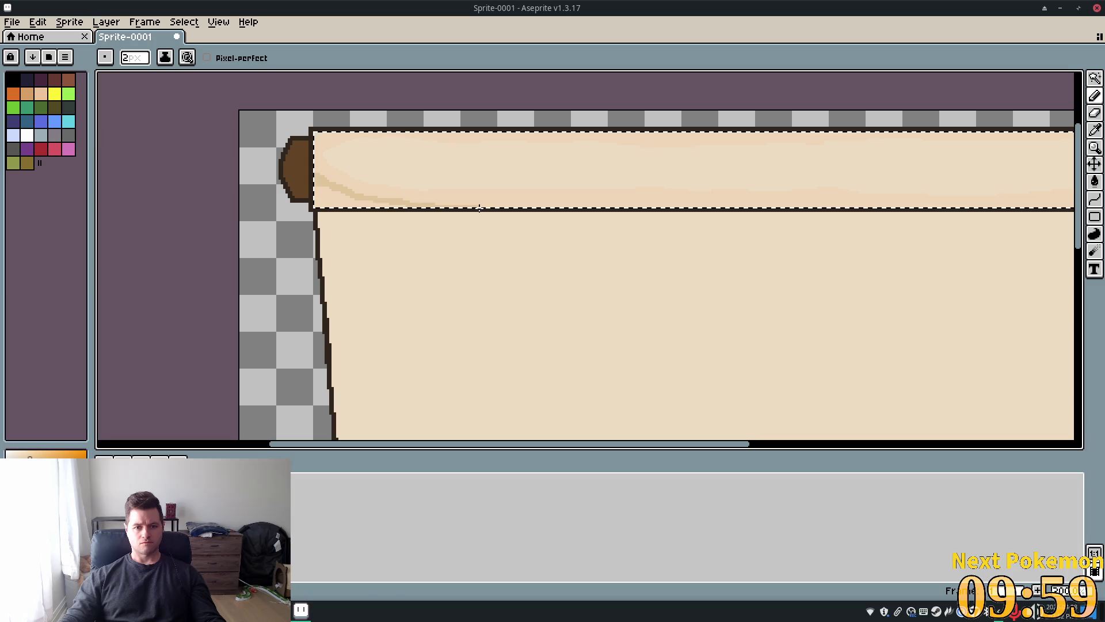
{"action": "left_click_drag", "start_coordinate": [486, 203], "coordinate": [648, 203]}
{"action": "left_click_drag", "start_coordinate": [715, 204], "coordinate": [706, 204]}
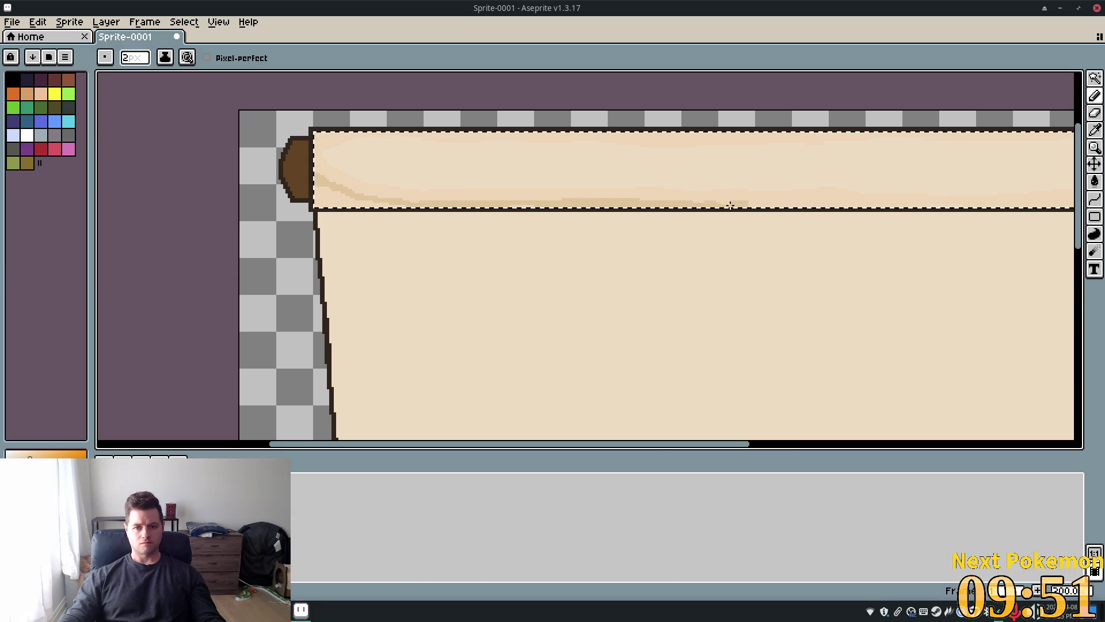
{"action": "left_click_drag", "start_coordinate": [797, 199], "coordinate": [873, 209]}
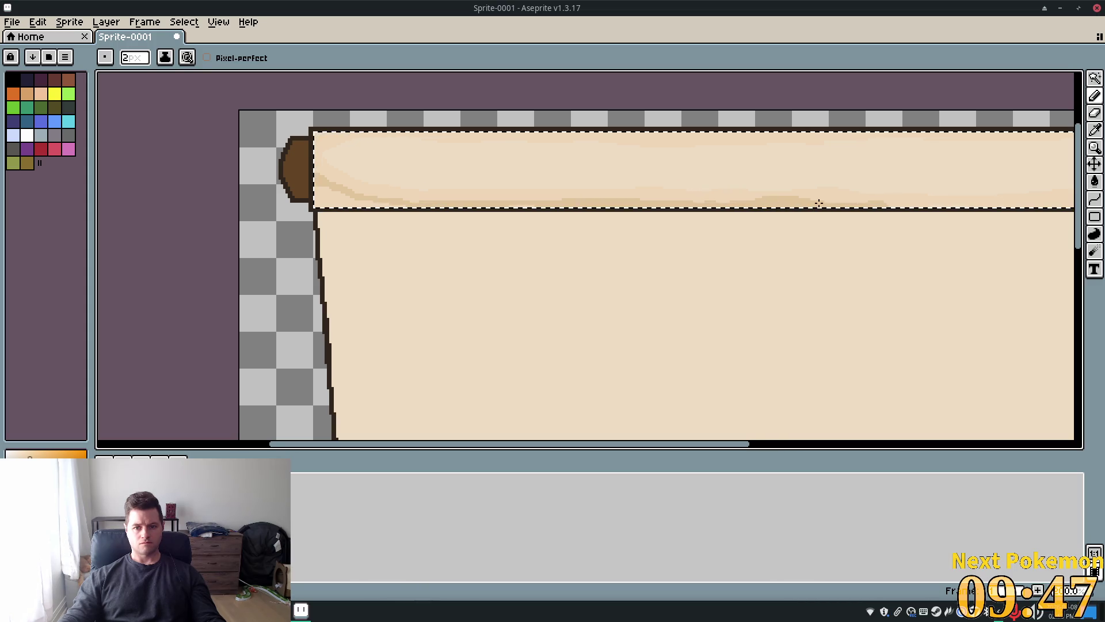
{"action": "scroll", "coordinate": [727, 254], "scroll_direction": "down", "scroll_amount": 1}
{"action": "scroll", "coordinate": [604, 259], "scroll_direction": "up", "scroll_amount": 1}
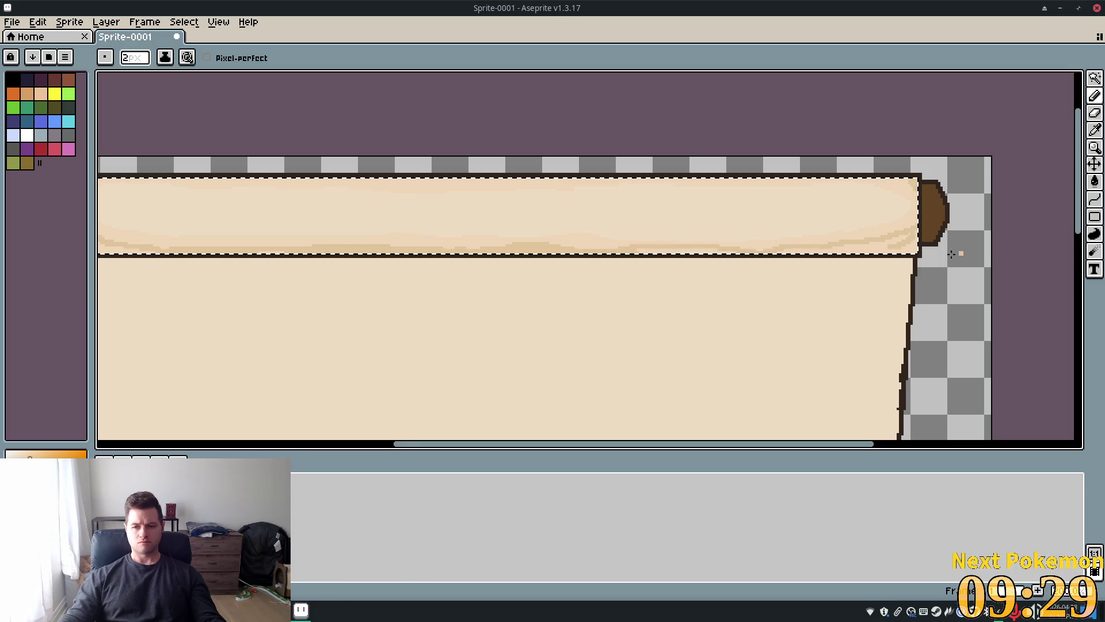
{"action": "left_click", "coordinate": [1094, 181]}
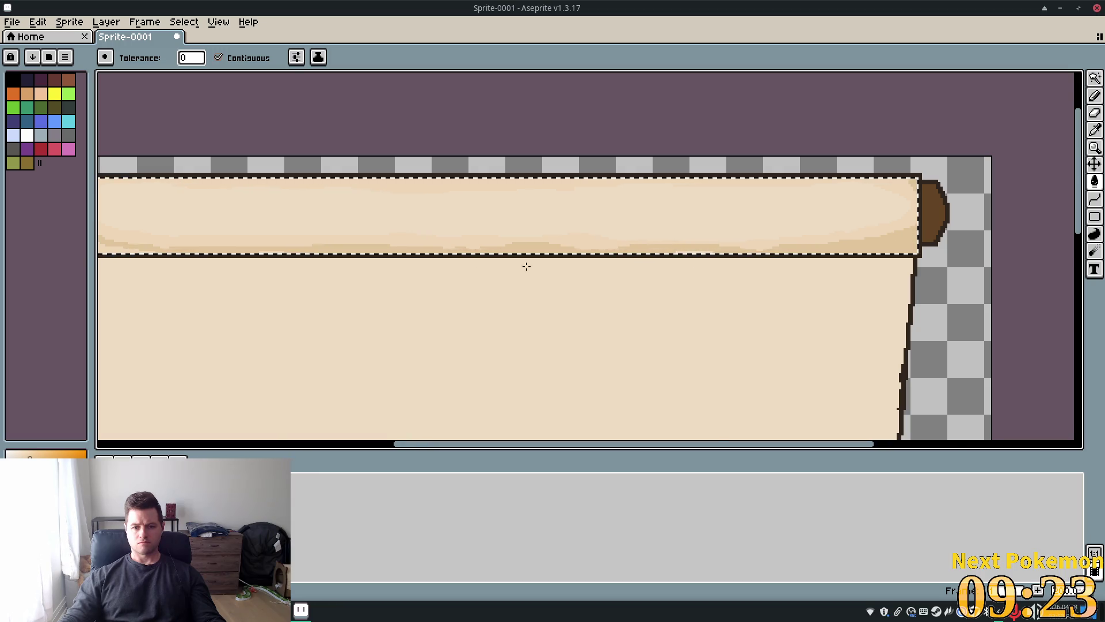
- Zoom out to check the whole scroll, zoom back in on the left end, and pick the Pencil
{"action": "scroll", "coordinate": [526, 266], "scroll_direction": "down", "scroll_amount": 3}
{"action": "scroll", "coordinate": [388, 265], "scroll_direction": "up", "scroll_amount": 3}
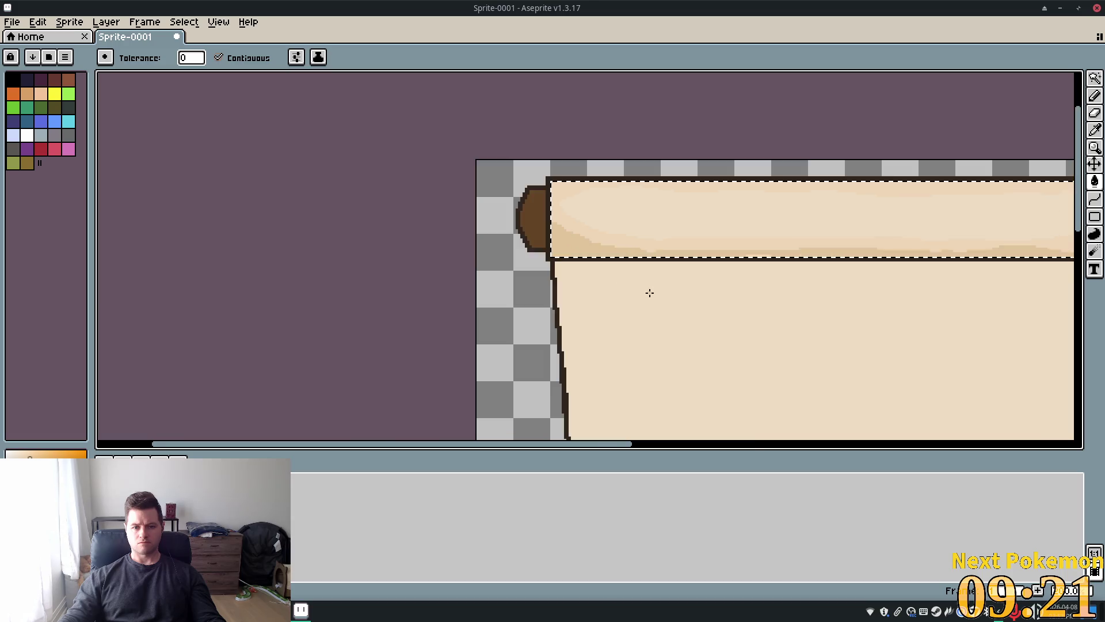
{"action": "scroll", "coordinate": [649, 293], "scroll_direction": "down", "scroll_amount": 1}
{"action": "scroll", "coordinate": [806, 339], "scroll_direction": "down", "scroll_amount": 1}
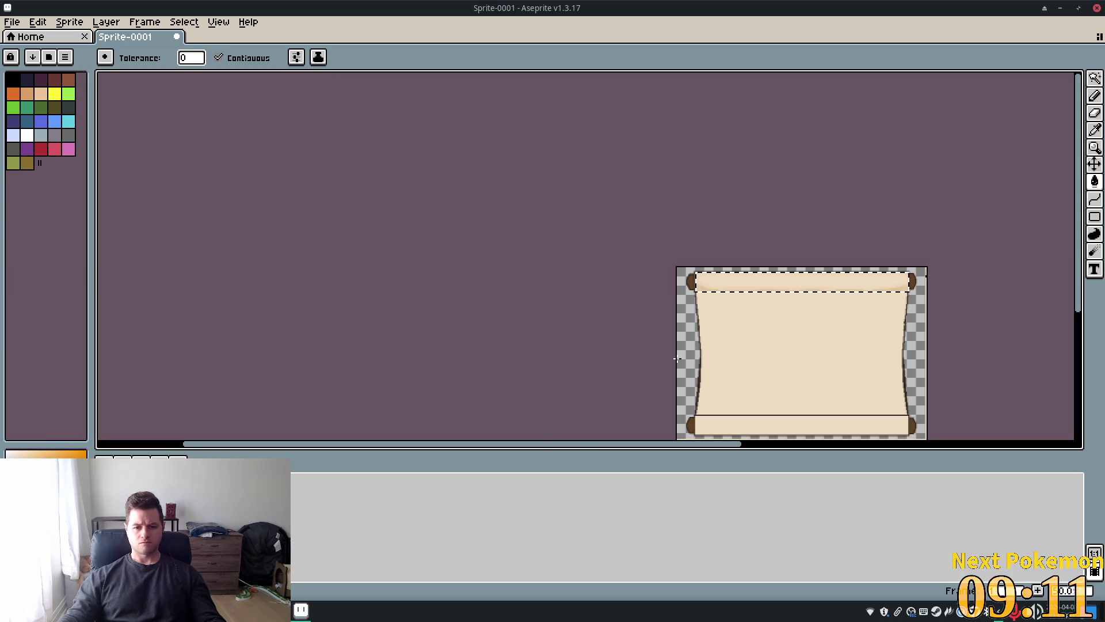
{"action": "scroll", "coordinate": [817, 331], "scroll_direction": "up", "scroll_amount": 4}
{"action": "scroll", "coordinate": [728, 326], "scroll_direction": "down", "scroll_amount": 4}
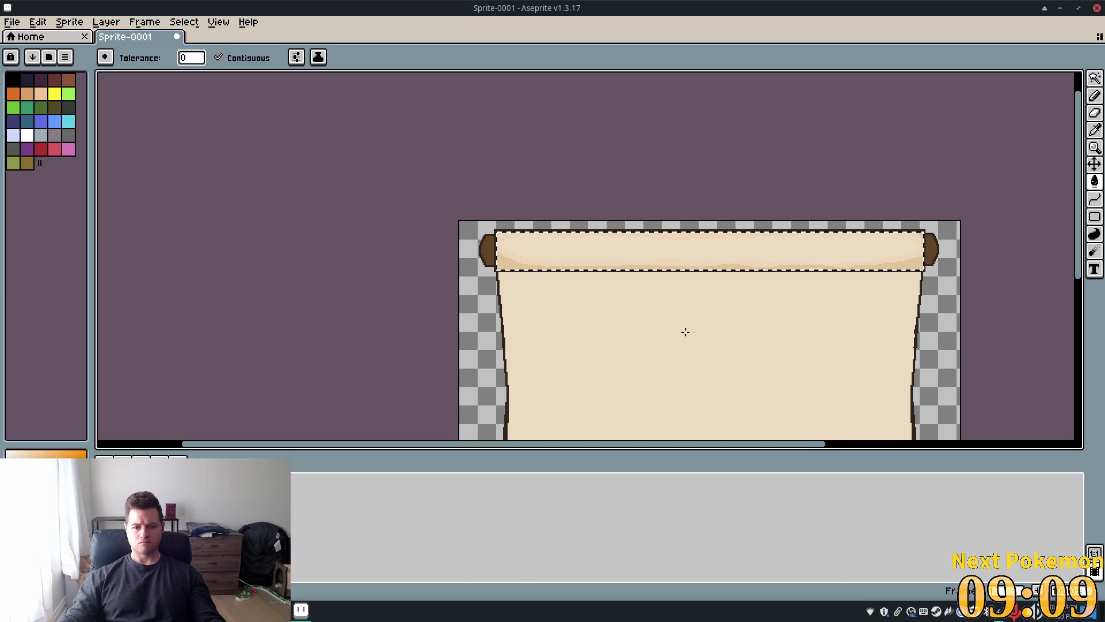
{"action": "scroll", "coordinate": [647, 328], "scroll_direction": "up", "scroll_amount": 4}
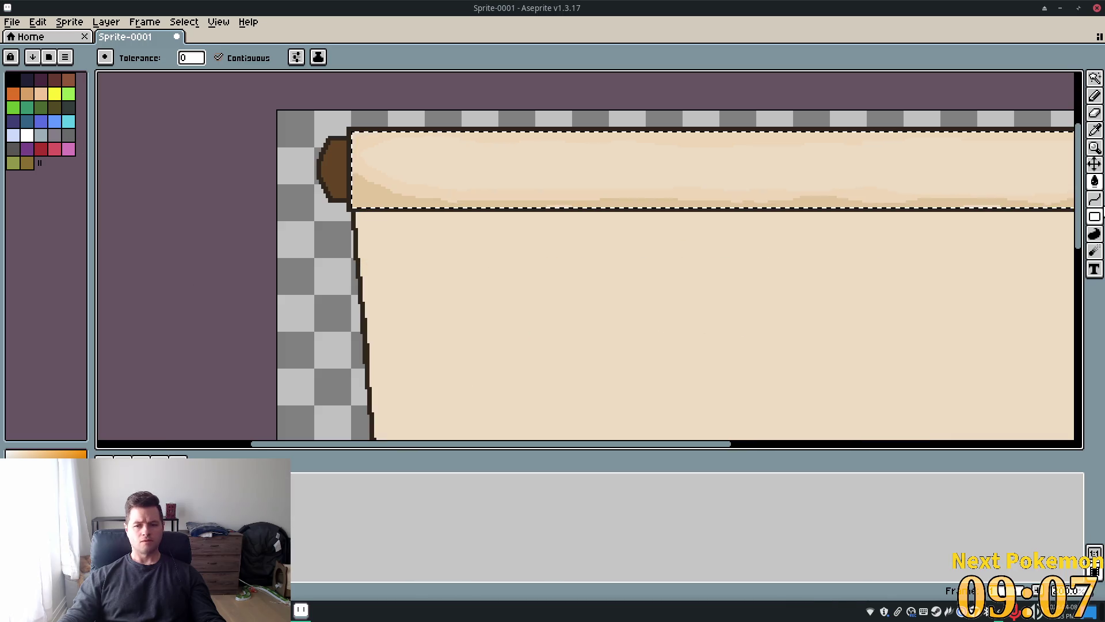
{"action": "key", "text": "b"}
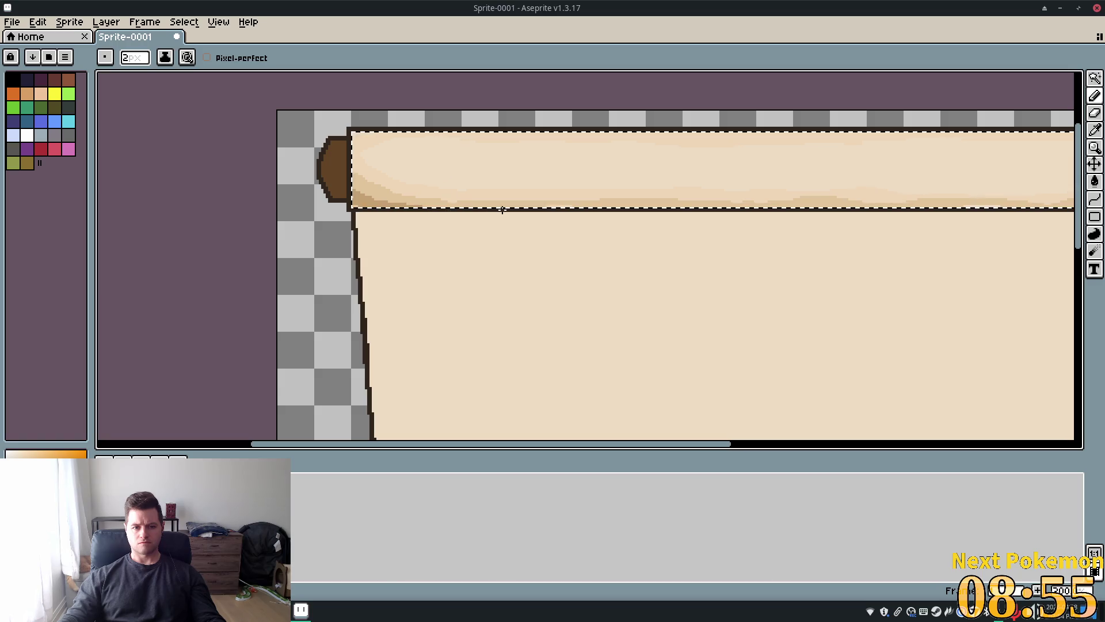
- Extend the darker tan shading along the top roll's bottom with two more strokes
{"action": "left_click_drag", "start_coordinate": [580, 209], "coordinate": [678, 209]}
{"action": "scroll", "coordinate": [748, 249], "scroll_direction": "right", "scroll_amount": 3}
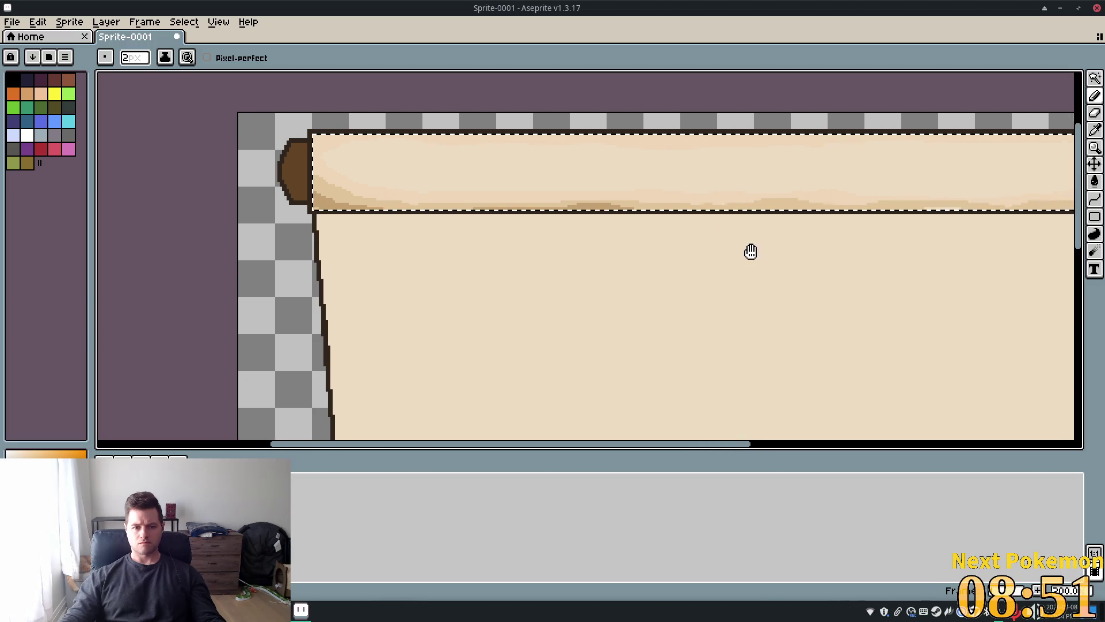
{"action": "left_click_drag", "start_coordinate": [670, 214], "coordinate": [694, 210]}
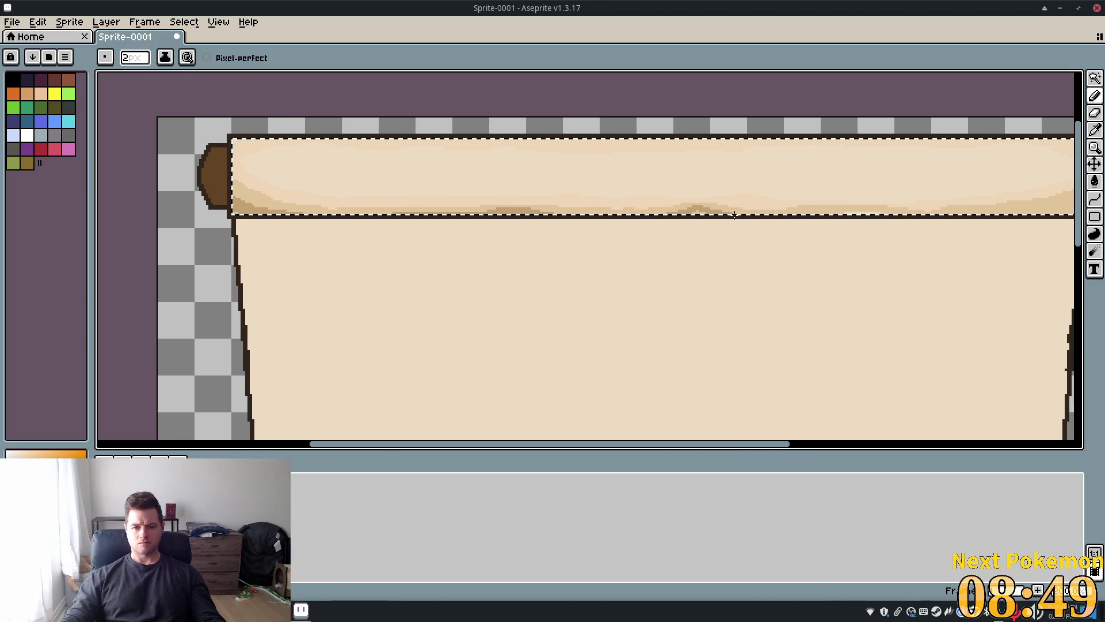
{"action": "scroll", "coordinate": [778, 256], "scroll_direction": "down", "scroll_amount": 1}
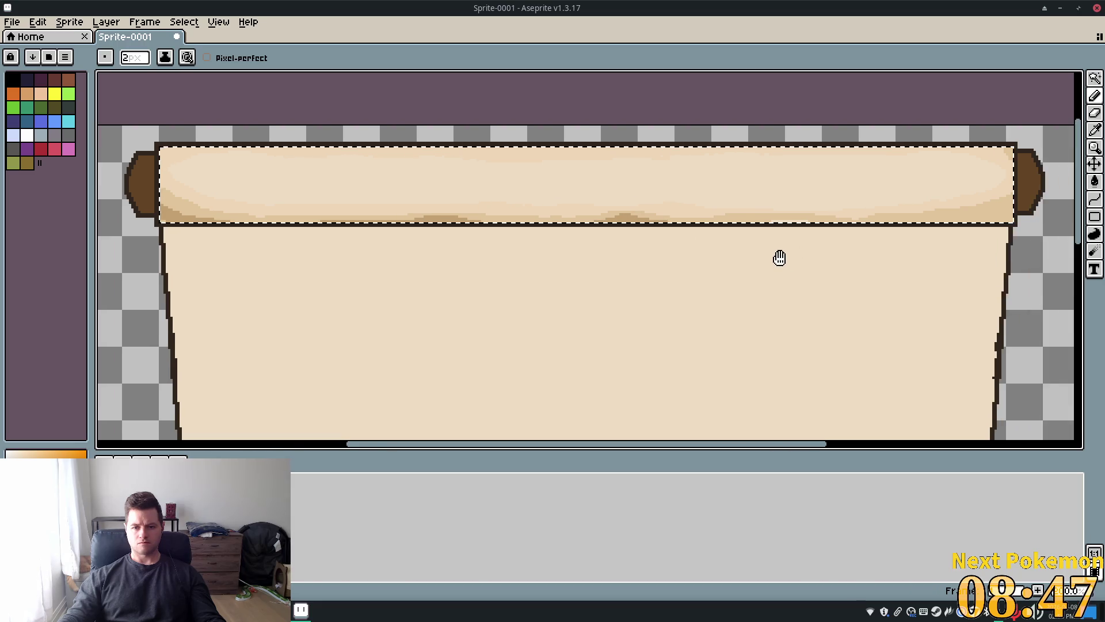
{"action": "scroll", "coordinate": [670, 234], "scroll_direction": "up", "scroll_amount": 1}
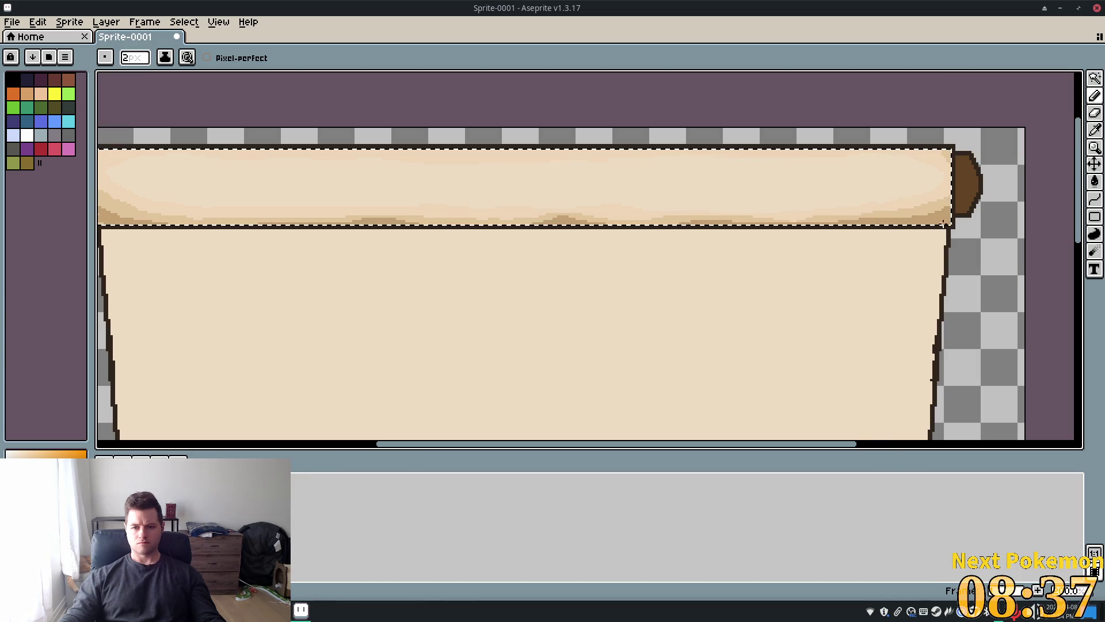
- Zoom around the top roll and pick the Paint Bucket tool
{"action": "scroll", "coordinate": [796, 310], "scroll_direction": "down", "scroll_amount": 5}
{"action": "scroll", "coordinate": [758, 314], "scroll_direction": "up", "scroll_amount": 2}
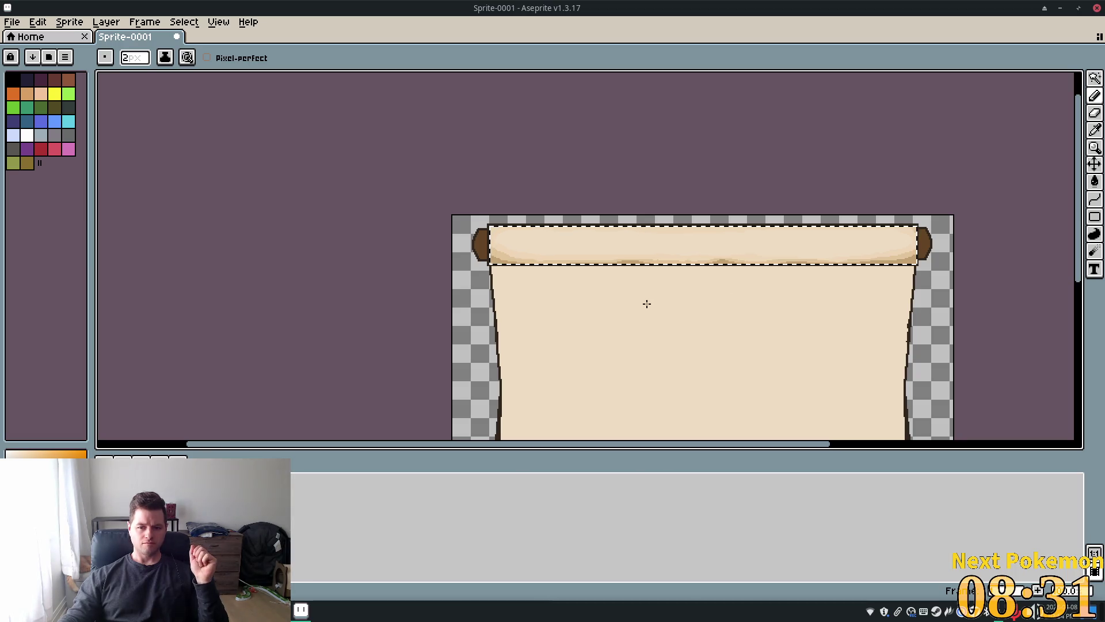
{"action": "scroll", "coordinate": [728, 305], "scroll_direction": "up", "scroll_amount": 2}
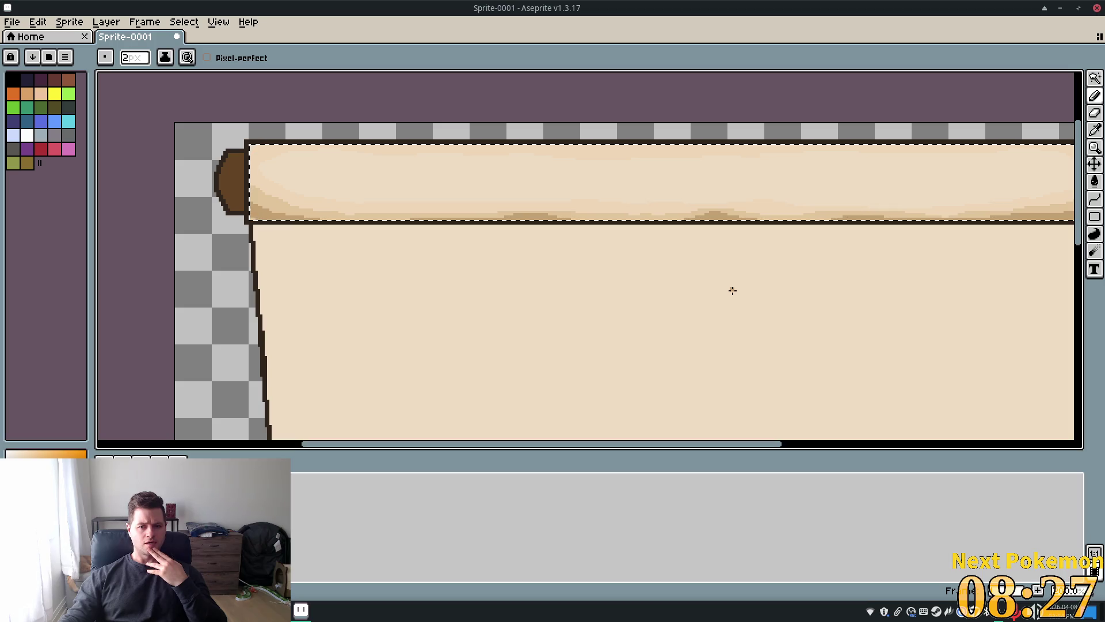
{"action": "scroll", "coordinate": [731, 291], "scroll_direction": "down", "scroll_amount": 2}
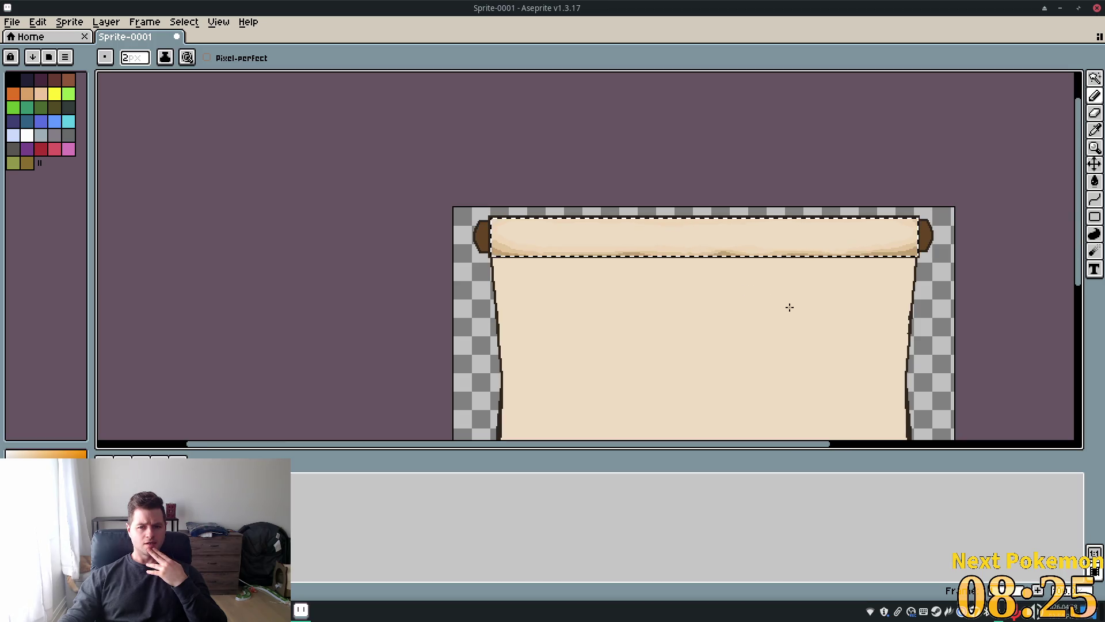
{"action": "scroll", "coordinate": [633, 293], "scroll_direction": "up", "scroll_amount": 2}
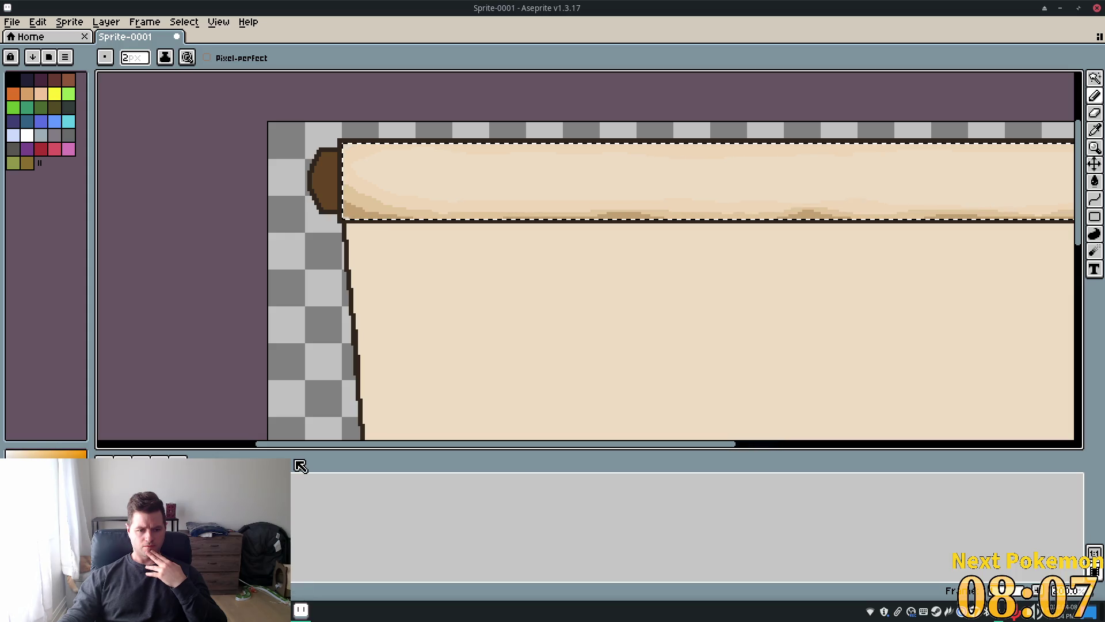
{"action": "left_click", "coordinate": [1092, 182]}
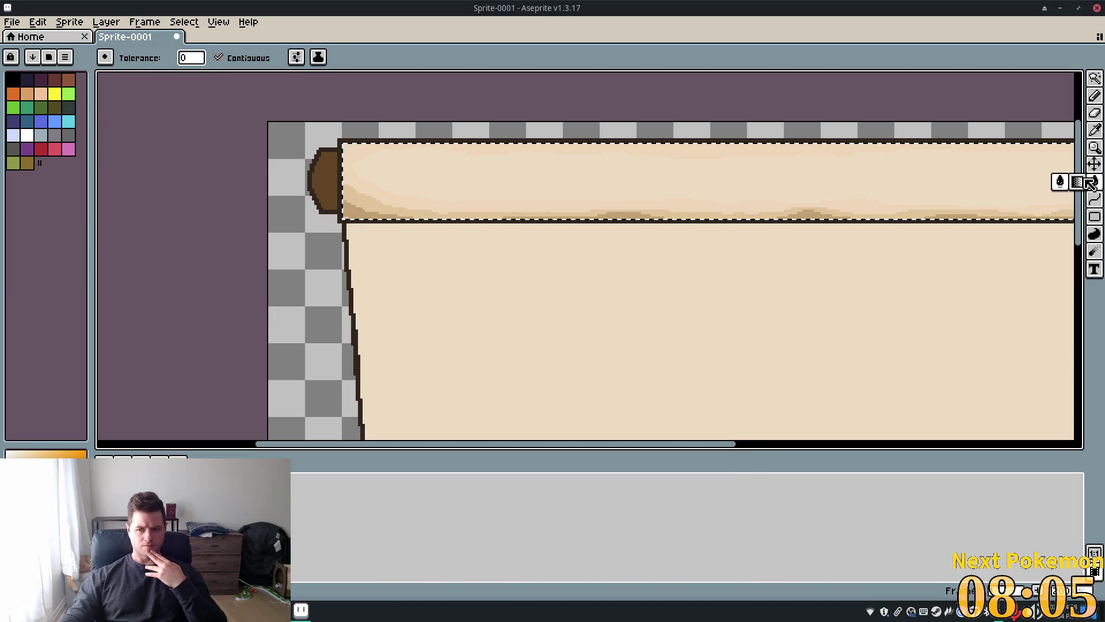
{"action": "scroll", "coordinate": [558, 280], "scroll_direction": "down", "scroll_amount": 3}
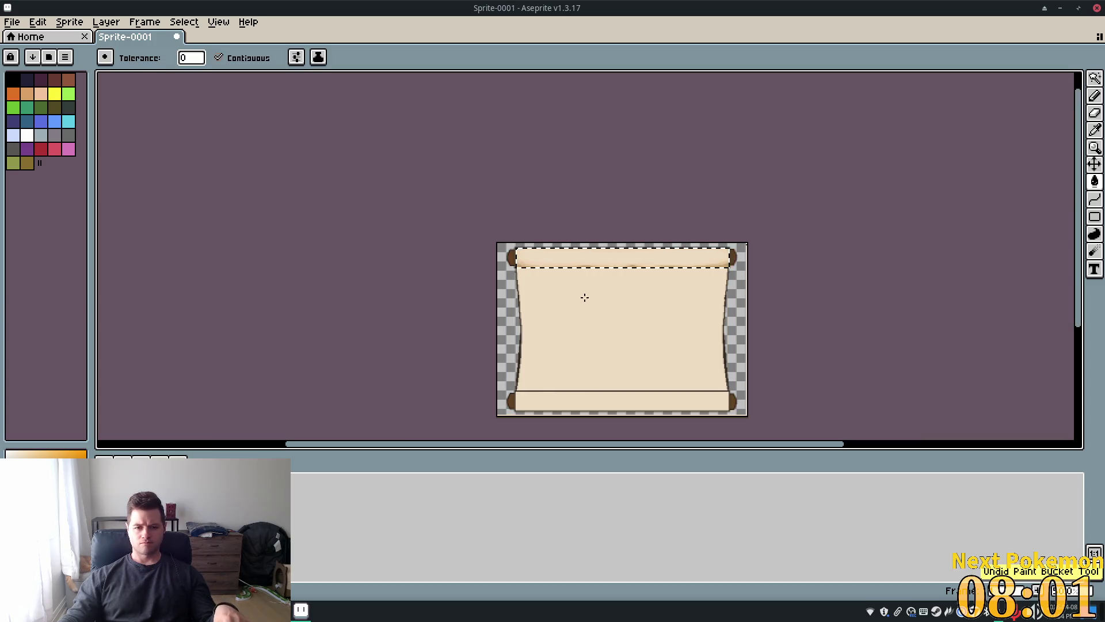
- Sample the roll end's brown with the Eyedropper and return to the Pencil
{"action": "scroll", "coordinate": [622, 302], "scroll_direction": "up", "scroll_amount": 2}
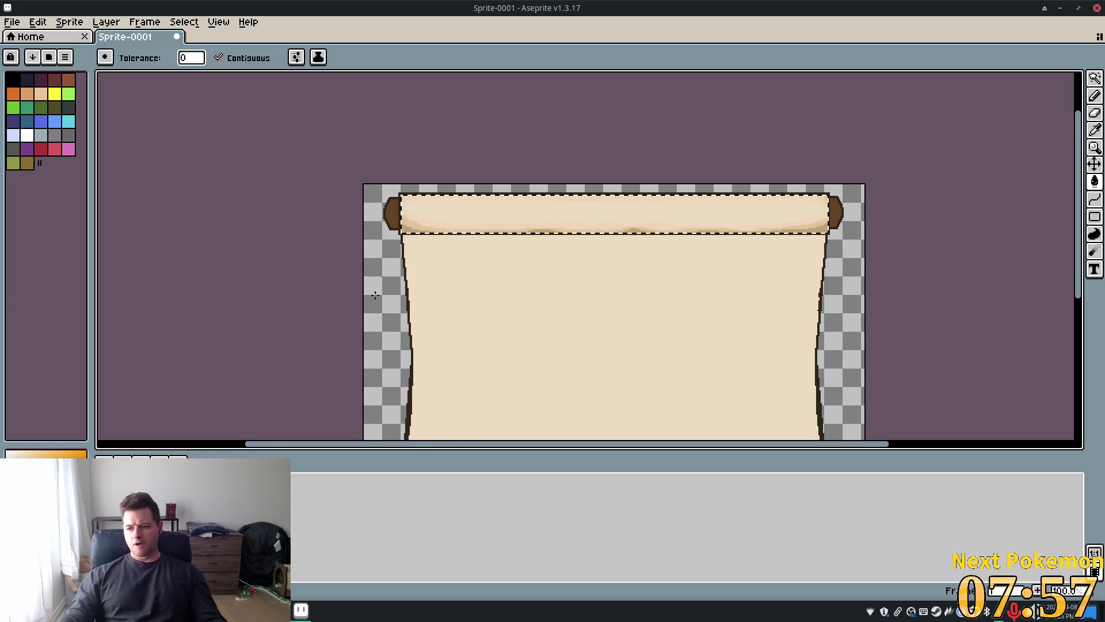
{"action": "left_click", "coordinate": [1094, 131]}
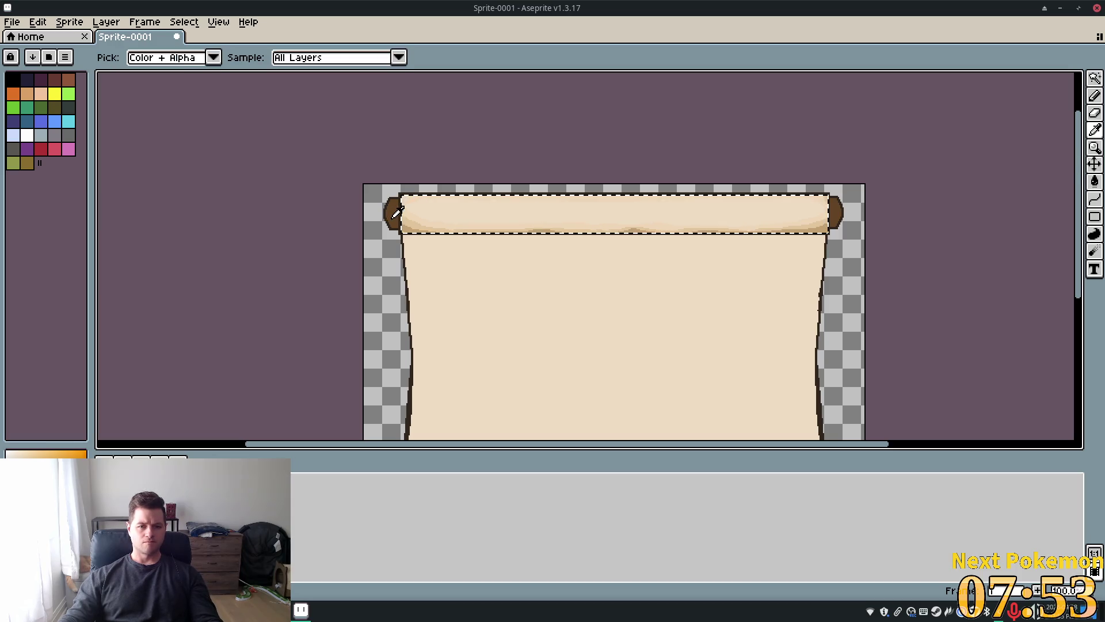
{"action": "scroll", "coordinate": [377, 236], "scroll_direction": "up", "scroll_amount": 1}
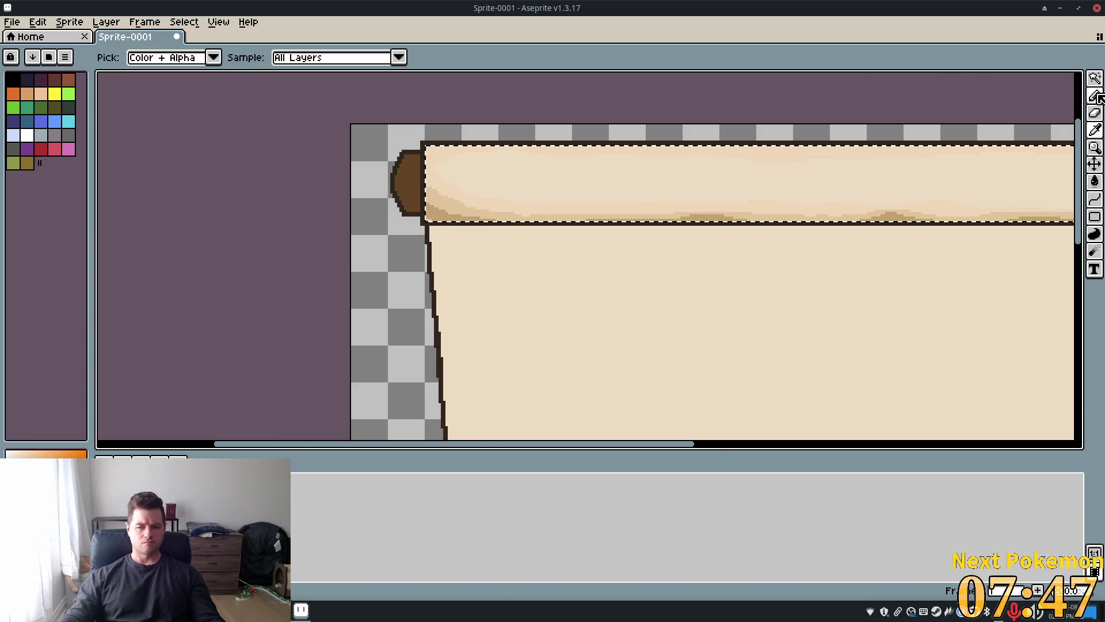
{"action": "key", "text": "b"}
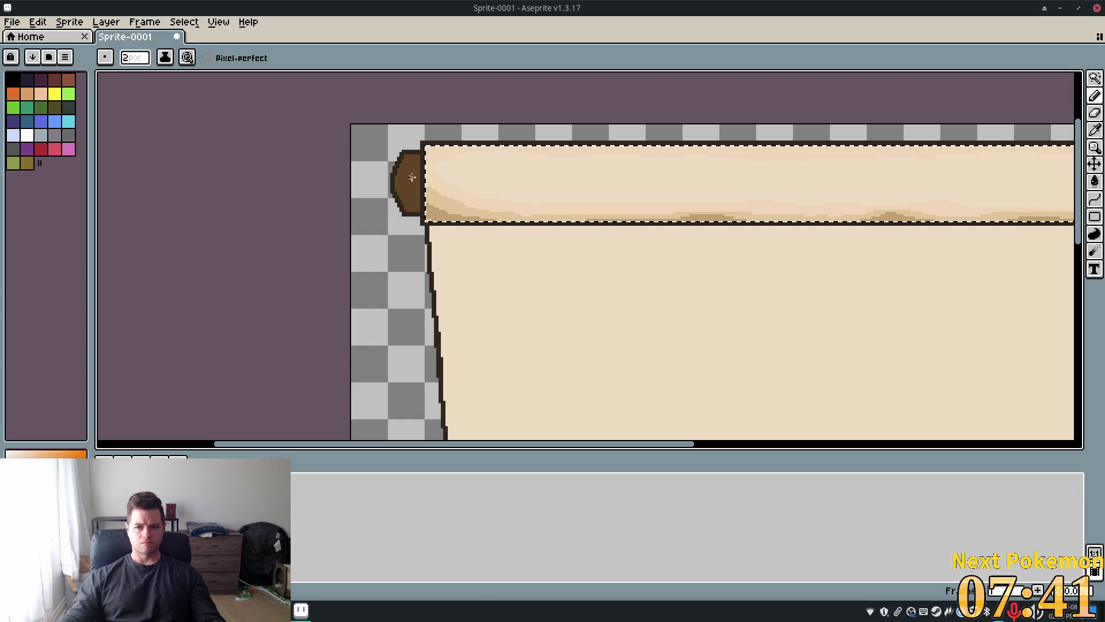
- Clear the top roll's selection, try a lighter highlight on the brown roll end, then undo it
{"action": "left_click", "coordinate": [454, 235]}
{"action": "key", "text": "ctrl+d"}
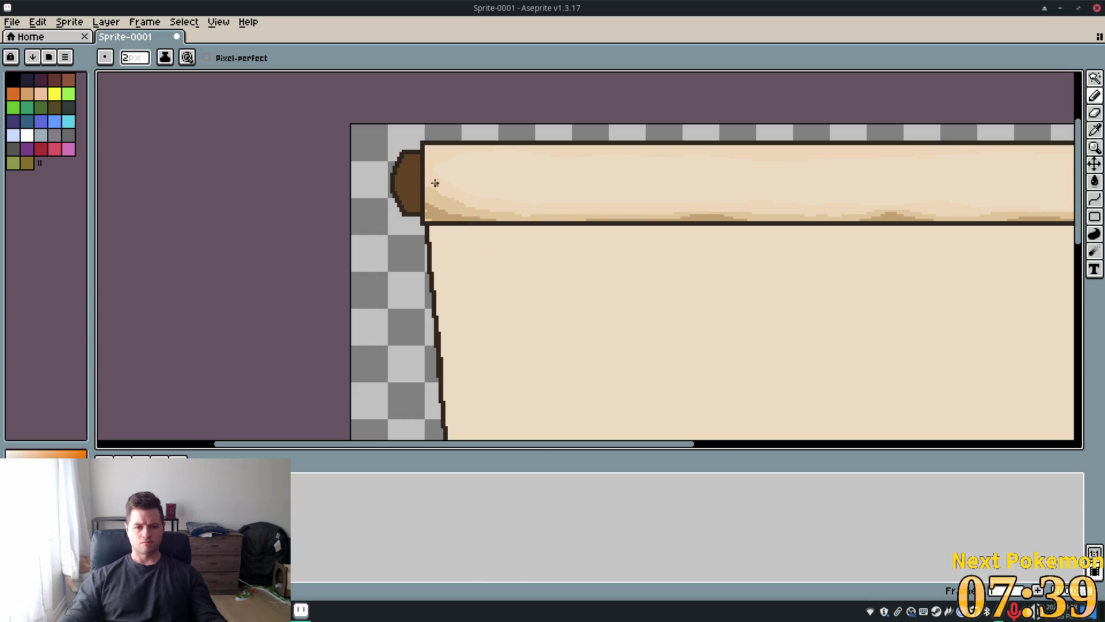
{"action": "mouse_move", "coordinate": [411, 169]}
{"action": "left_mouse_down"}
{"action": "mouse_move", "coordinate": [413, 180]}
{"action": "mouse_move", "coordinate": [405, 172]}
{"action": "left_mouse_up"}
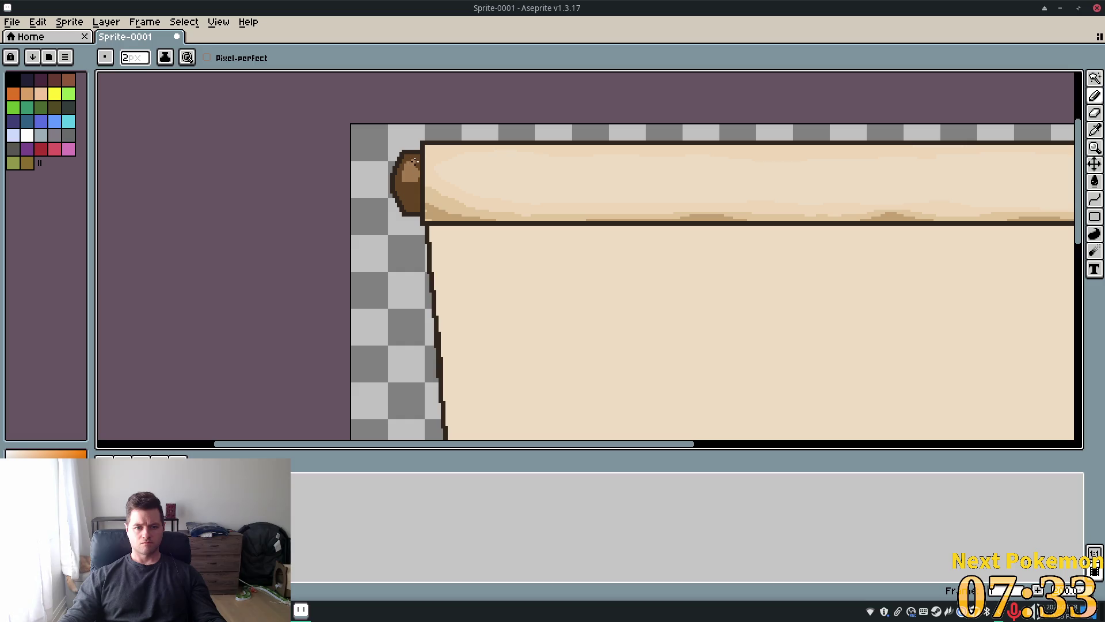
{"action": "scroll", "coordinate": [742, 279], "scroll_direction": "down", "scroll_amount": 3}
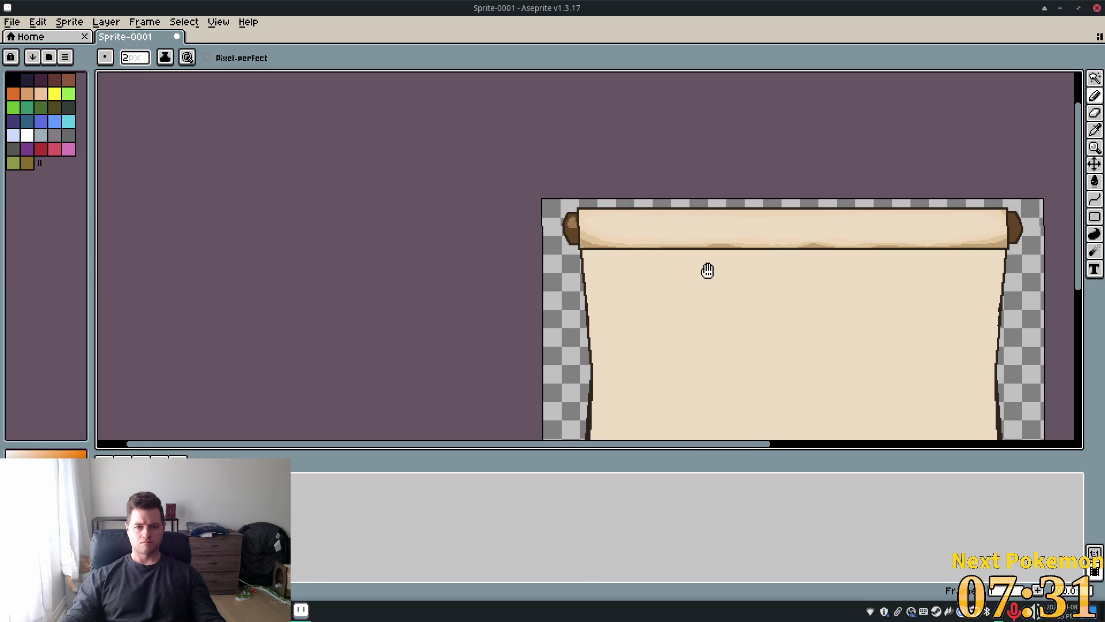
{"action": "left_click_drag", "start_coordinate": [708, 269], "coordinate": [646, 266]}
{"action": "scroll", "coordinate": [505, 223], "scroll_direction": "up", "scroll_amount": 3}
{"action": "key", "text": "ctrl+z"}
{"action": "key", "text": "ctrl+z"}
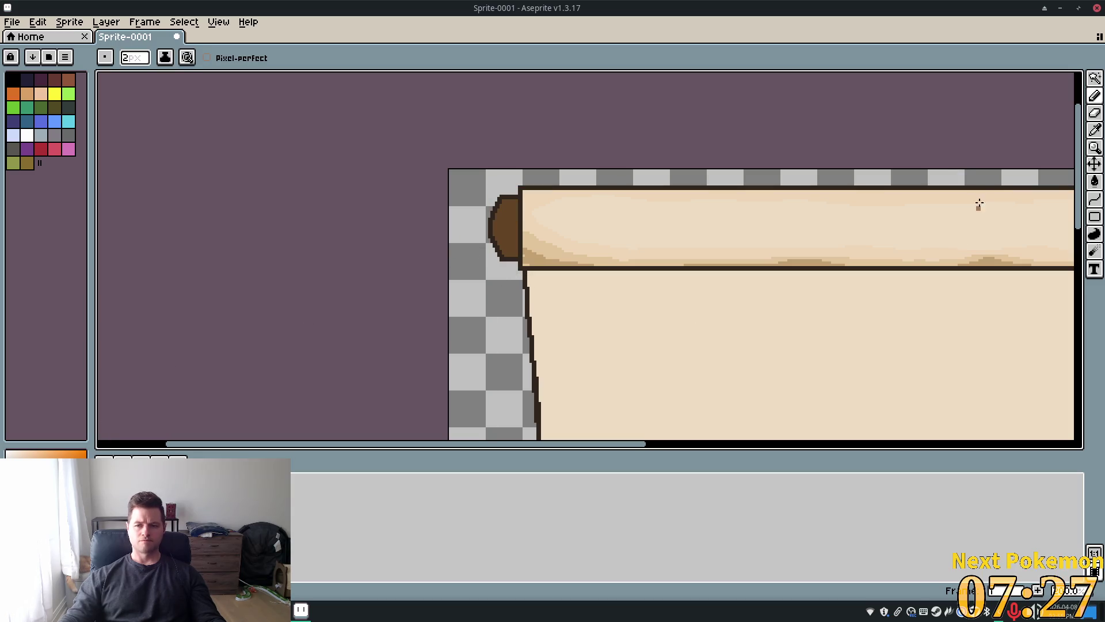
- Sample a brown shade and pencil highlights on the left knob, undoing stray pixels
{"action": "key", "text": "alt"}
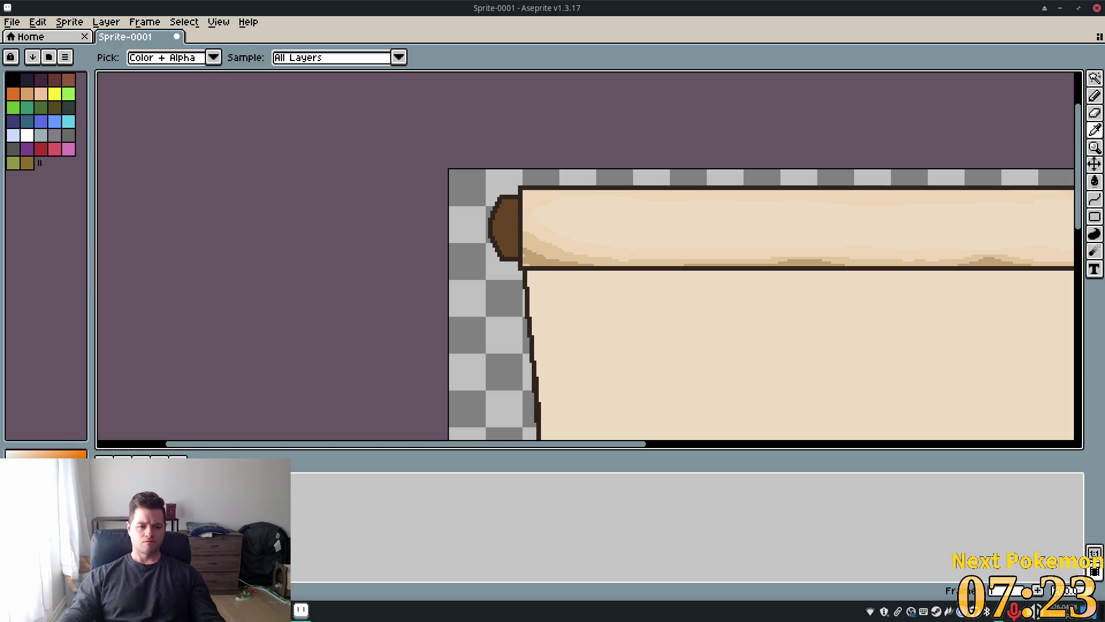
{"action": "key", "text": "b"}
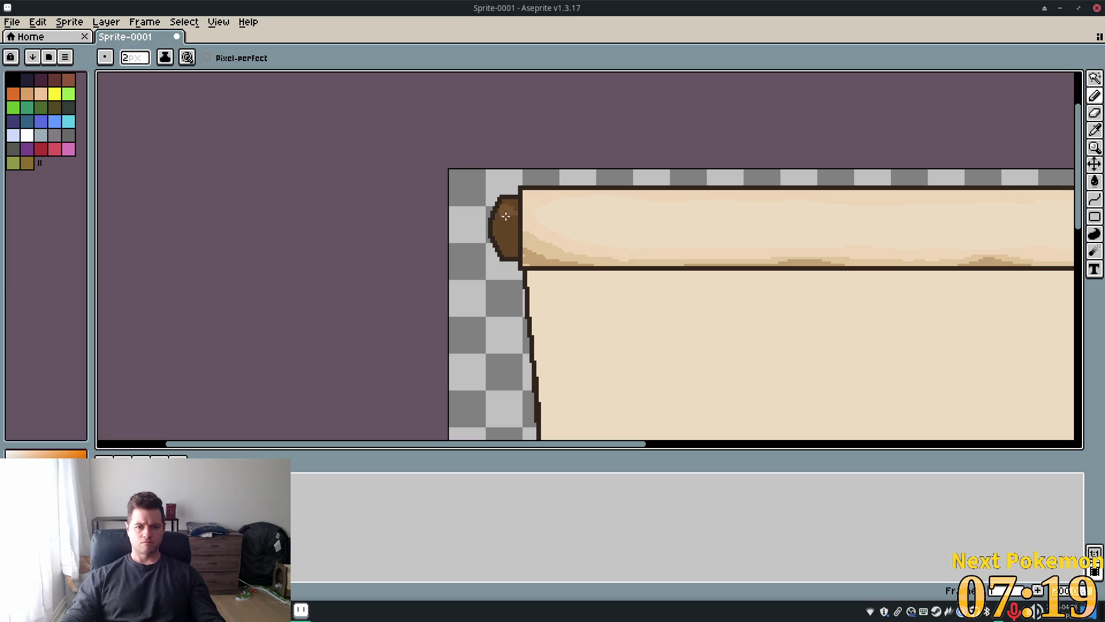
{"action": "scroll", "coordinate": [504, 227], "scroll_direction": "up", "scroll_amount": 2}
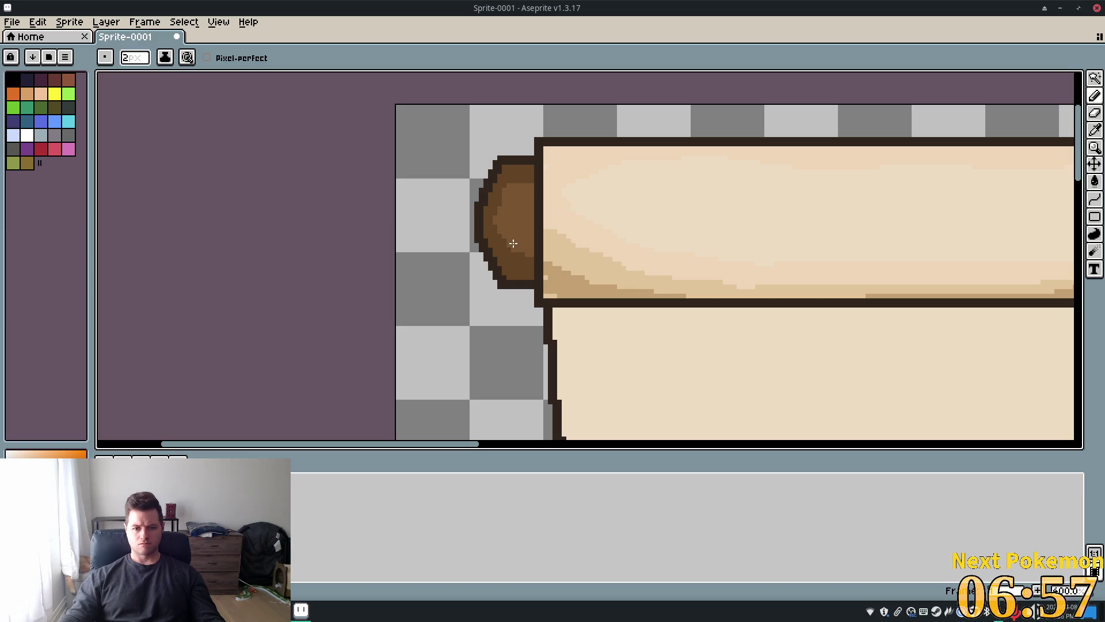
{"action": "key", "text": "ctrl+z"}
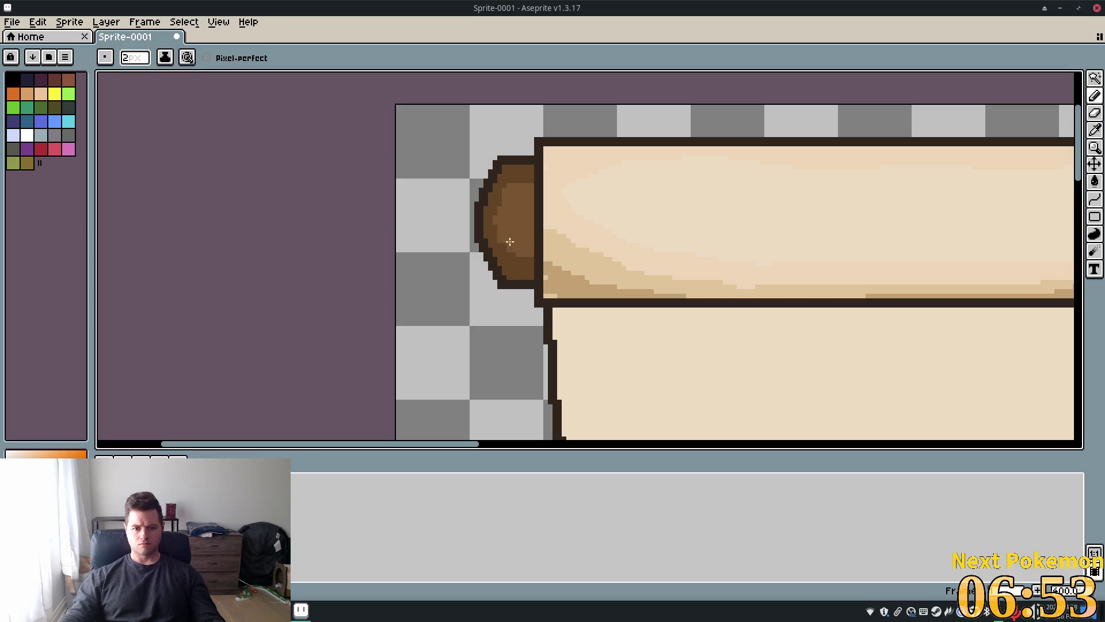
{"action": "key", "text": "ctrl+z"}
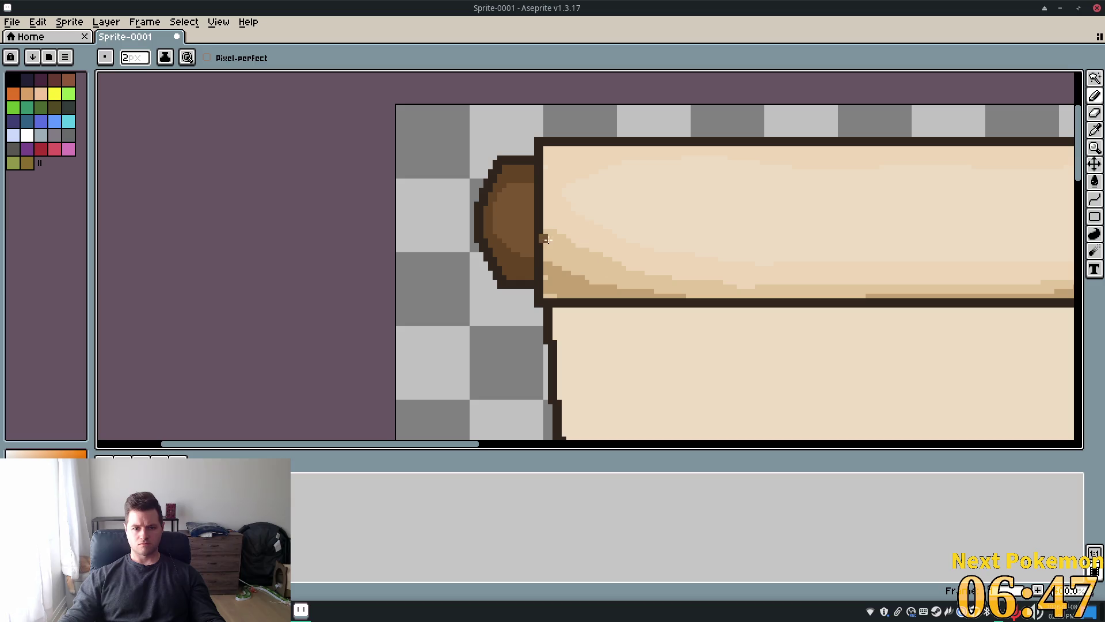
{"action": "scroll", "coordinate": [546, 240], "scroll_direction": "down", "scroll_amount": 3}
{"action": "scroll", "coordinate": [679, 254], "scroll_direction": "up", "scroll_amount": 4}
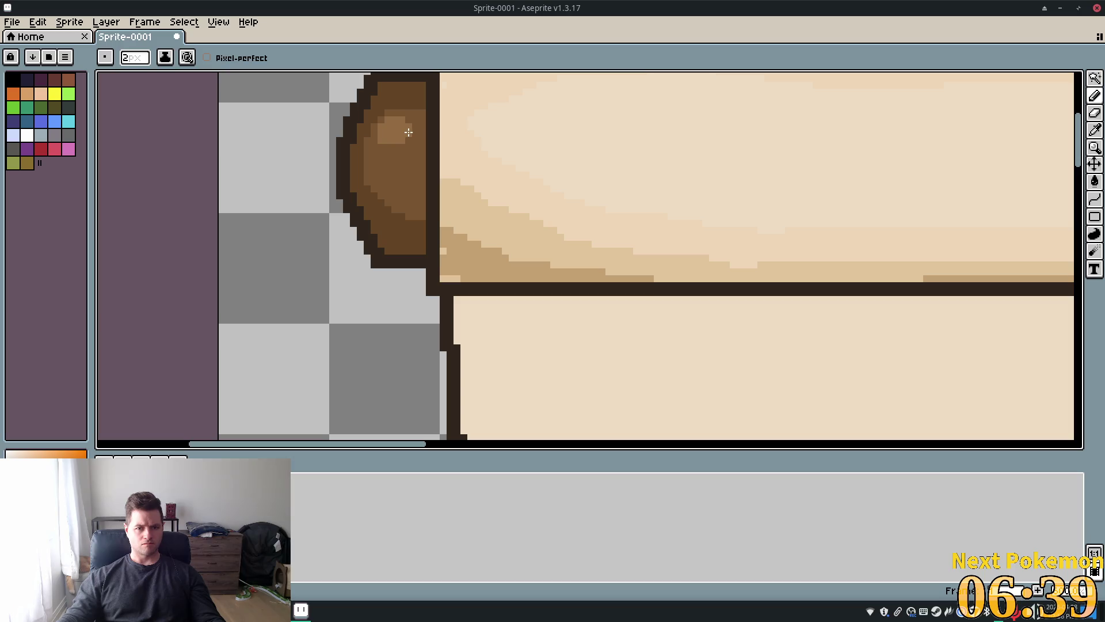
{"action": "scroll", "coordinate": [555, 259], "scroll_direction": "down", "scroll_amount": 5}
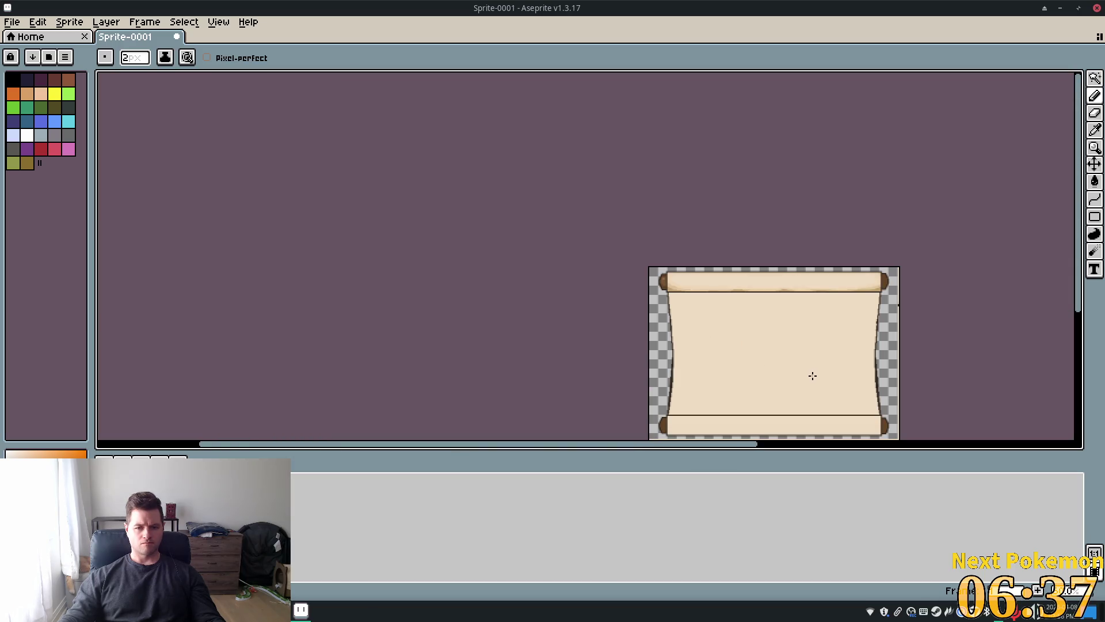
{"action": "scroll", "coordinate": [812, 376], "scroll_direction": "up", "scroll_amount": 4}
{"action": "scroll", "coordinate": [794, 377], "scroll_direction": "down", "scroll_amount": 2}
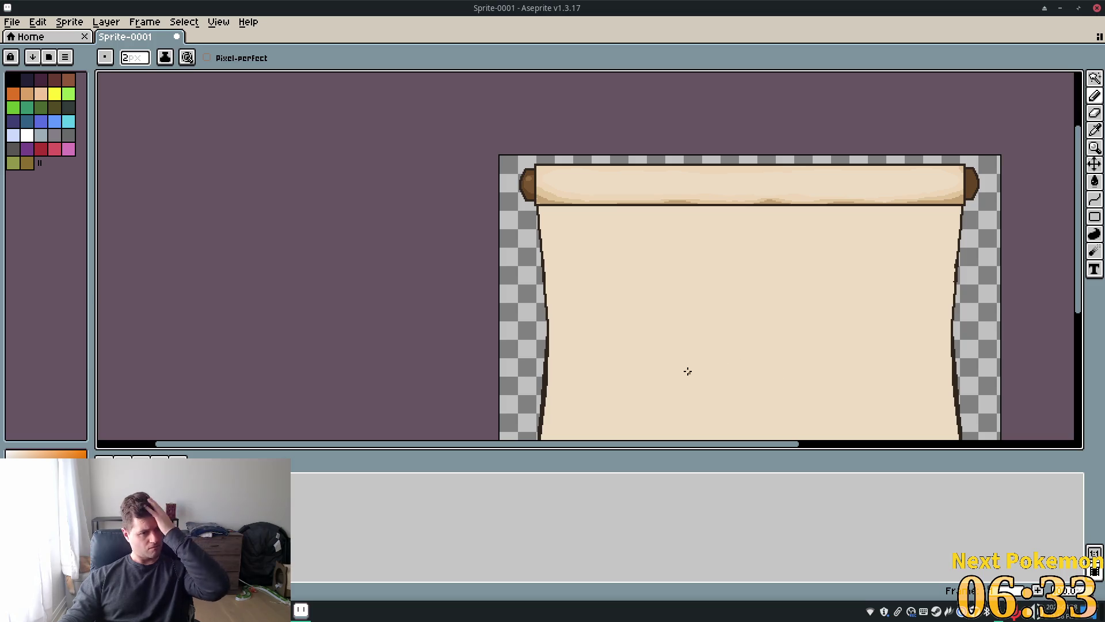
{"action": "scroll", "coordinate": [533, 198], "scroll_direction": "up", "scroll_amount": 3}
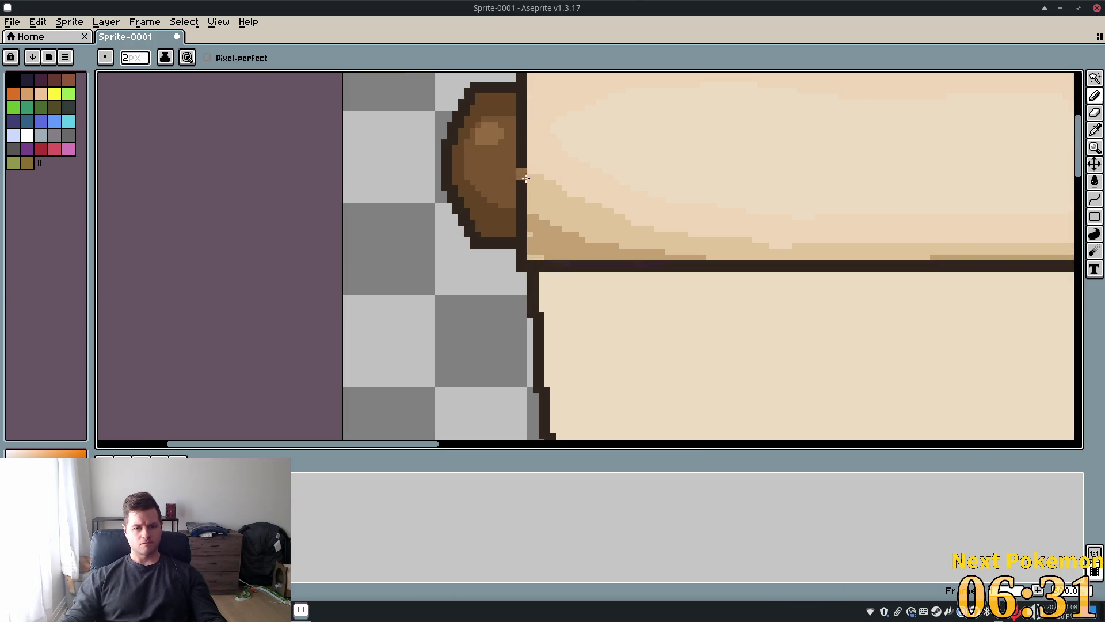
{"action": "mouse_move", "coordinate": [486, 138]}
{"action": "left_mouse_down"}
{"action": "mouse_move", "coordinate": [479, 145]}
{"action": "mouse_move", "coordinate": [493, 133]}
{"action": "left_mouse_up"}
{"action": "left_click", "coordinate": [503, 147], "text": "alt"}
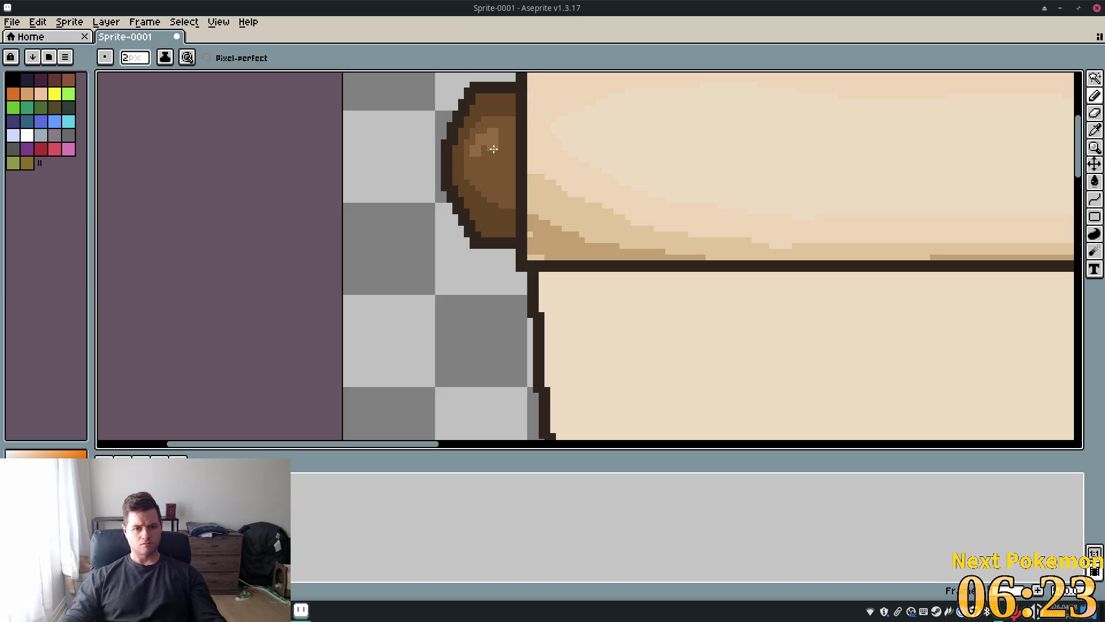
{"action": "left_click", "coordinate": [608, 208]}
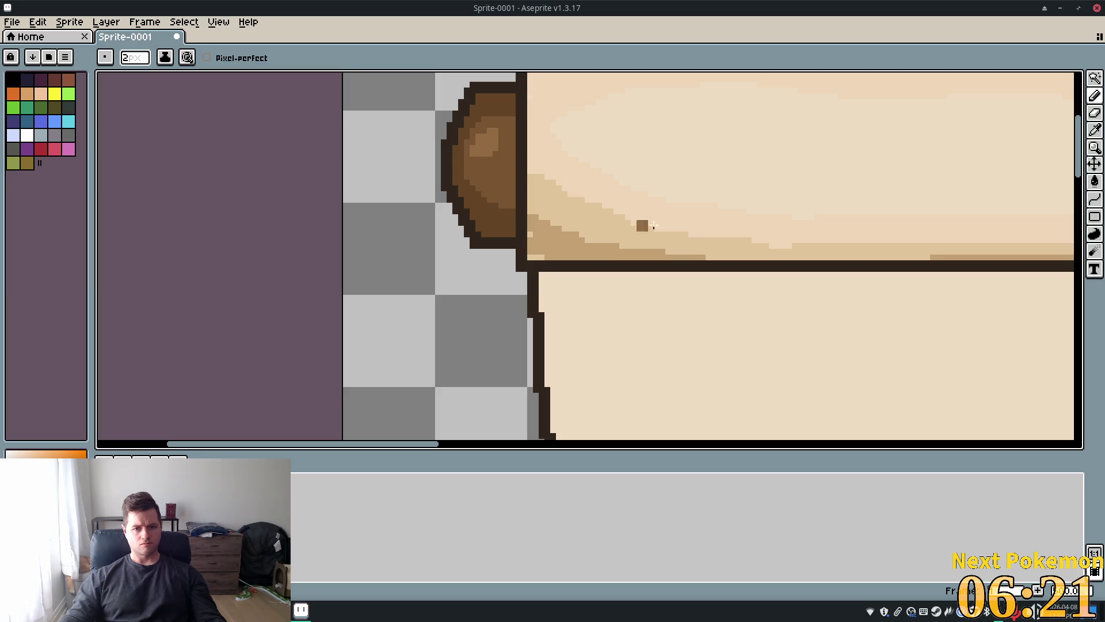
{"action": "scroll", "coordinate": [654, 225], "scroll_direction": "down", "scroll_amount": 4}
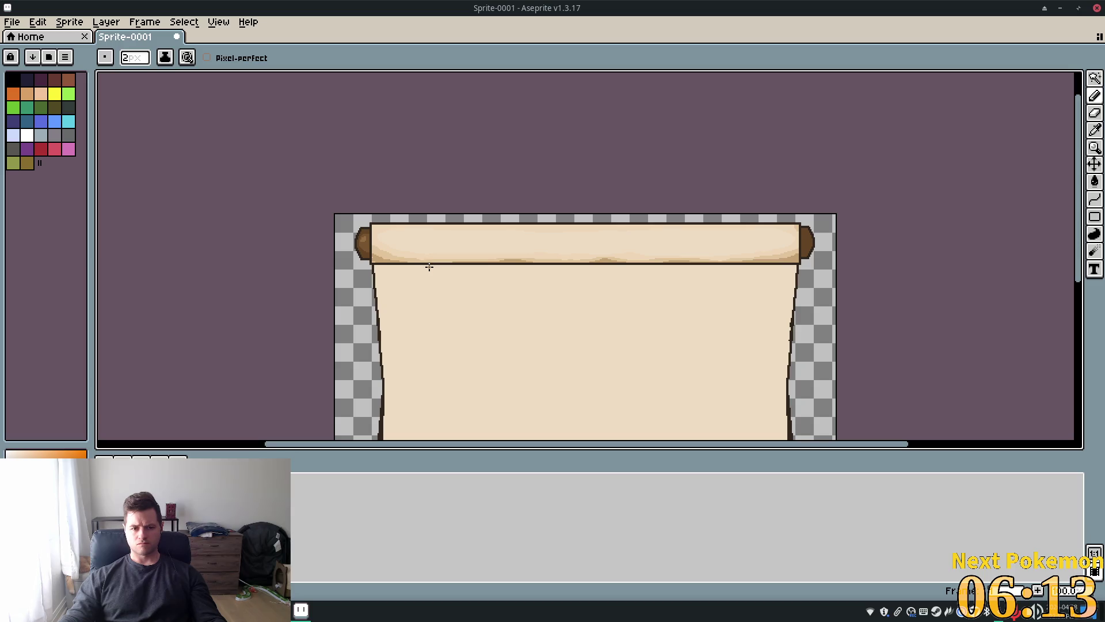
{"action": "scroll", "coordinate": [429, 267], "scroll_direction": "up", "scroll_amount": 3}
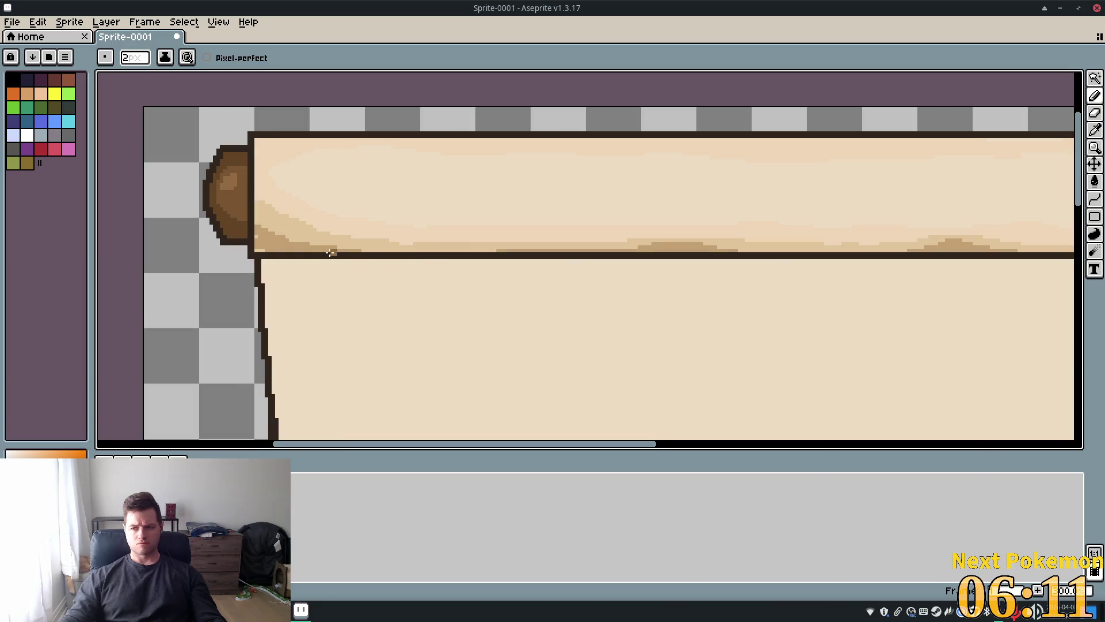
{"action": "scroll", "coordinate": [340, 256], "scroll_direction": "left", "scroll_amount": 3}
{"action": "scroll", "coordinate": [308, 221], "scroll_direction": "up", "scroll_amount": 2}
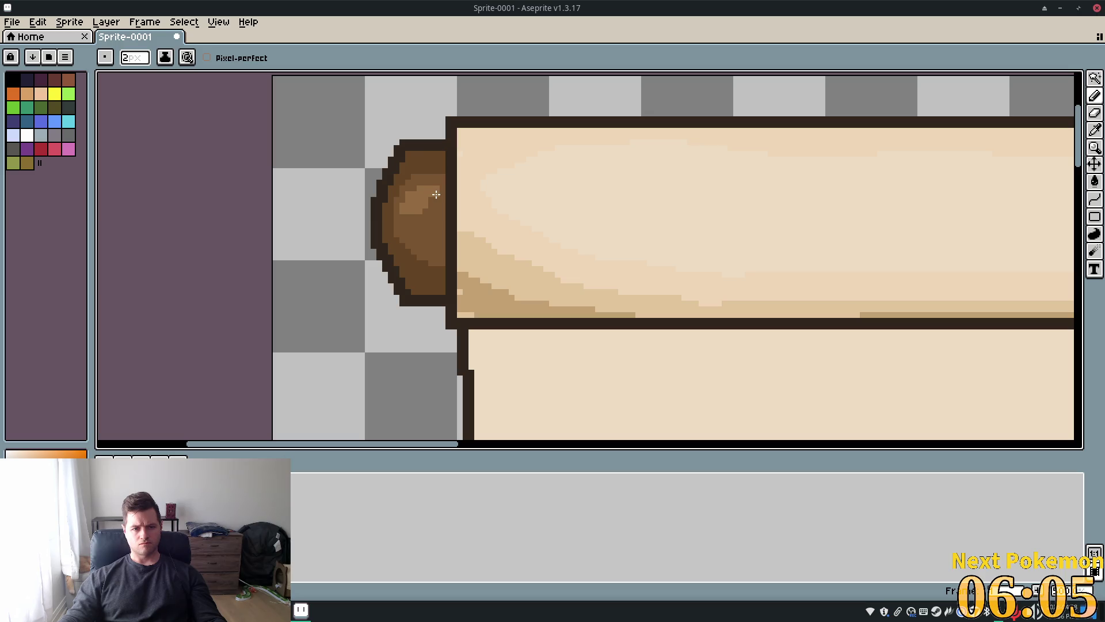
{"action": "left_click", "coordinate": [497, 368]}
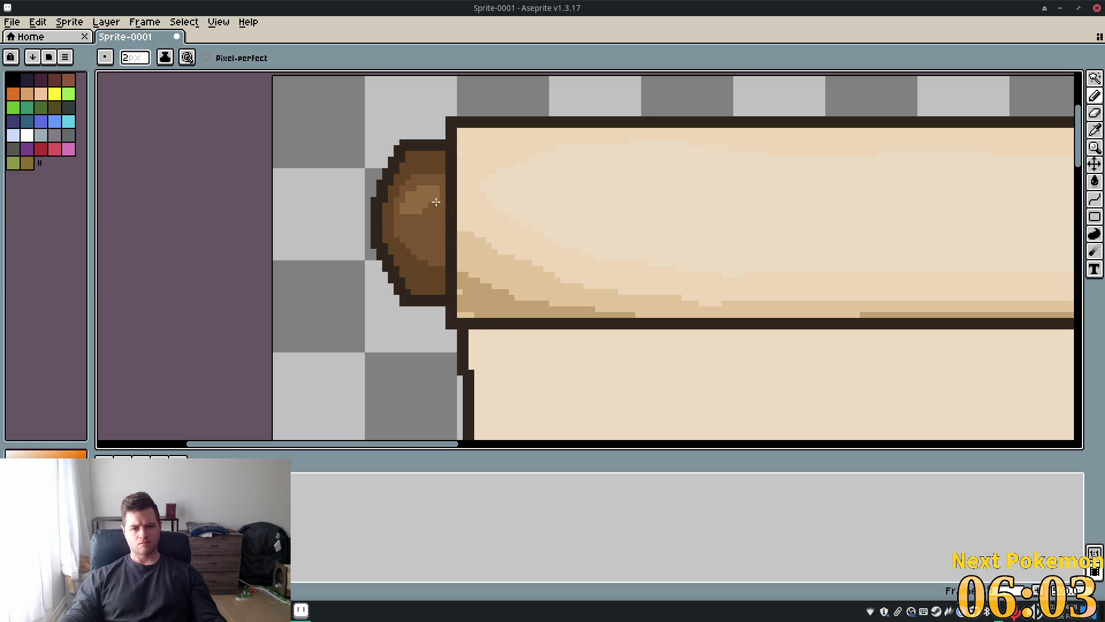
{"action": "left_click", "coordinate": [660, 313]}
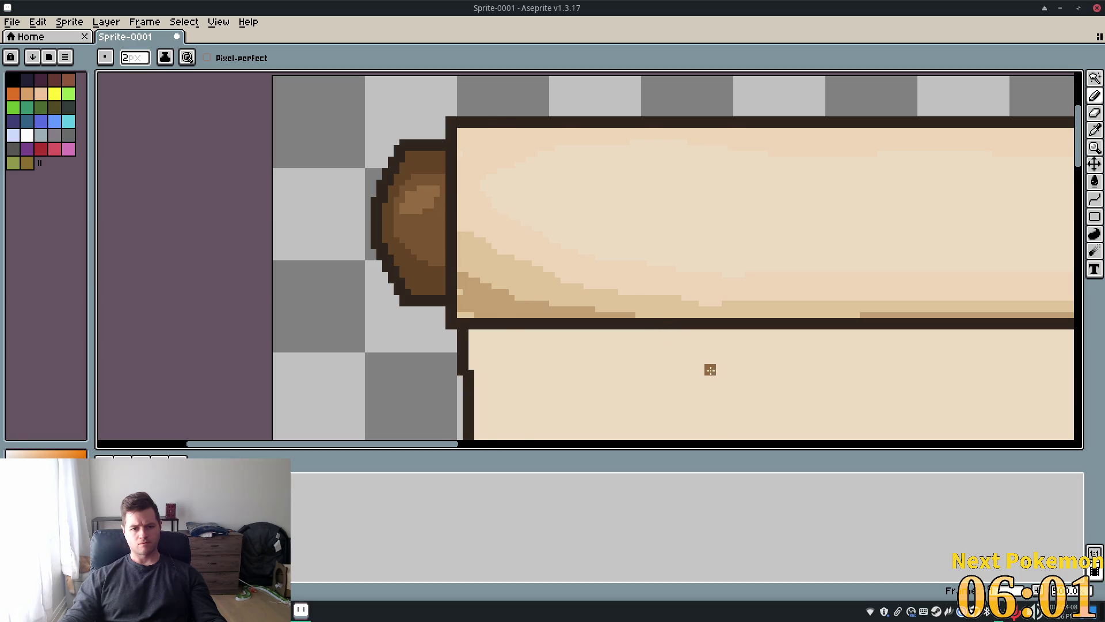
{"action": "scroll", "coordinate": [710, 370], "scroll_direction": "down", "scroll_amount": 5}
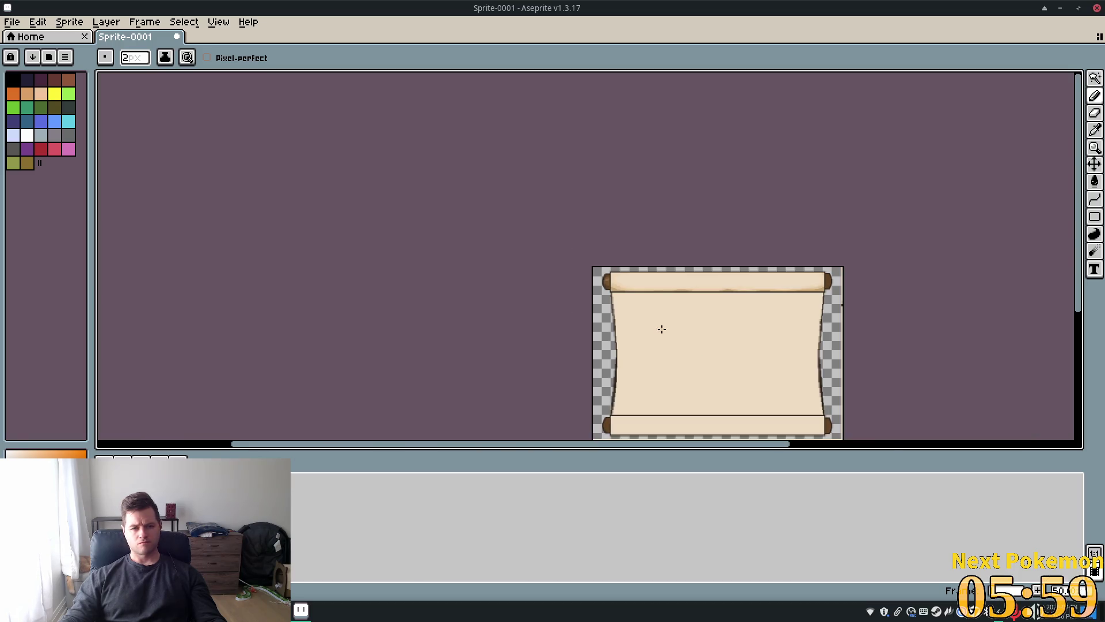
{"action": "scroll", "coordinate": [763, 346], "scroll_direction": "up", "scroll_amount": 2}
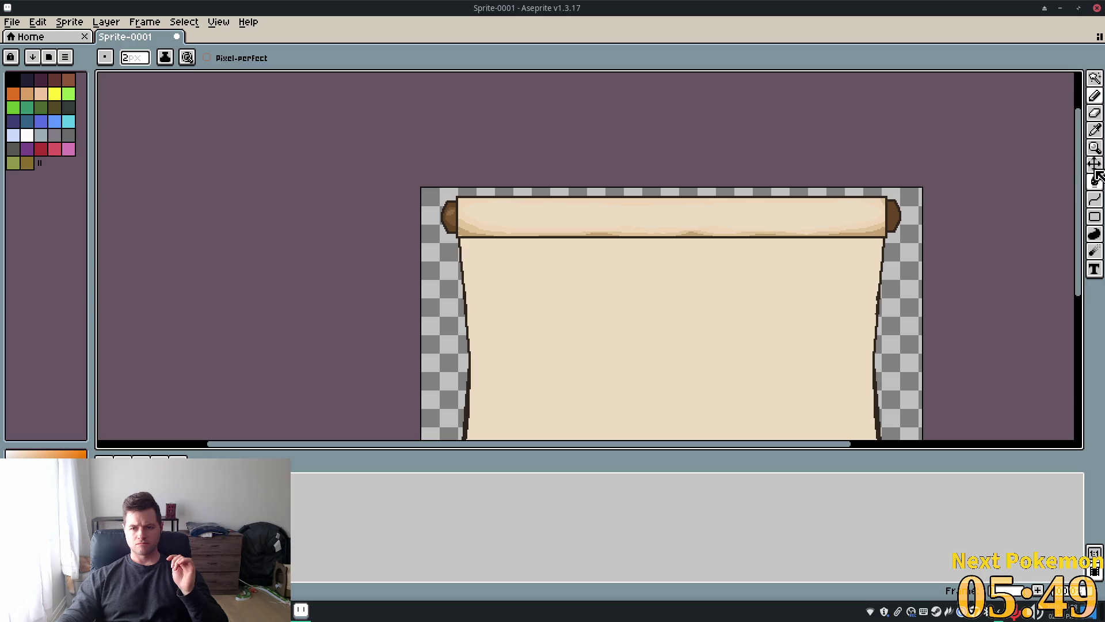
- Select the brown end of the top roll's right side with the Magic Wand
{"action": "left_click", "coordinate": [1096, 132]}
{"action": "left_click", "coordinate": [1095, 78]}
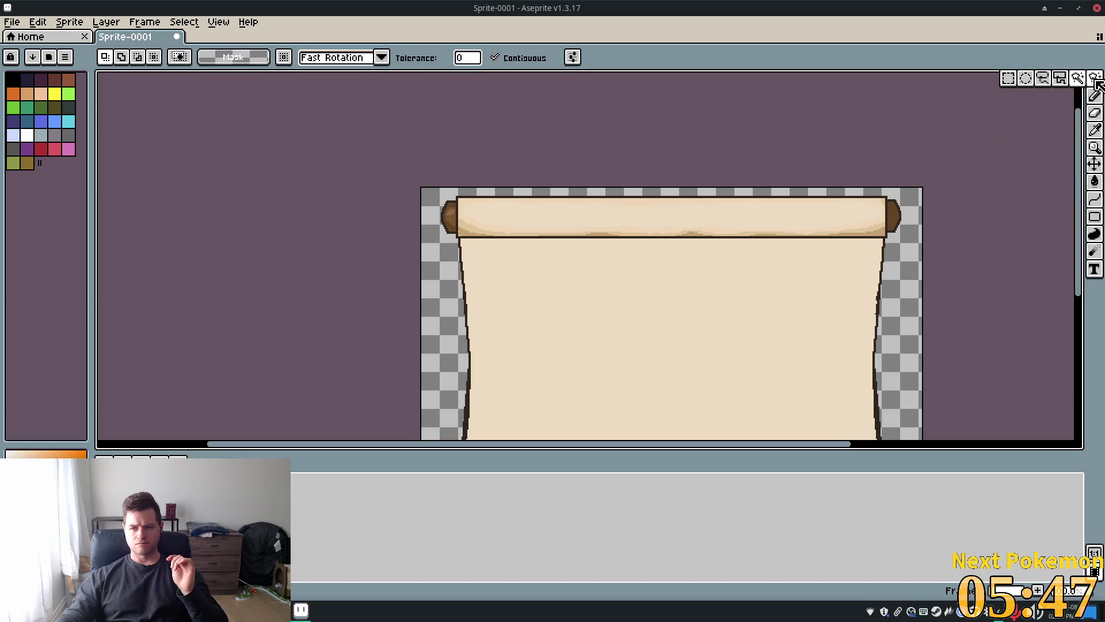
{"action": "left_click", "coordinate": [897, 216]}
{"action": "scroll", "coordinate": [944, 210], "scroll_direction": "up", "scroll_amount": 4}
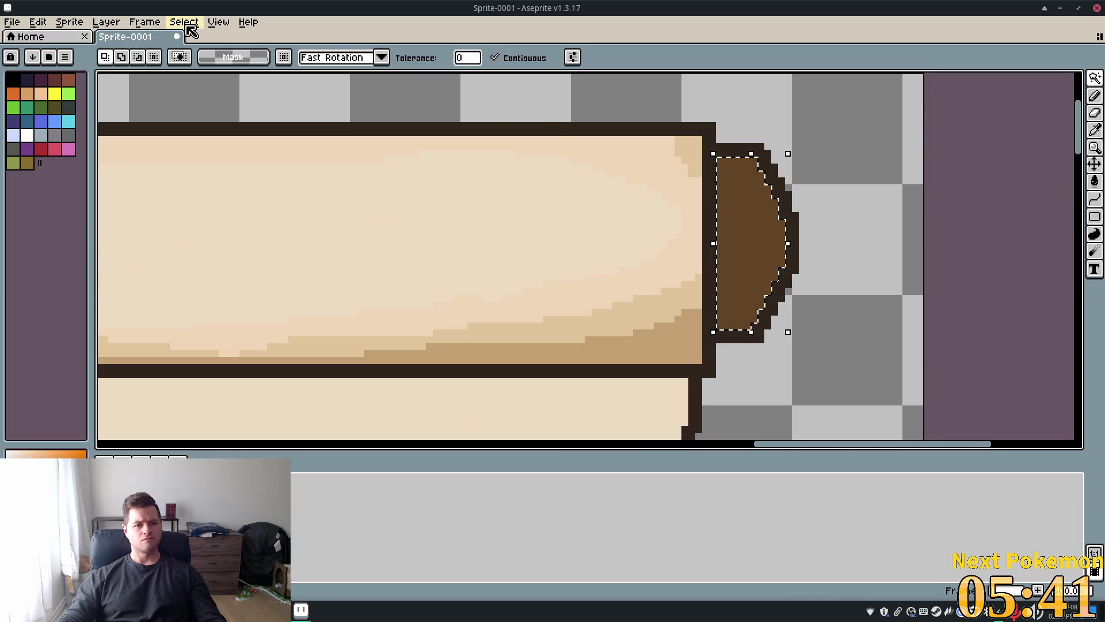
- Open Select > Color Range and set the target colour to #c9a34b with tolerance 0
{"action": "left_click", "coordinate": [105, 23]}
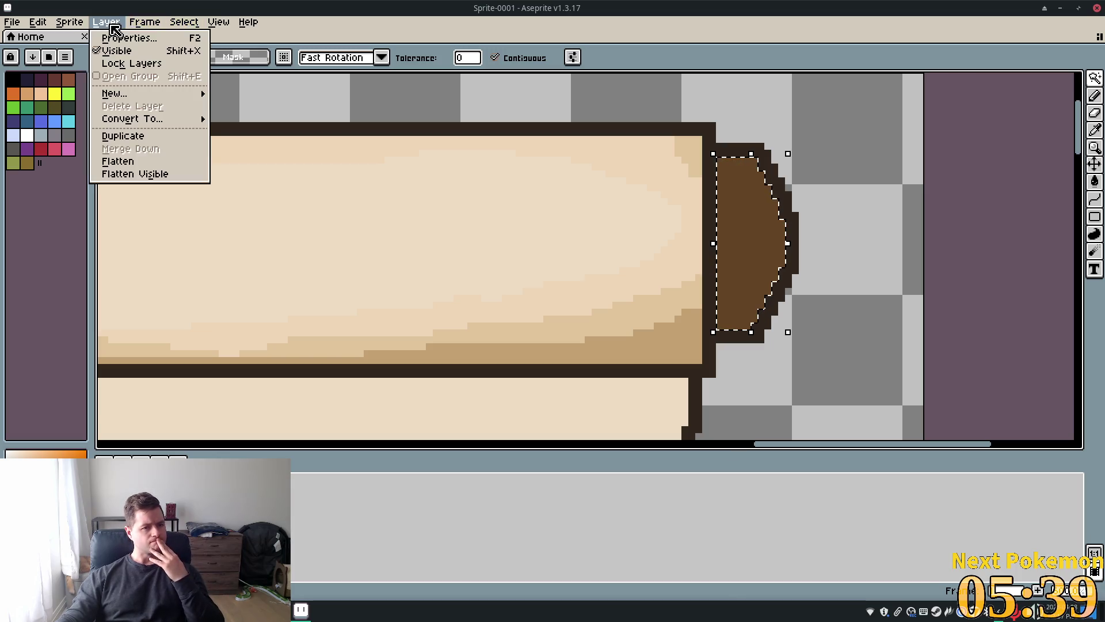
{"action": "mouse_move", "coordinate": [147, 28]}
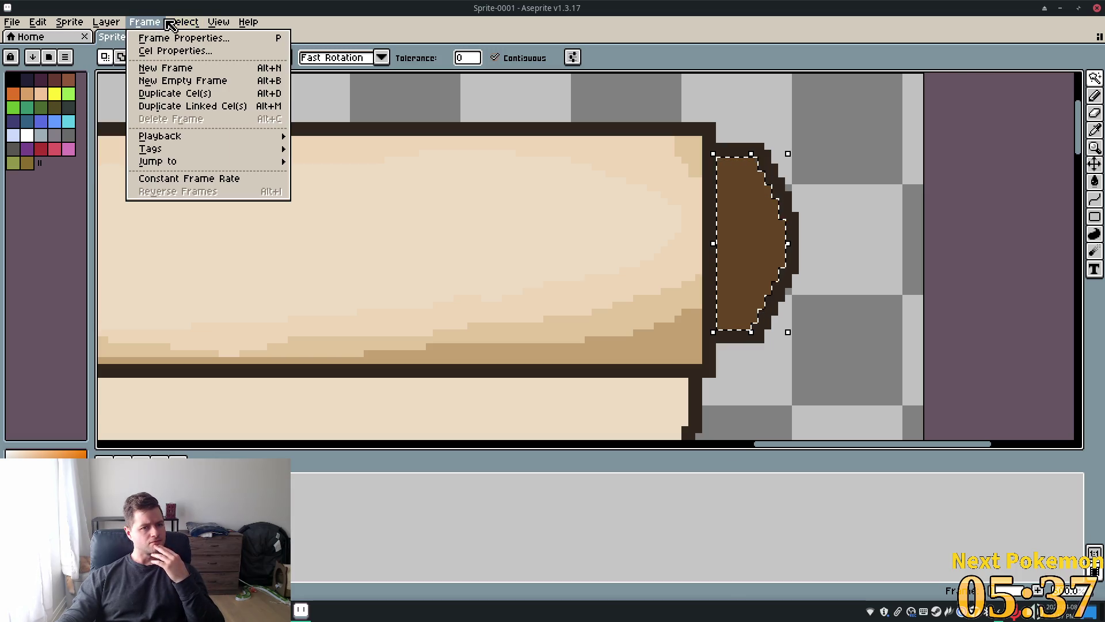
{"action": "mouse_move", "coordinate": [184, 24]}
{"action": "mouse_move", "coordinate": [217, 108]}
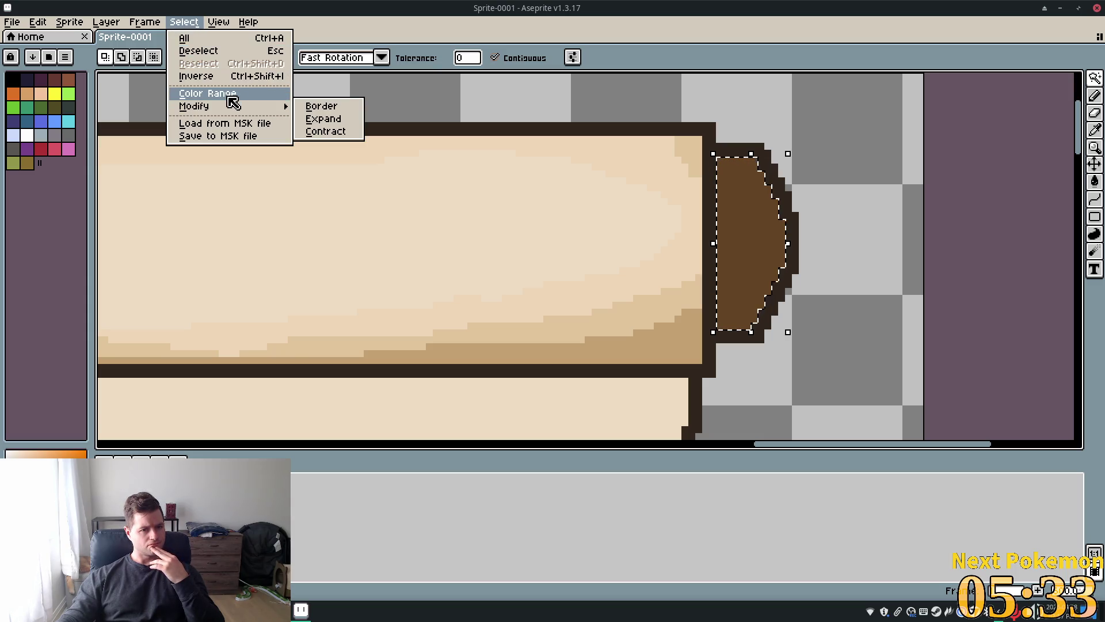
{"action": "left_click", "coordinate": [229, 94]}
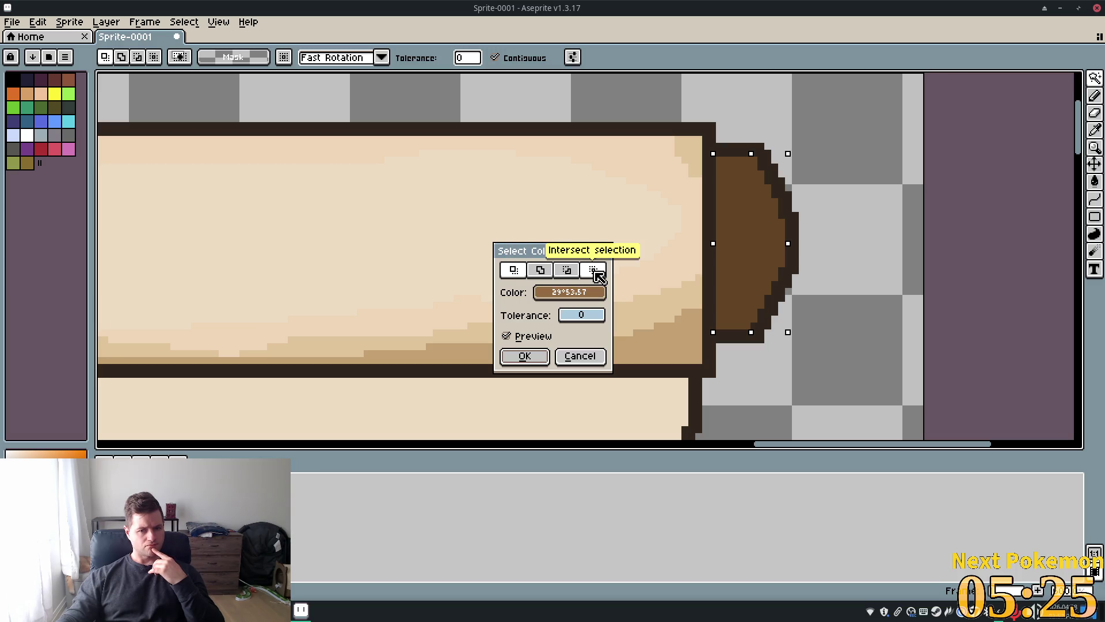
{"action": "left_click", "coordinate": [568, 293]}
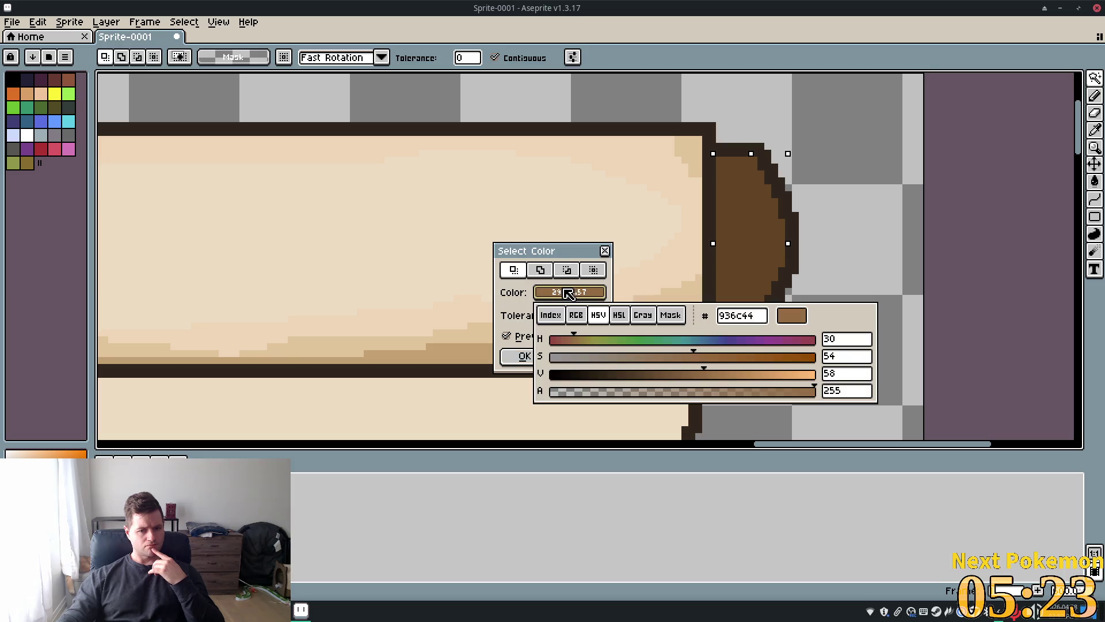
{"action": "mouse_move", "coordinate": [703, 361]}
{"action": "left_mouse_down"}
{"action": "mouse_move", "coordinate": [631, 357]}
{"action": "mouse_move", "coordinate": [718, 380]}
{"action": "mouse_move", "coordinate": [633, 373]}
{"action": "mouse_move", "coordinate": [797, 374]}
{"action": "mouse_move", "coordinate": [633, 365]}
{"action": "mouse_move", "coordinate": [795, 371]}
{"action": "mouse_move", "coordinate": [661, 389]}
{"action": "mouse_move", "coordinate": [749, 390]}
{"action": "mouse_move", "coordinate": [627, 389]}
{"action": "left_mouse_up"}
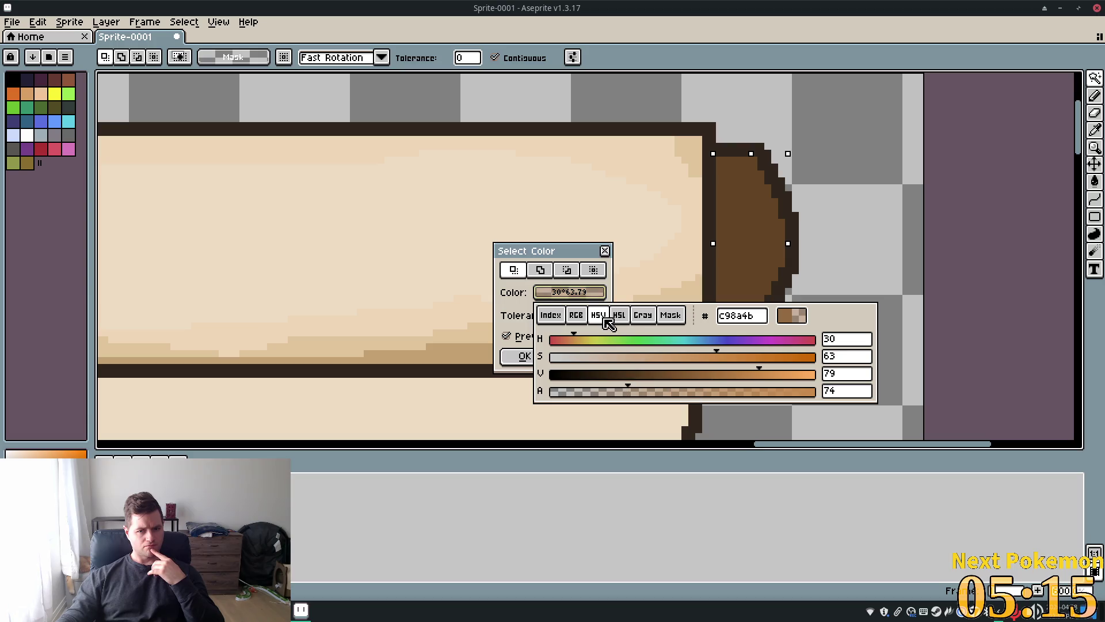
{"action": "left_click", "coordinate": [576, 314]}
{"action": "left_click", "coordinate": [719, 357]}
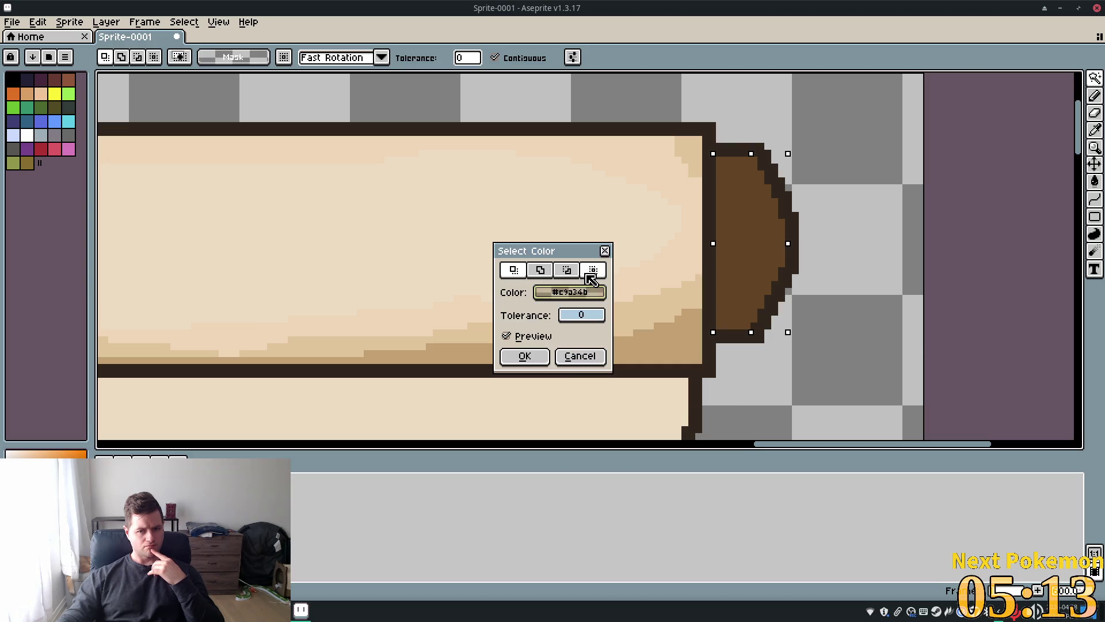
- Cancel the Select Color dialog so only the right roll end stays selected
{"action": "left_click", "coordinate": [590, 355]}
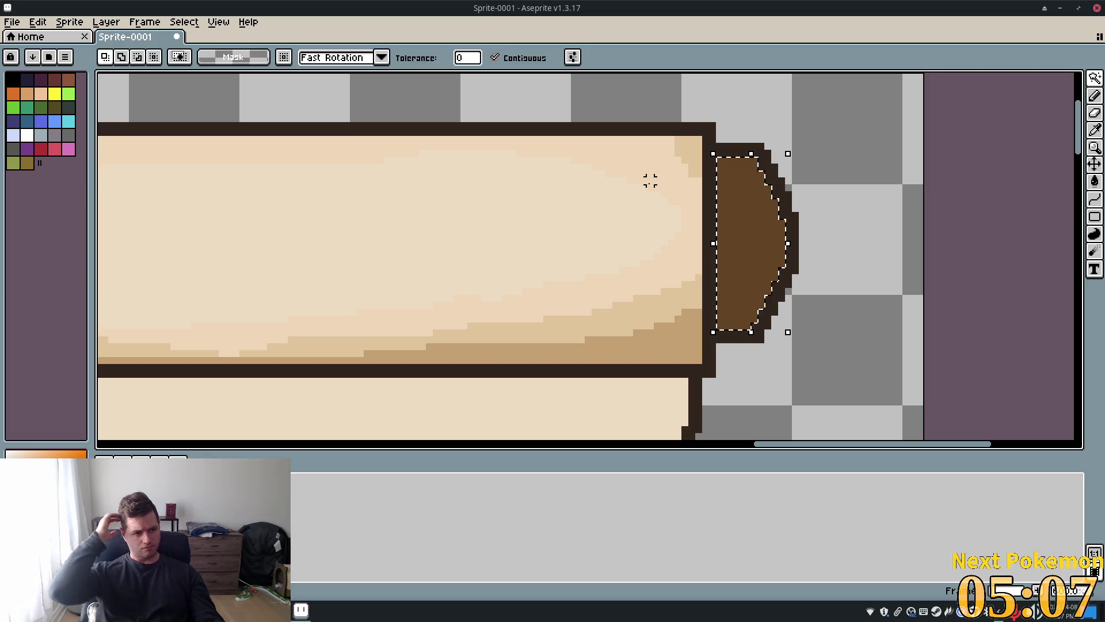
{"action": "scroll", "coordinate": [637, 167], "scroll_direction": "down", "scroll_amount": 5}
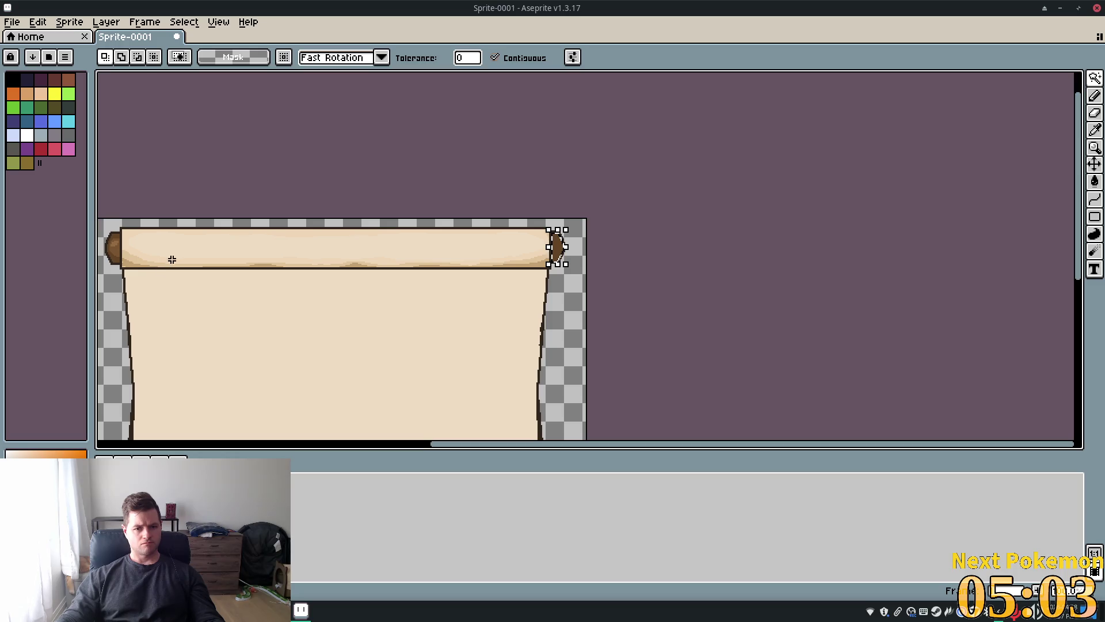
{"action": "scroll", "coordinate": [116, 268], "scroll_direction": "up", "scroll_amount": 6}
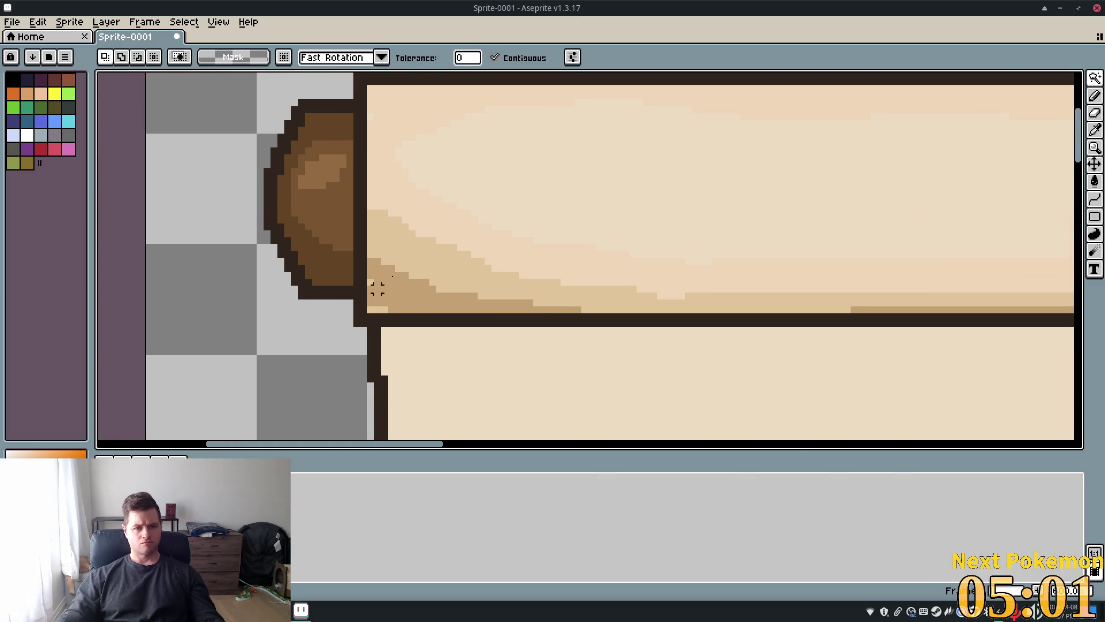
{"action": "left_click", "coordinate": [1095, 78]}
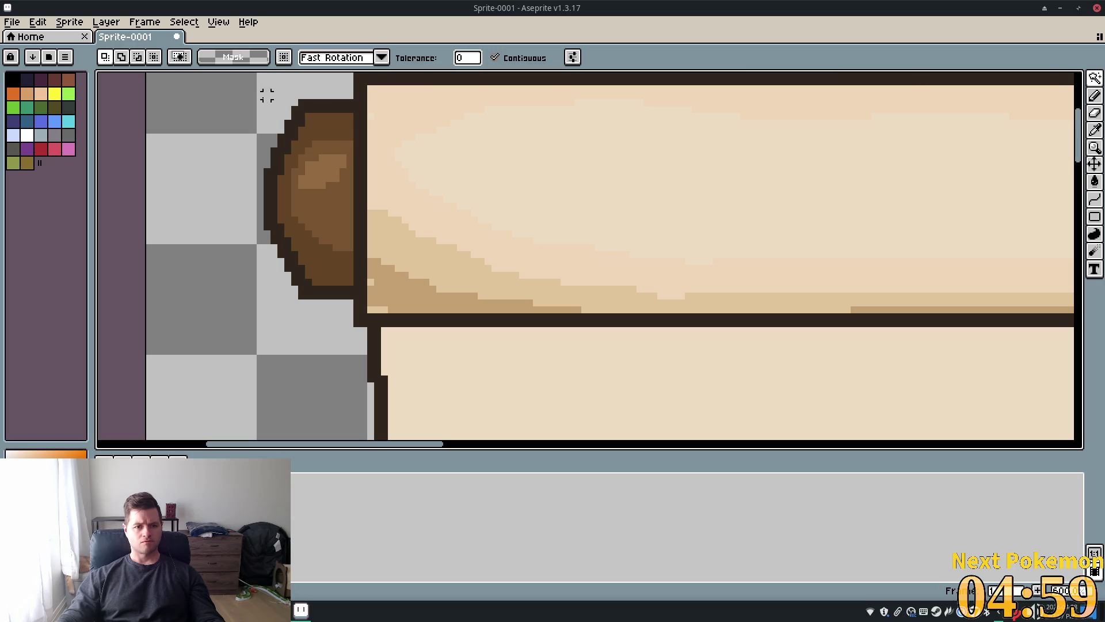
{"action": "left_click", "coordinate": [217, 23]}
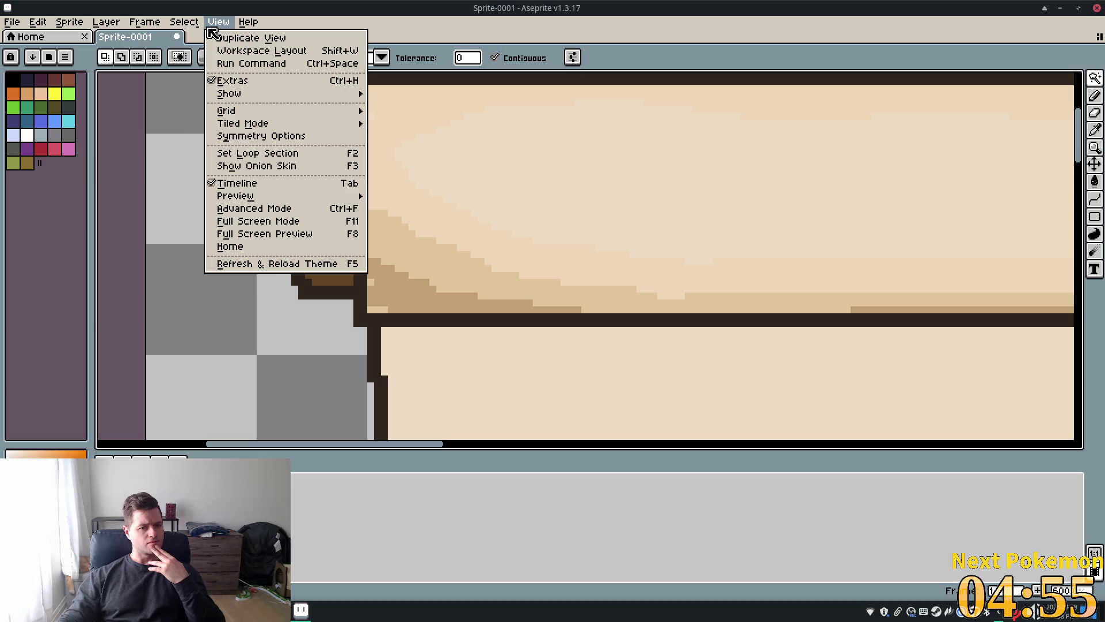
{"action": "mouse_move", "coordinate": [80, 30]}
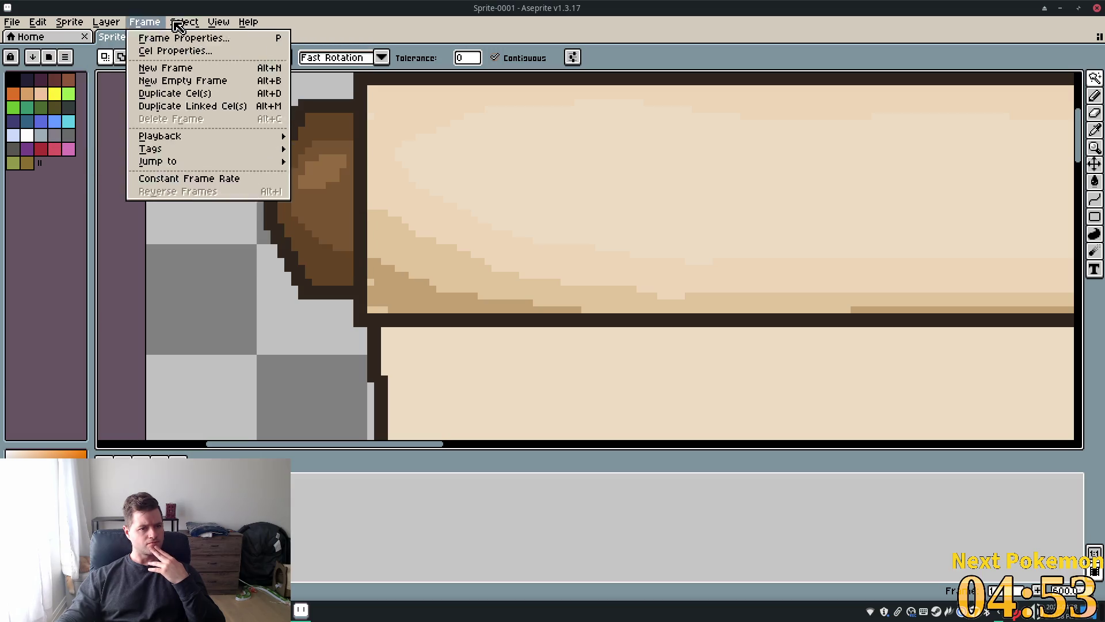
{"action": "mouse_move", "coordinate": [218, 23]}
{"action": "left_click", "coordinate": [301, 214]}
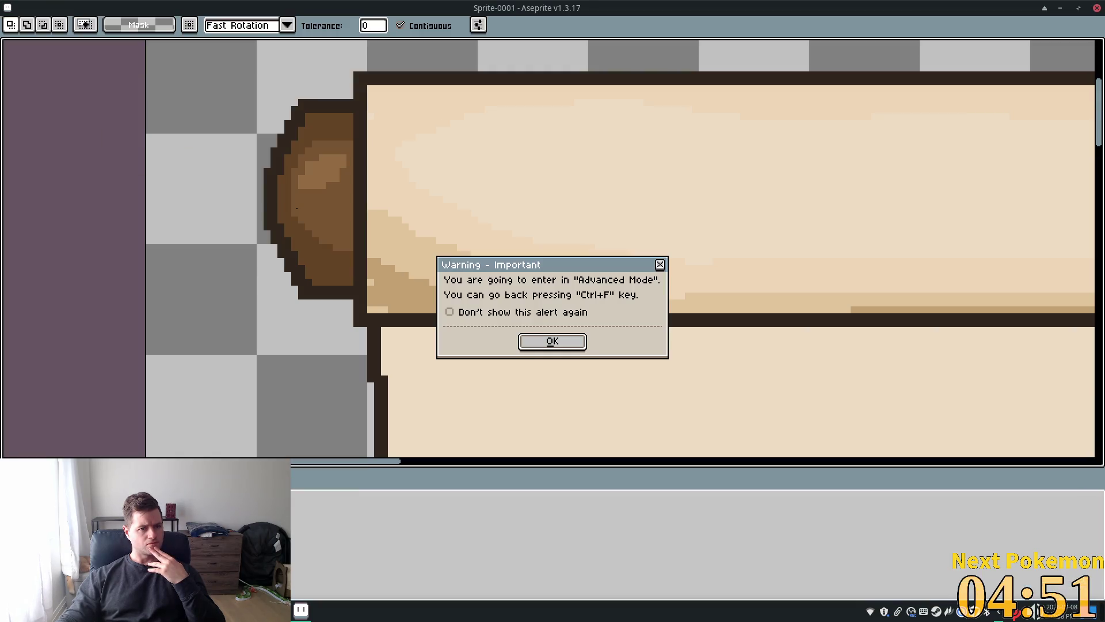
{"action": "left_click", "coordinate": [558, 343]}
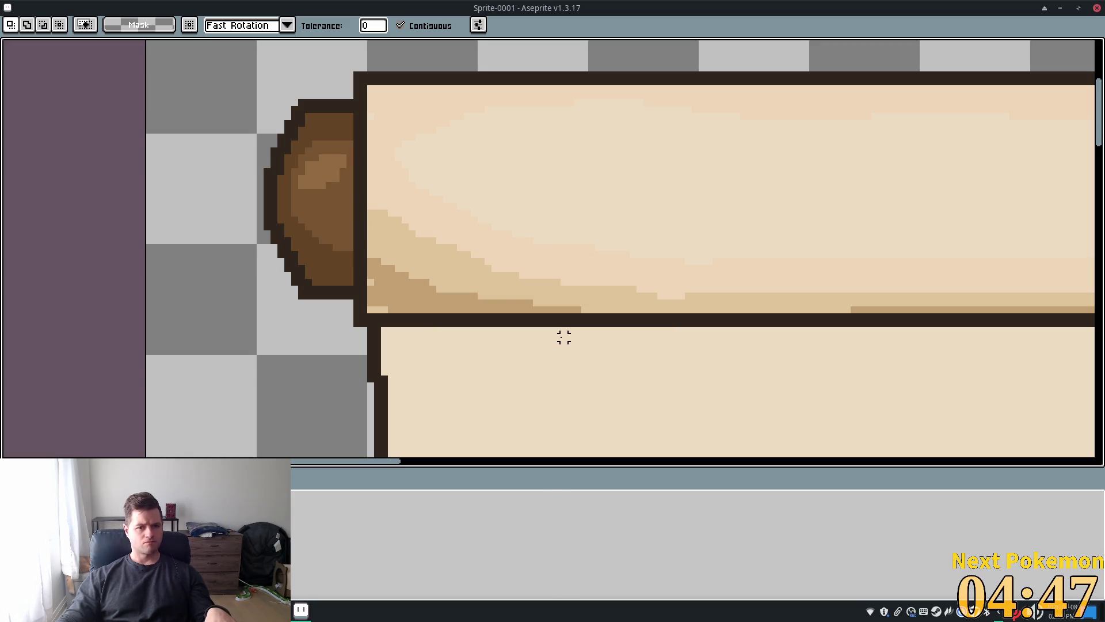
{"action": "key", "text": "ctrl+f"}
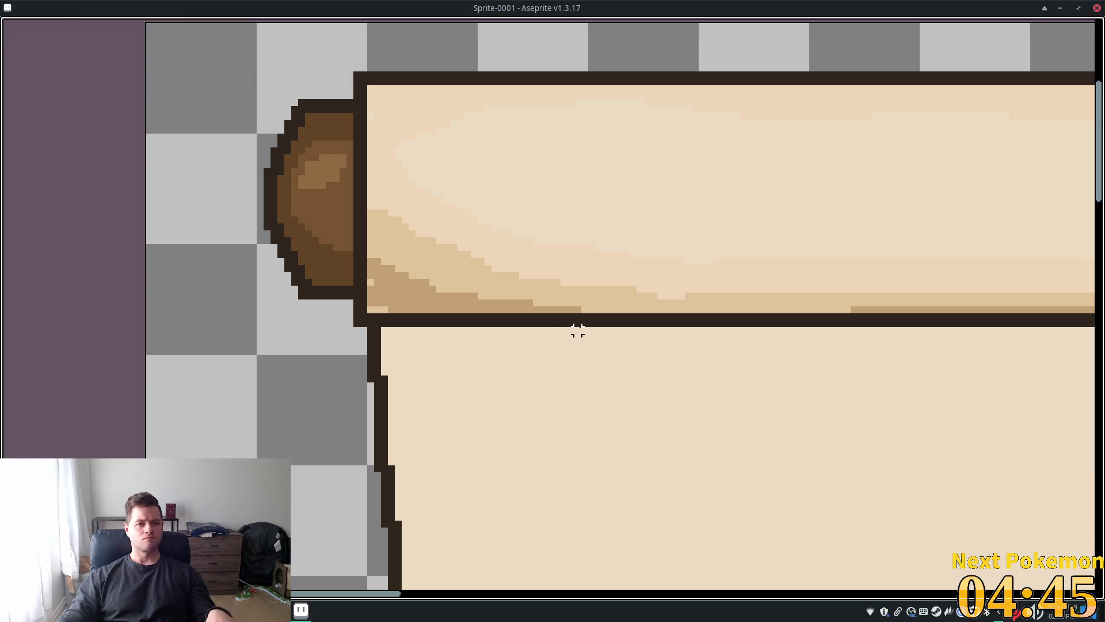
{"action": "key", "text": "ctrl+f"}
{"action": "scroll", "coordinate": [262, 184], "scroll_direction": "down", "scroll_amount": 1}
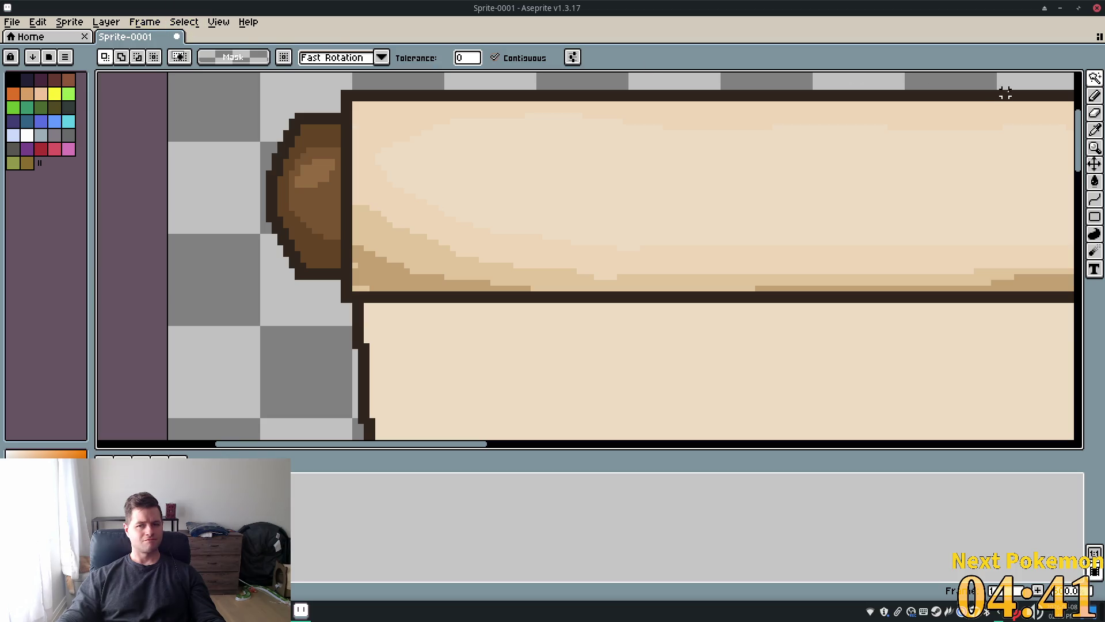
- Select the whole brown end of the top-left roll and copy it
{"action": "left_click", "coordinate": [326, 138]}
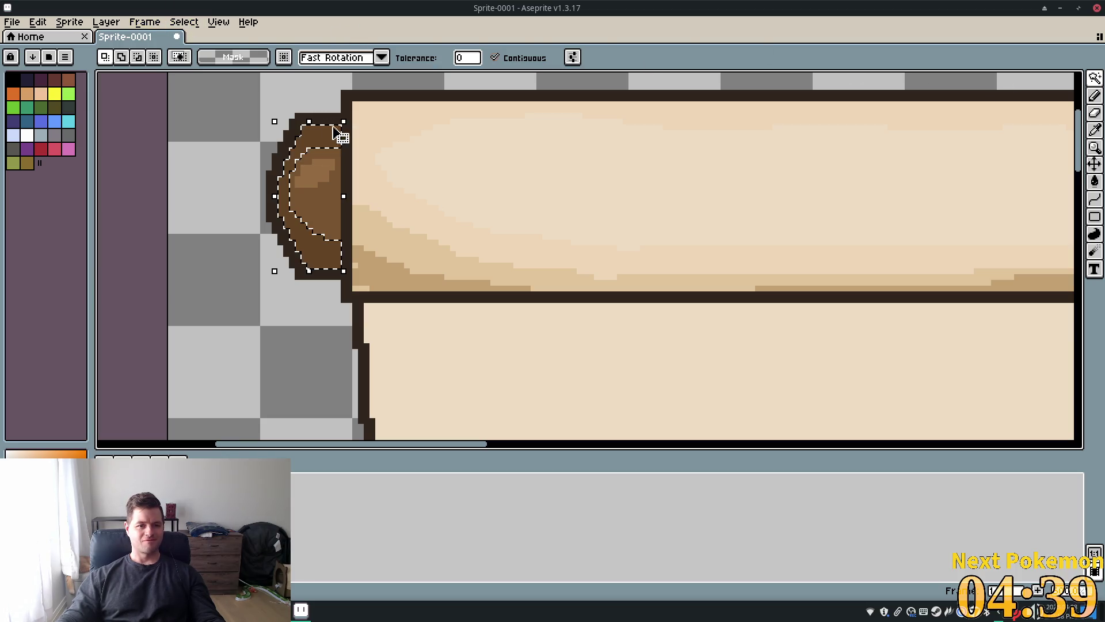
{"action": "left_click", "coordinate": [326, 155], "text": "shift"}
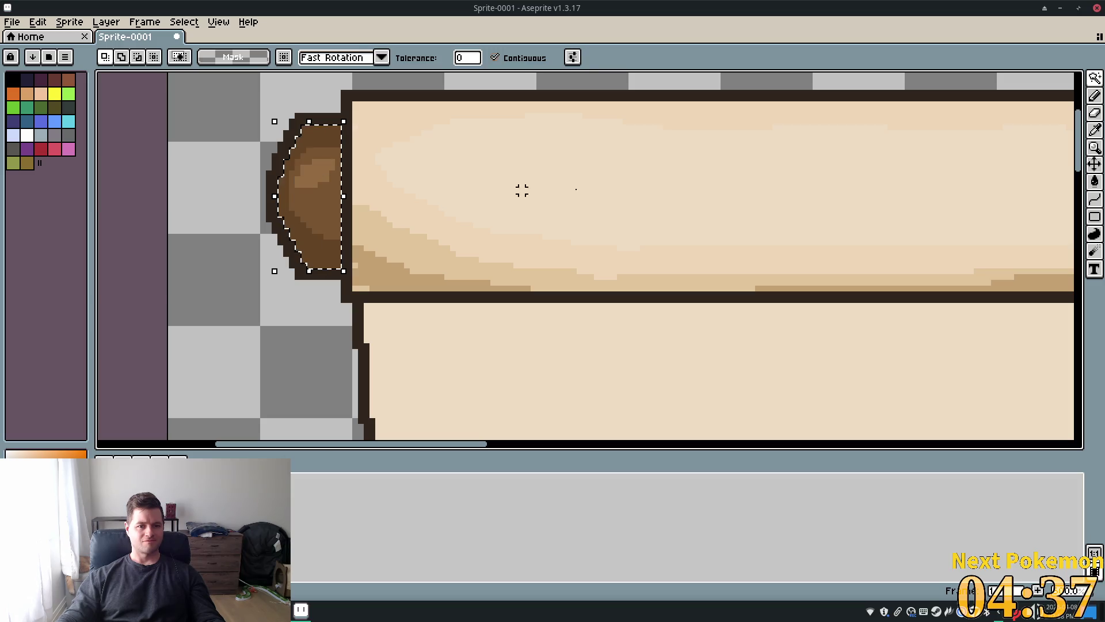
{"action": "left_click", "coordinate": [38, 22]}
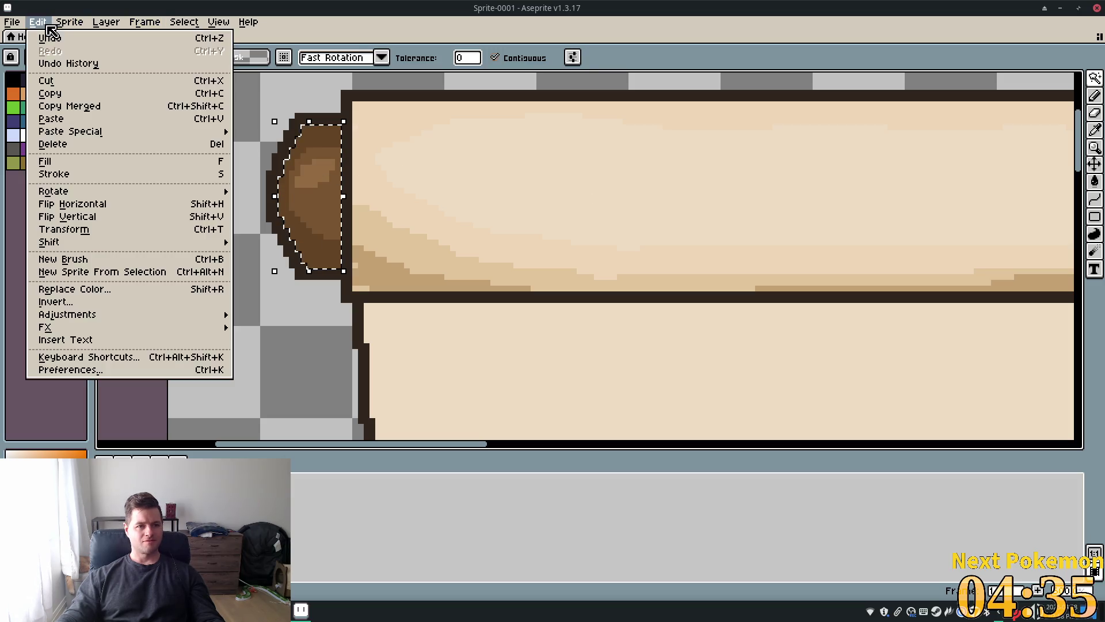
{"action": "left_click", "coordinate": [93, 98]}
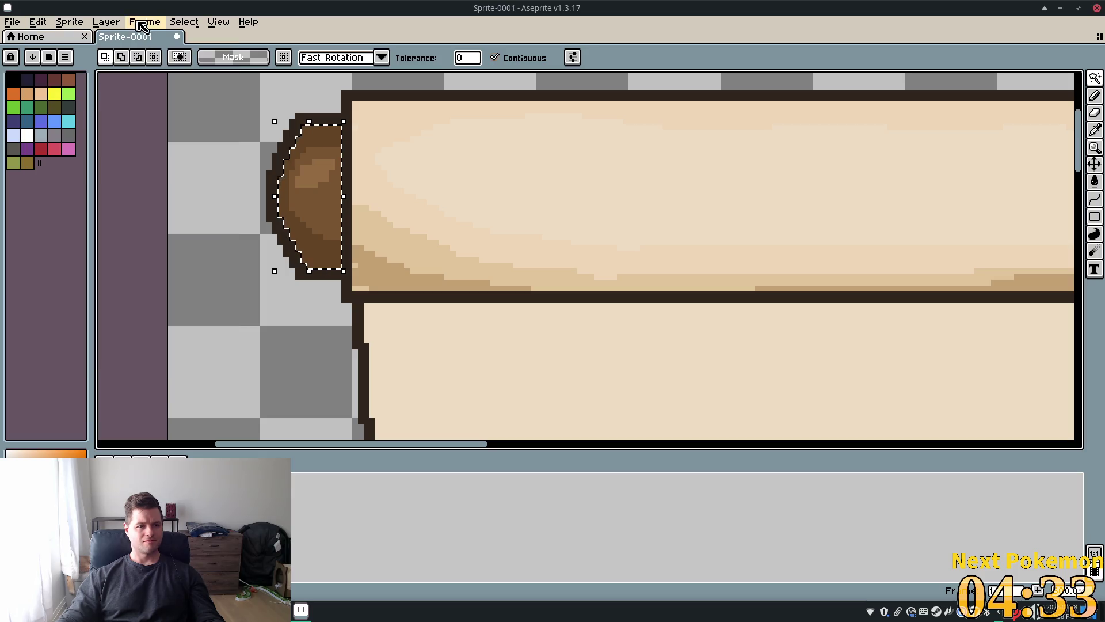
{"action": "scroll", "coordinate": [313, 85], "scroll_direction": "down", "scroll_amount": 1}
{"action": "scroll", "coordinate": [314, 85], "scroll_direction": "down", "scroll_amount": 2}
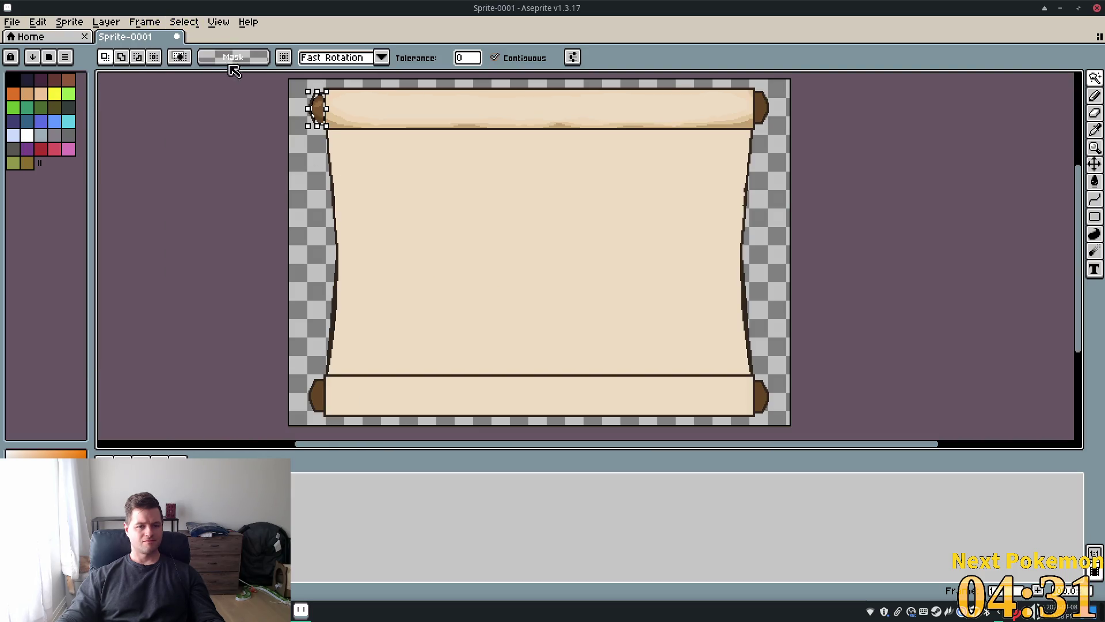
- Paste the copied roll end onto a new layer, Layer 2
{"action": "left_click", "coordinate": [162, 23]}
{"action": "mouse_move", "coordinate": [174, 23]}
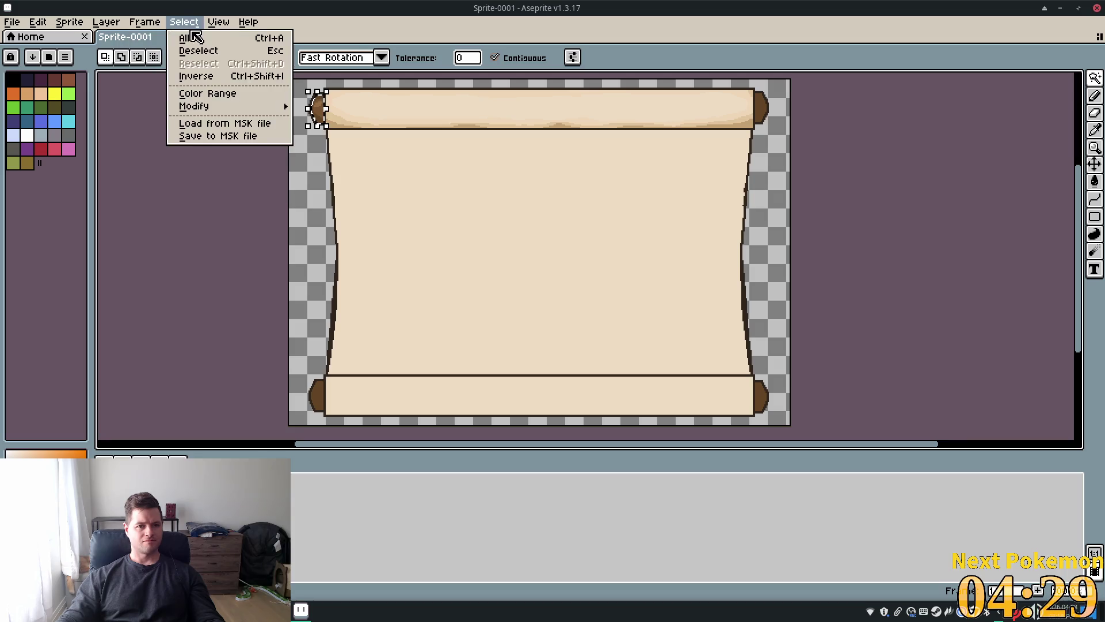
{"action": "mouse_move", "coordinate": [106, 22]}
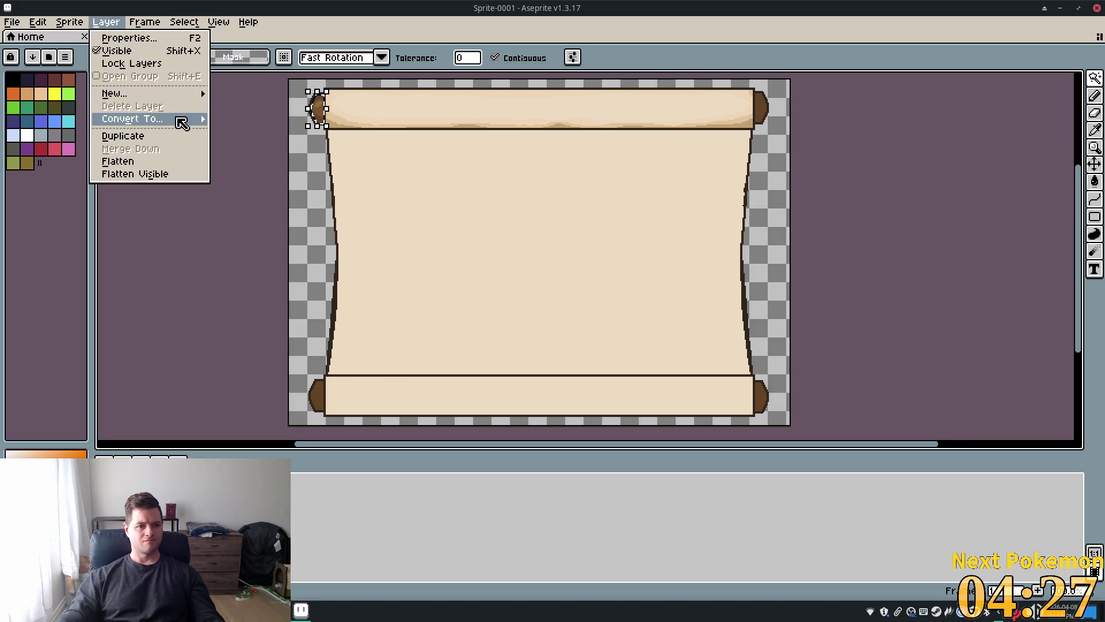
{"action": "mouse_move", "coordinate": [172, 93]}
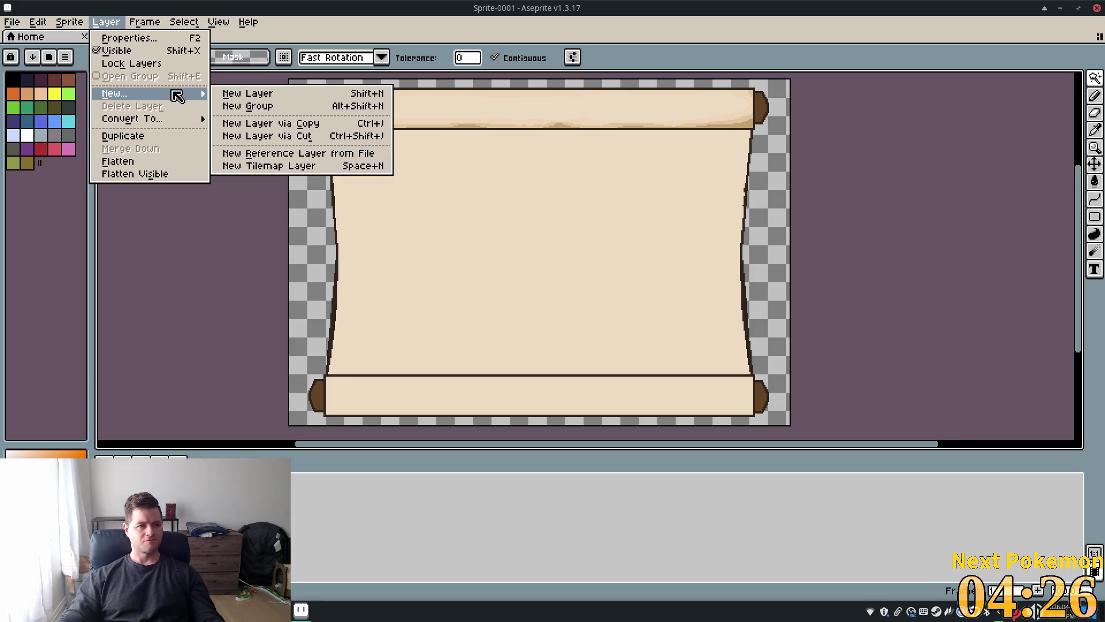
{"action": "left_click", "coordinate": [309, 126]}
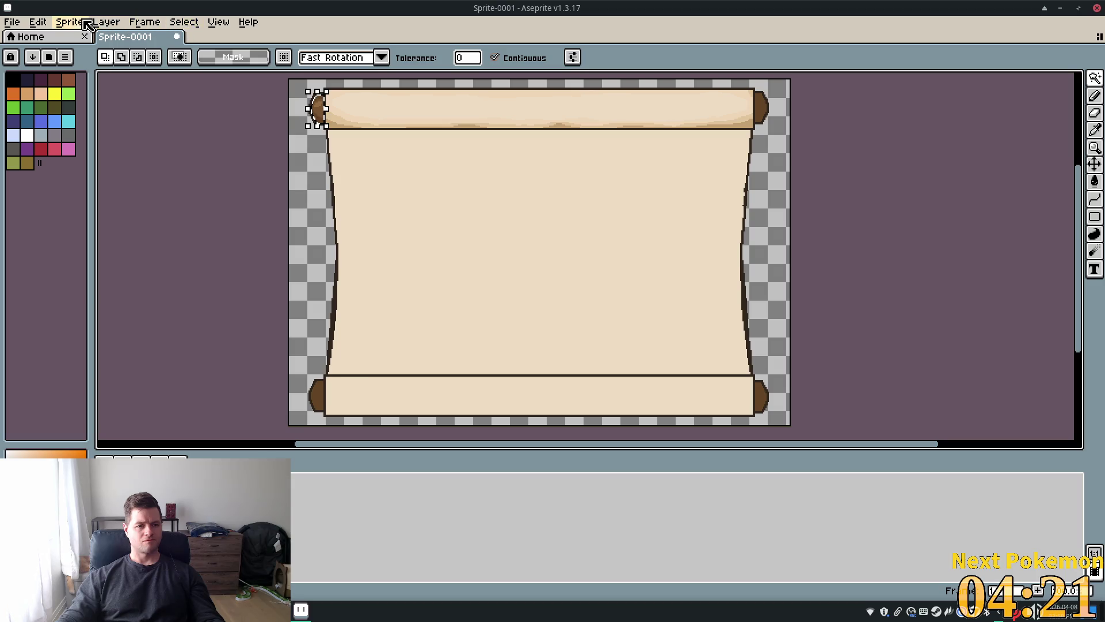
- Flip the copied roll end horizontally with Edit > Flip Horizontal, keeping it selected
{"action": "left_click", "coordinate": [179, 26]}
{"action": "mouse_move", "coordinate": [37, 22]}
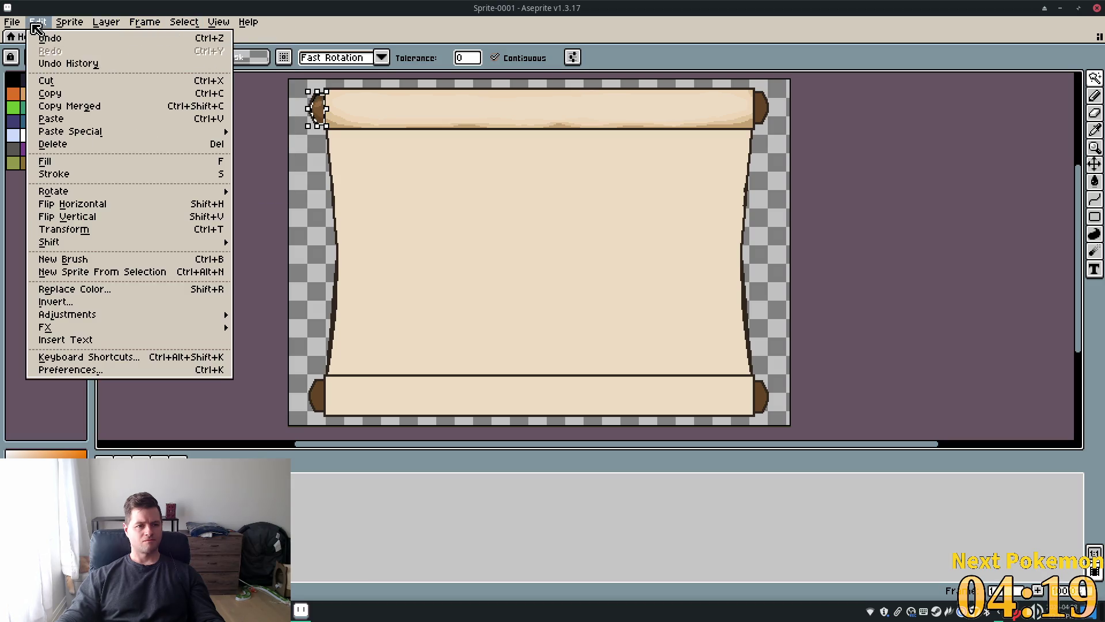
{"action": "left_click", "coordinate": [157, 206]}
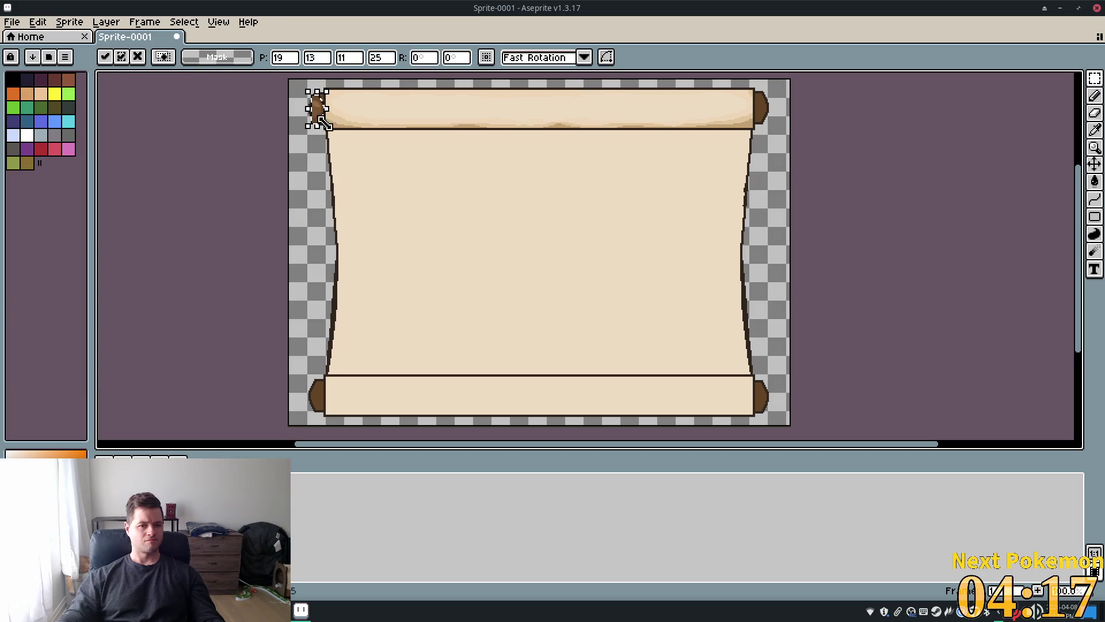
{"action": "left_click_drag", "start_coordinate": [336, 173], "coordinate": [675, 186]}
{"action": "key", "text": "ctrl+z"}
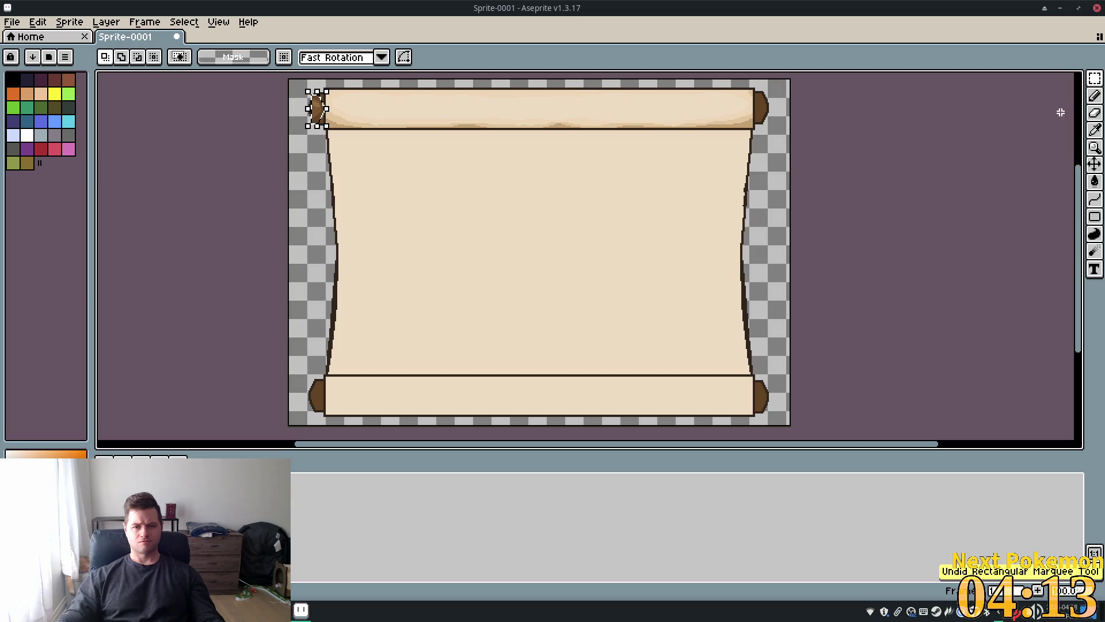
{"action": "left_click", "coordinate": [1095, 166]}
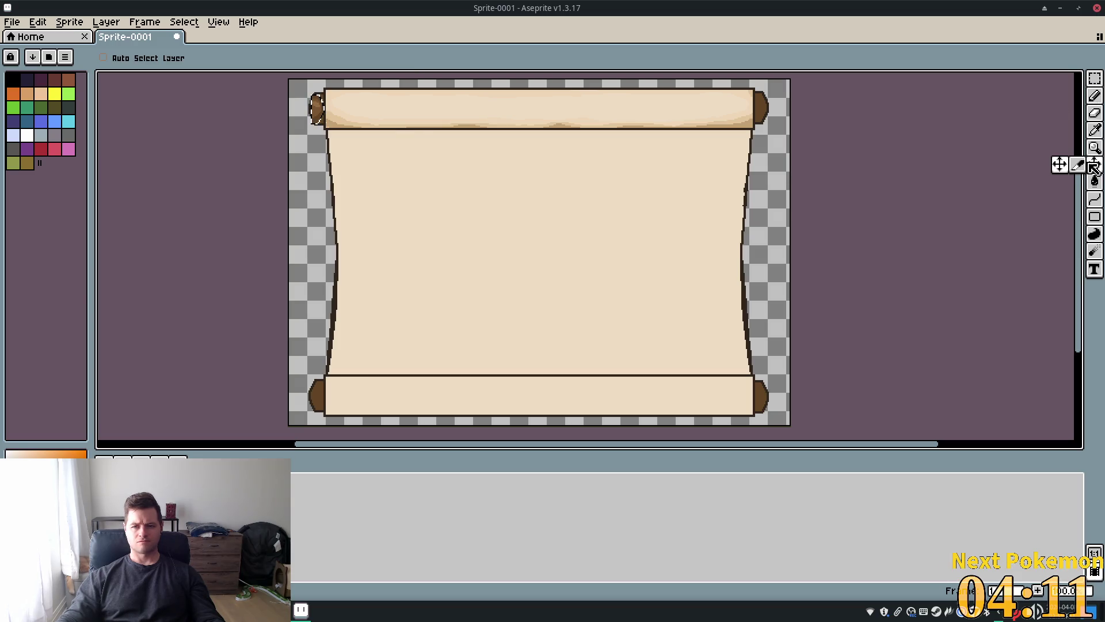
- Move the mirrored brown cap to the top roll's right end, aligned with its edge
{"action": "left_click_drag", "start_coordinate": [443, 176], "coordinate": [888, 179]}
{"action": "scroll", "coordinate": [817, 123], "scroll_direction": "up", "scroll_amount": 5}
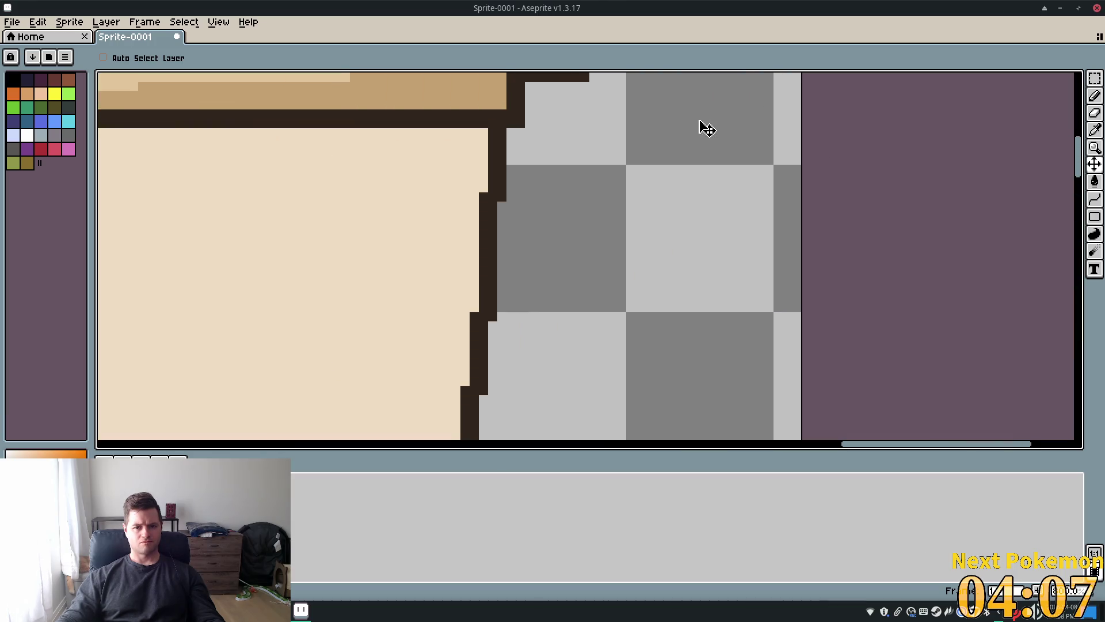
{"action": "left_click_drag", "start_coordinate": [722, 311], "coordinate": [701, 407]}
{"action": "mouse_move", "coordinate": [669, 343]}
{"action": "left_mouse_down"}
{"action": "mouse_move", "coordinate": [649, 343]}
{"action": "mouse_move", "coordinate": [703, 333]}
{"action": "mouse_move", "coordinate": [662, 343]}
{"action": "left_mouse_up"}
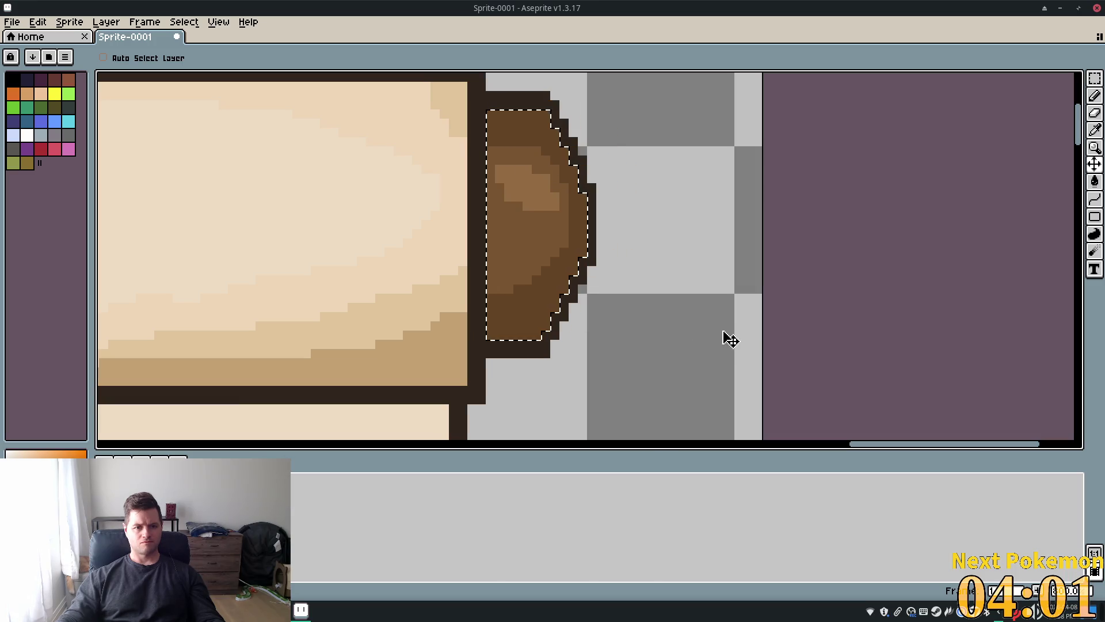
{"action": "scroll", "coordinate": [721, 335], "scroll_direction": "down", "scroll_amount": 1}
{"action": "scroll", "coordinate": [723, 336], "scroll_direction": "down", "scroll_amount": 3}
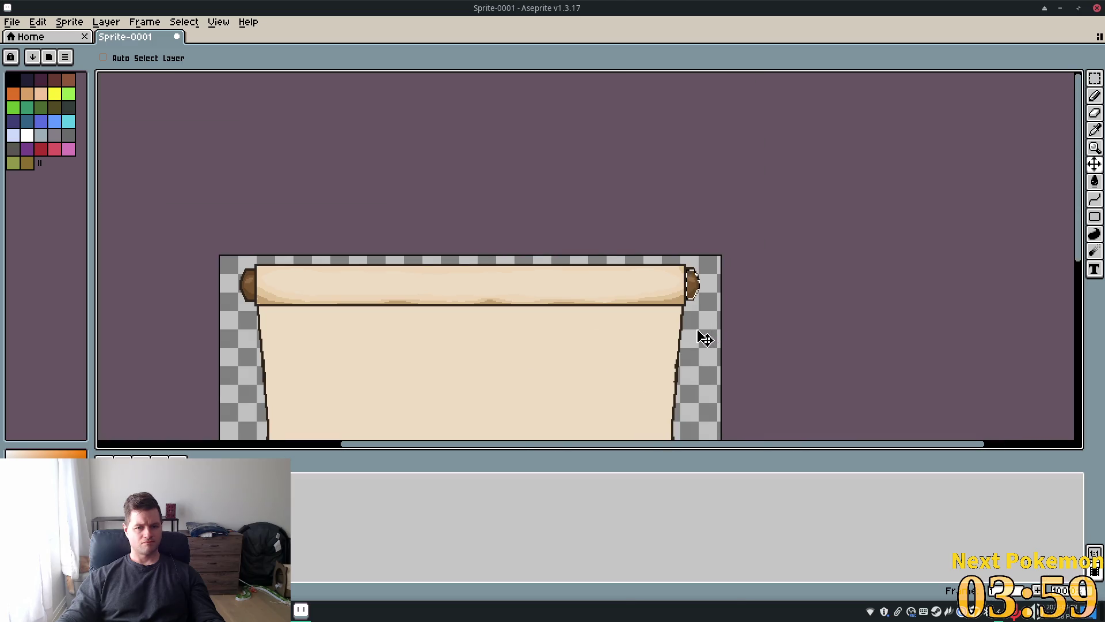
{"action": "scroll", "coordinate": [214, 197], "scroll_direction": "down", "scroll_amount": 3}
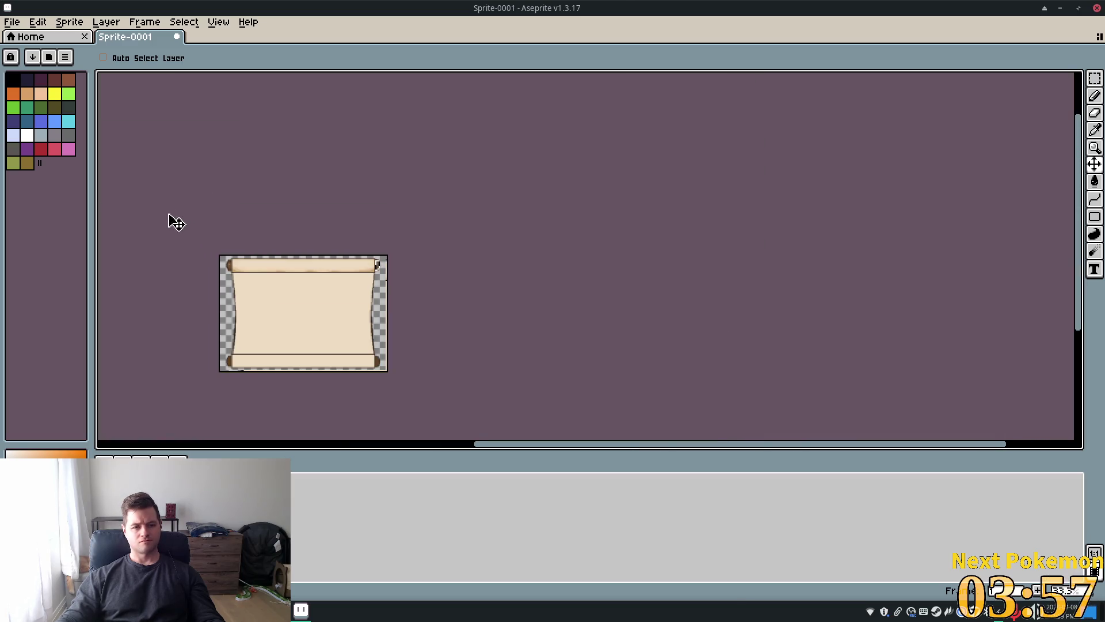
{"action": "scroll", "coordinate": [176, 223], "scroll_direction": "up", "scroll_amount": 3}
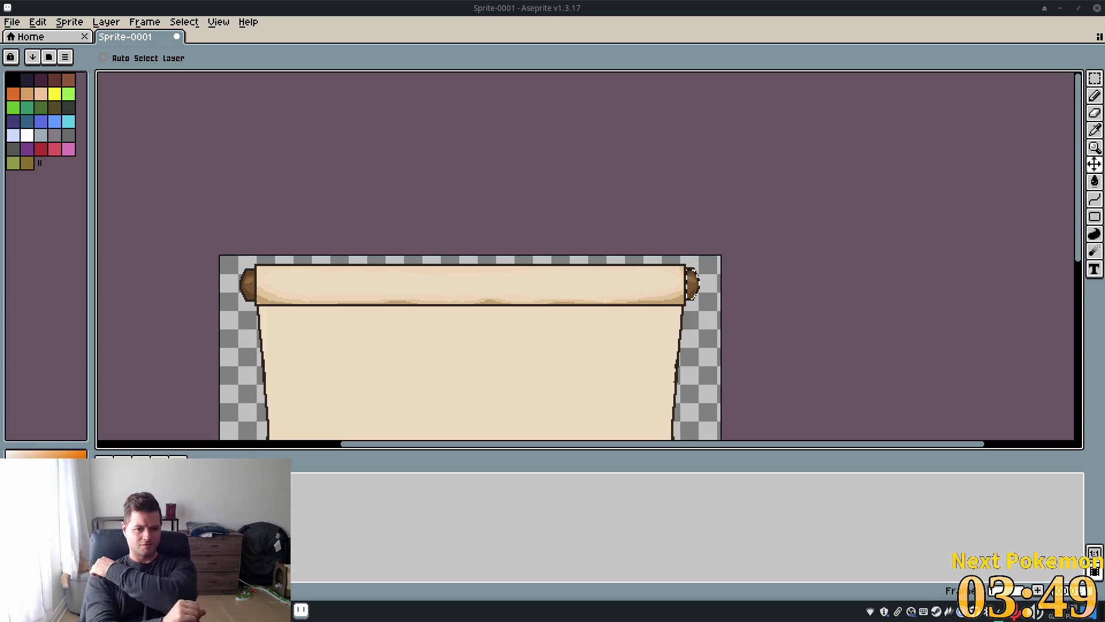
{"action": "scroll", "coordinate": [791, 268], "scroll_direction": "down", "scroll_amount": 3}
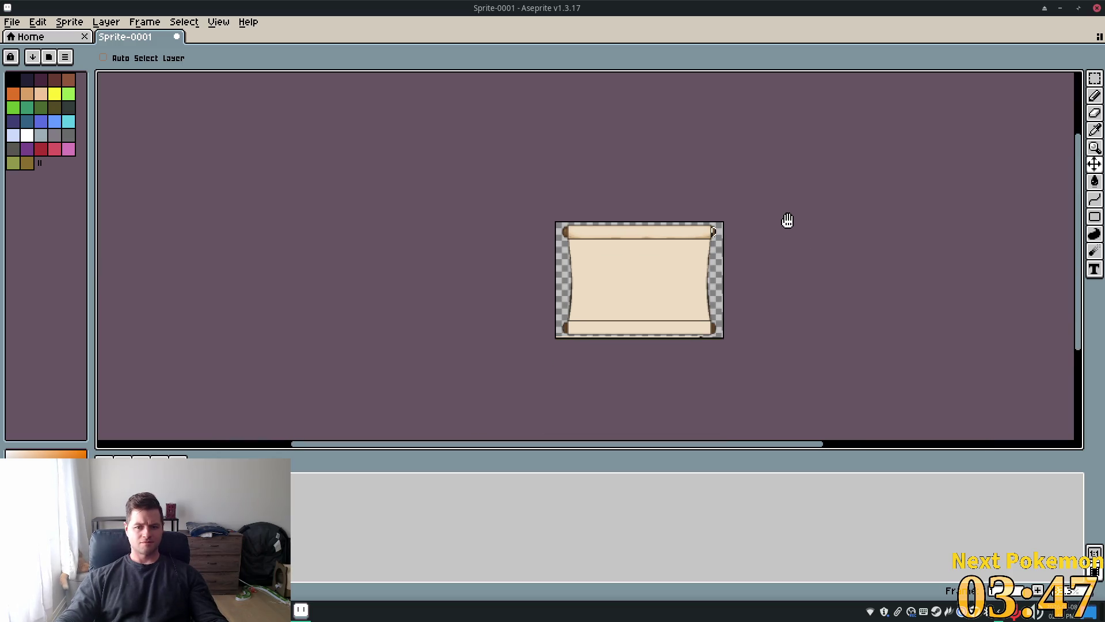
{"action": "scroll", "coordinate": [774, 204], "scroll_direction": "up", "scroll_amount": 3}
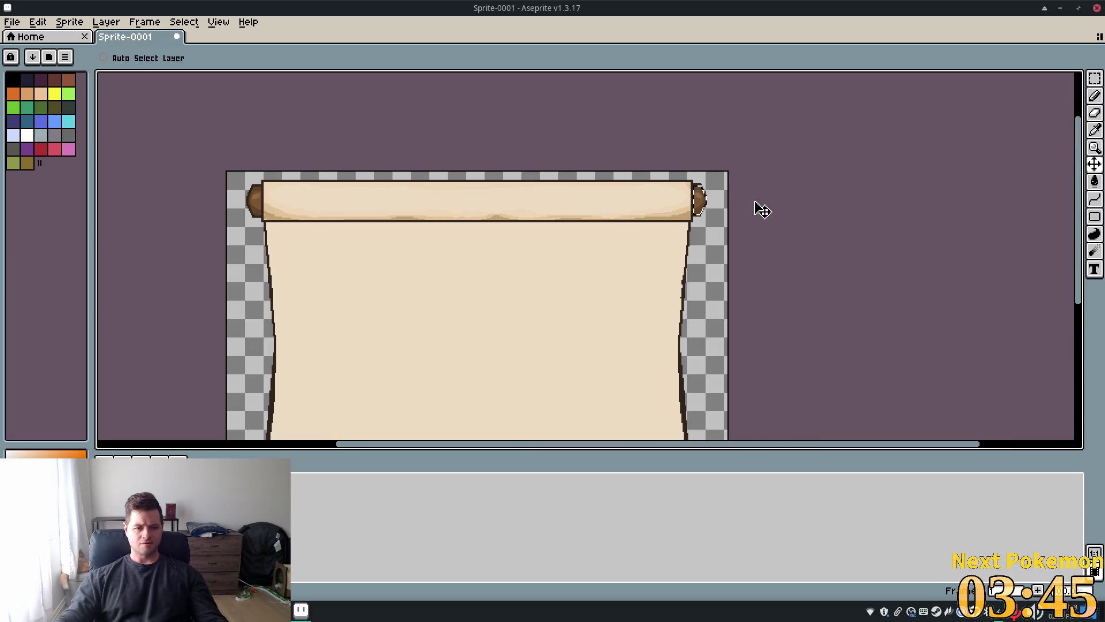
{"action": "left_click", "coordinate": [106, 22]}
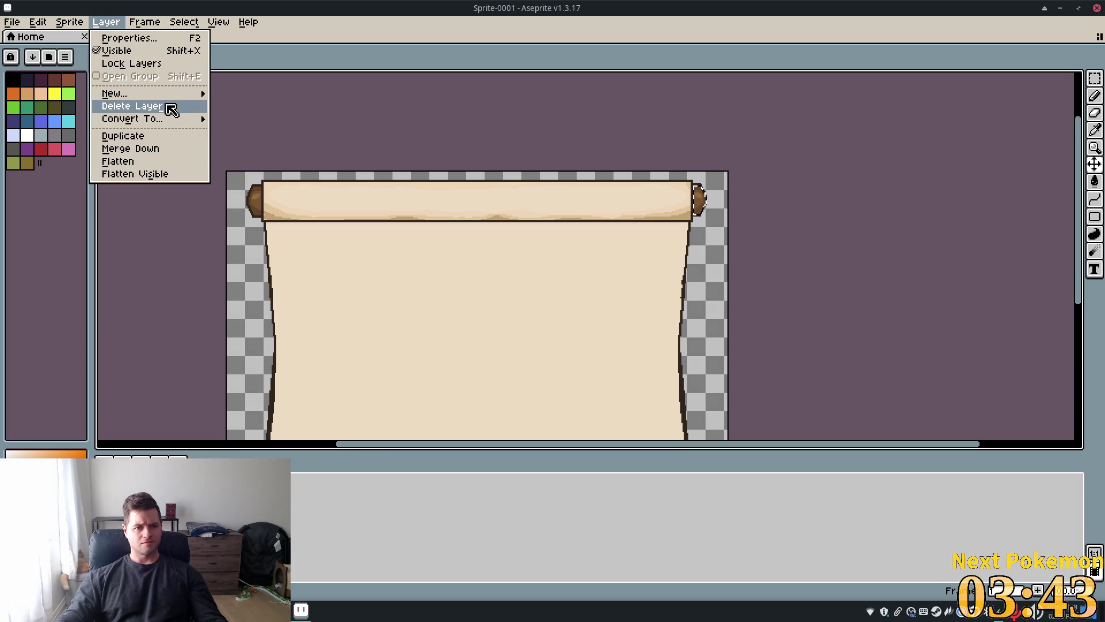
- Copy the right-facing roll end to a new layer and move it onto the bottom roll's right end
{"action": "mouse_move", "coordinate": [171, 93]}
{"action": "left_click", "coordinate": [298, 123]}
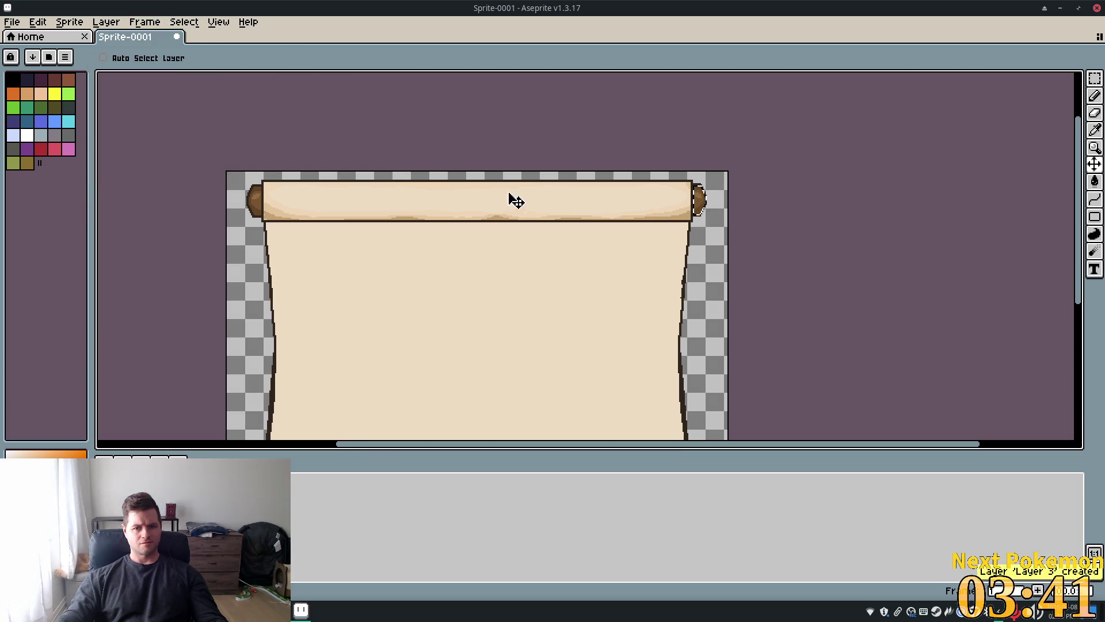
{"action": "mouse_move", "coordinate": [928, 242]}
{"action": "left_mouse_down"}
{"action": "mouse_move", "coordinate": [891, 180]}
{"action": "mouse_move", "coordinate": [925, 153]}
{"action": "left_mouse_up"}
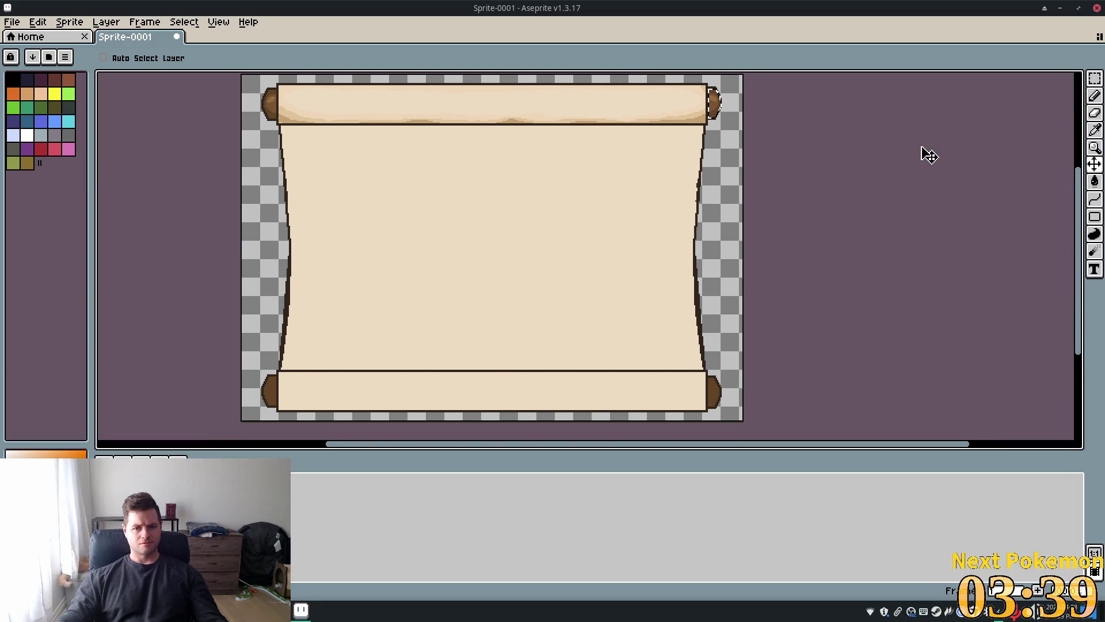
{"action": "left_click_drag", "start_coordinate": [771, 291], "coordinate": [777, 433]}
- Nudge the copied roll end a pixel left, deselect, and shift it into alignment with the roll
{"action": "scroll", "coordinate": [770, 421], "scroll_direction": "up", "scroll_amount": 8}
{"action": "left_click_drag", "start_coordinate": [646, 288], "coordinate": [631, 325]}
{"action": "scroll", "coordinate": [636, 316], "scroll_direction": "down", "scroll_amount": 3}
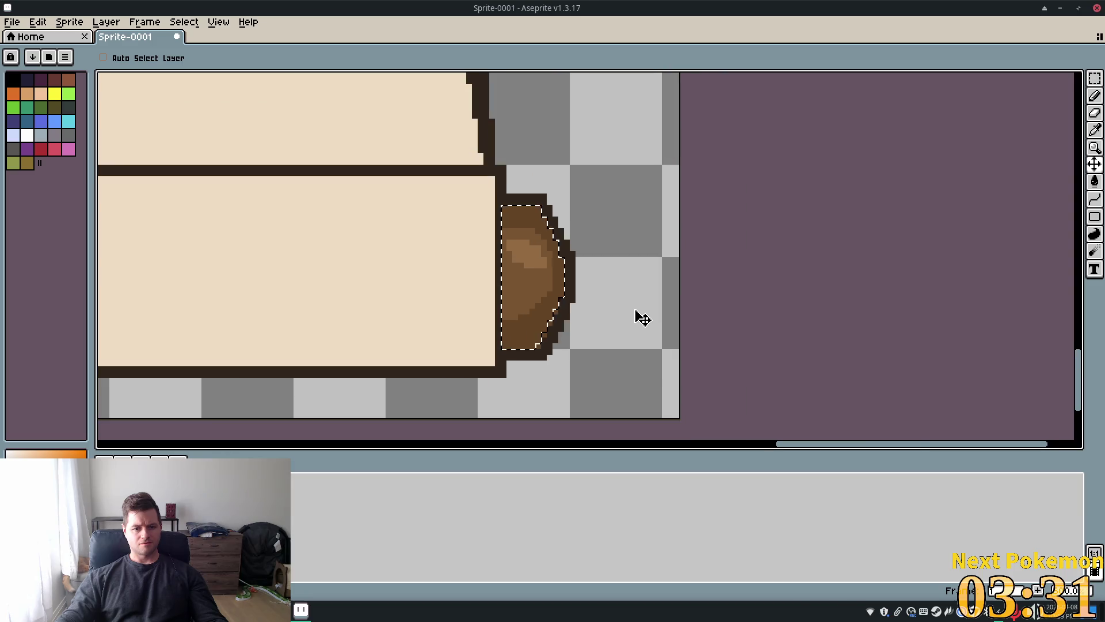
{"action": "scroll", "coordinate": [640, 319], "scroll_direction": "up", "scroll_amount": 2}
{"action": "key", "text": "ctrl+d"}
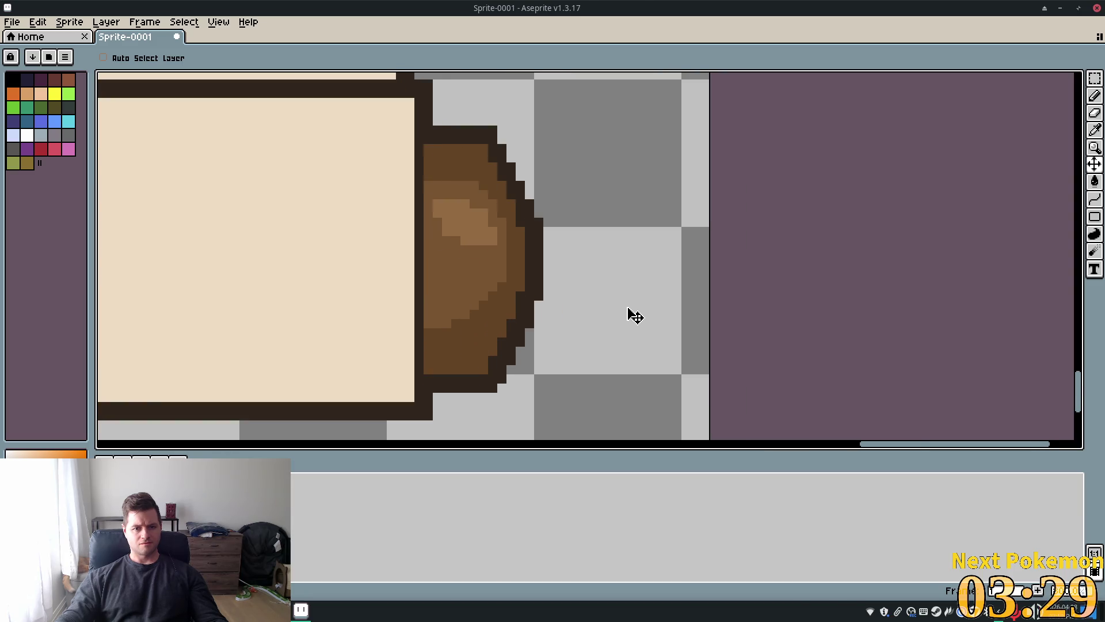
{"action": "mouse_move", "coordinate": [634, 318]}
{"action": "left_mouse_down"}
{"action": "mouse_move", "coordinate": [631, 328]}
{"action": "mouse_move", "coordinate": [644, 319]}
{"action": "left_mouse_up"}
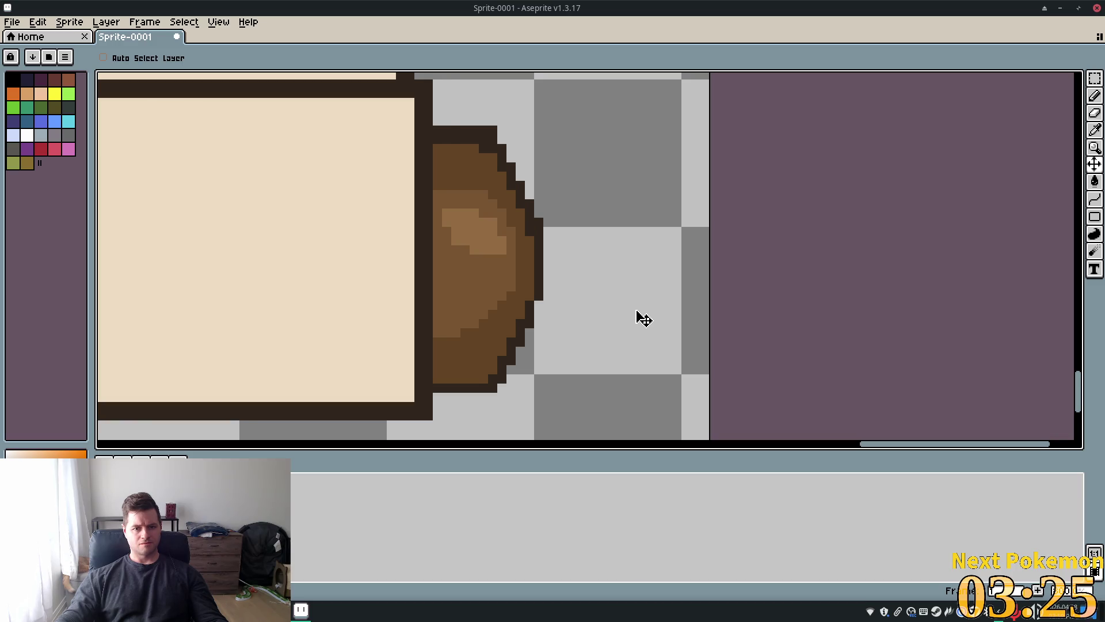
{"action": "scroll", "coordinate": [689, 313], "scroll_direction": "down", "scroll_amount": 4}
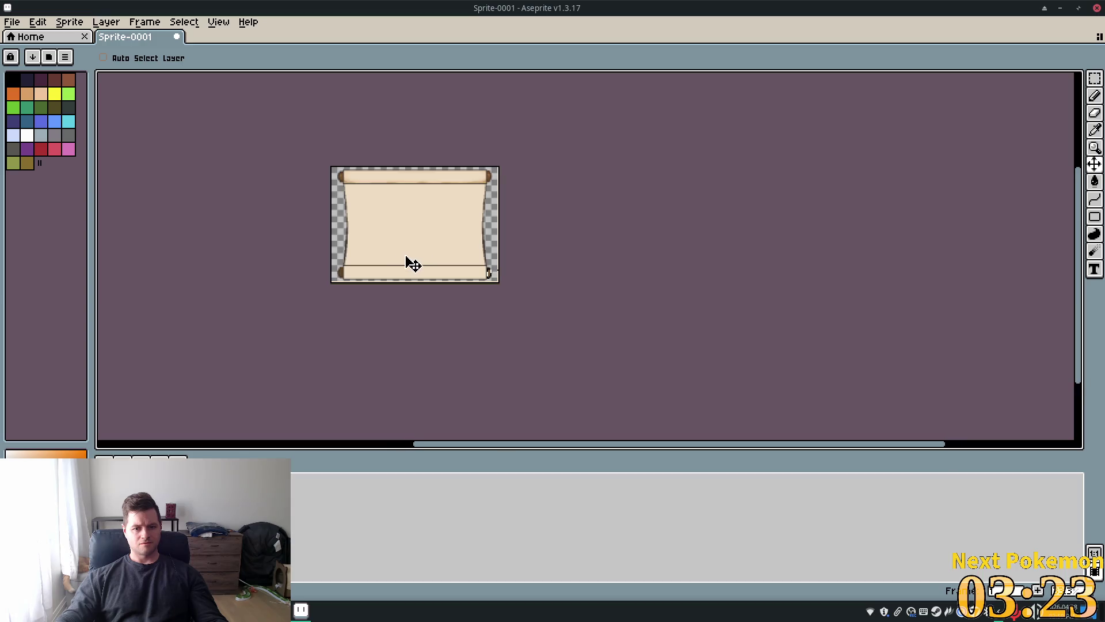
{"action": "scroll", "coordinate": [337, 235], "scroll_direction": "up", "scroll_amount": 3}
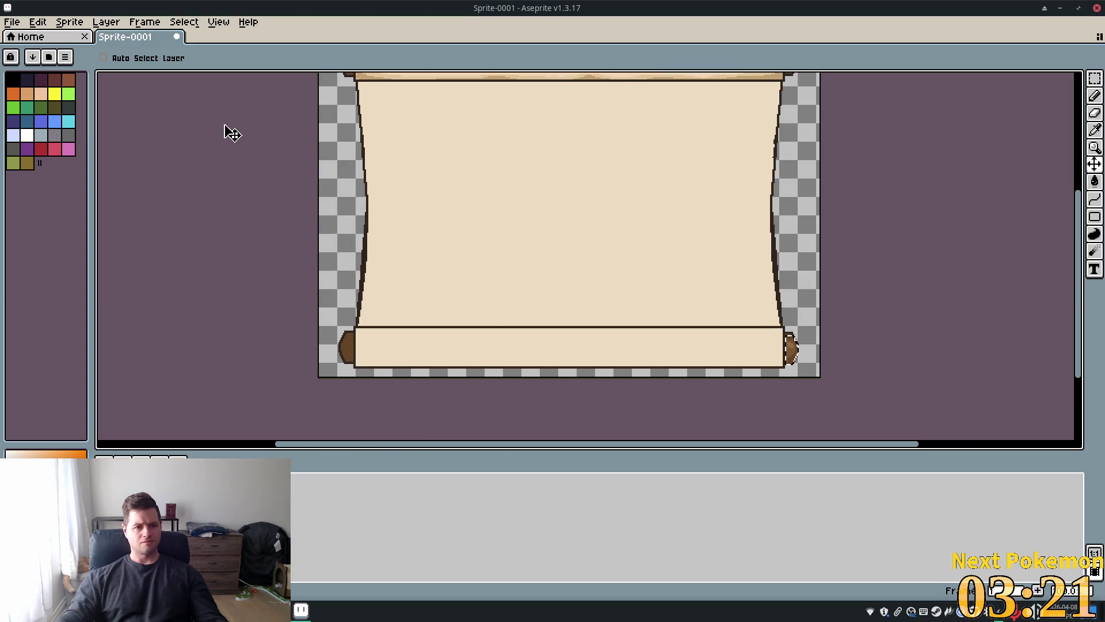
- Duplicate the roll end onto another new layer, Layer 4
{"action": "left_click", "coordinate": [192, 23]}
{"action": "mouse_move", "coordinate": [151, 26]}
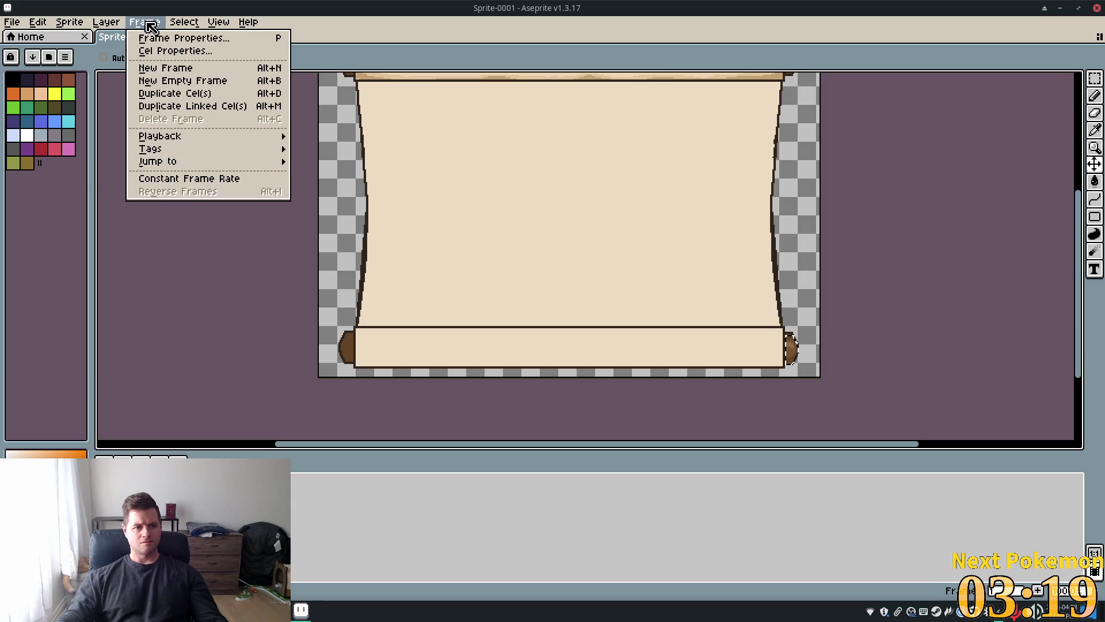
{"action": "mouse_move", "coordinate": [111, 28]}
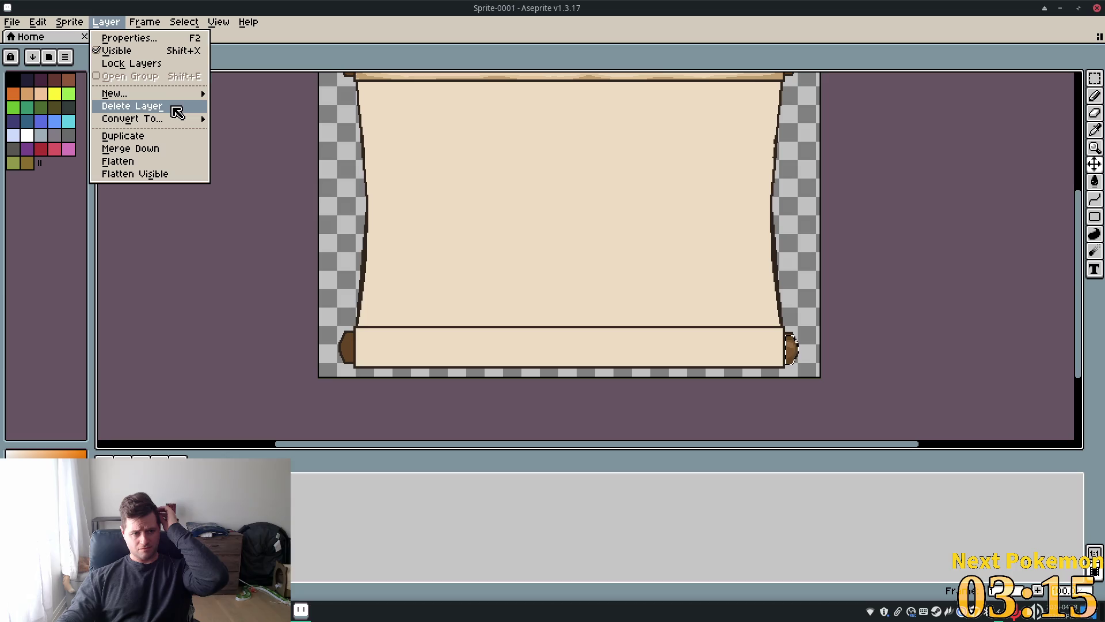
{"action": "mouse_move", "coordinate": [172, 95]}
{"action": "left_click", "coordinate": [371, 136]}
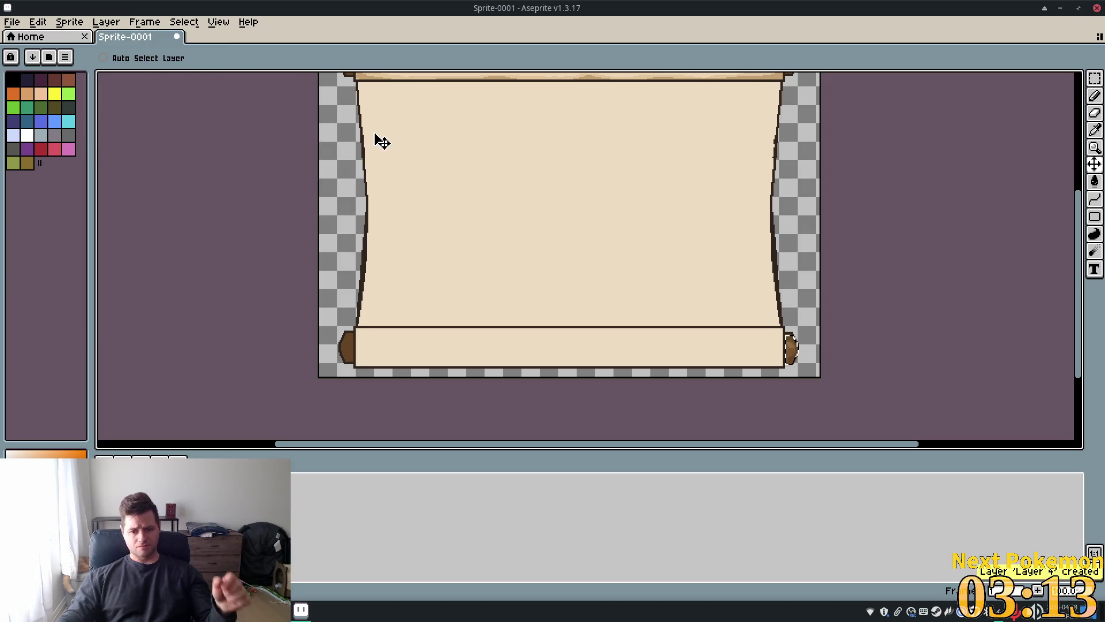
{"action": "left_click", "coordinate": [38, 22]}
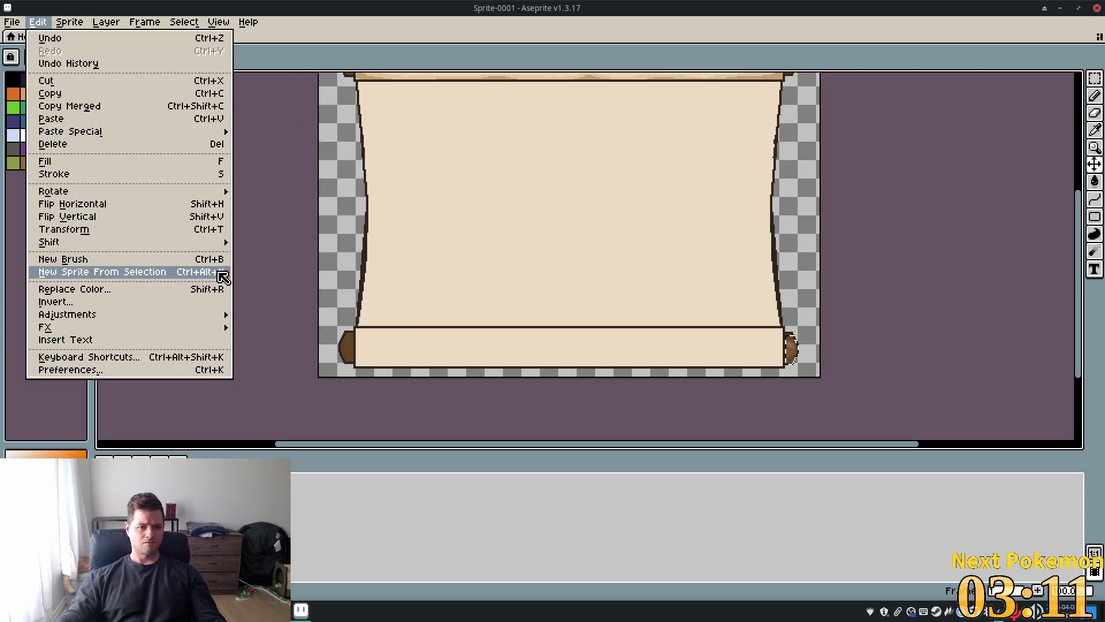